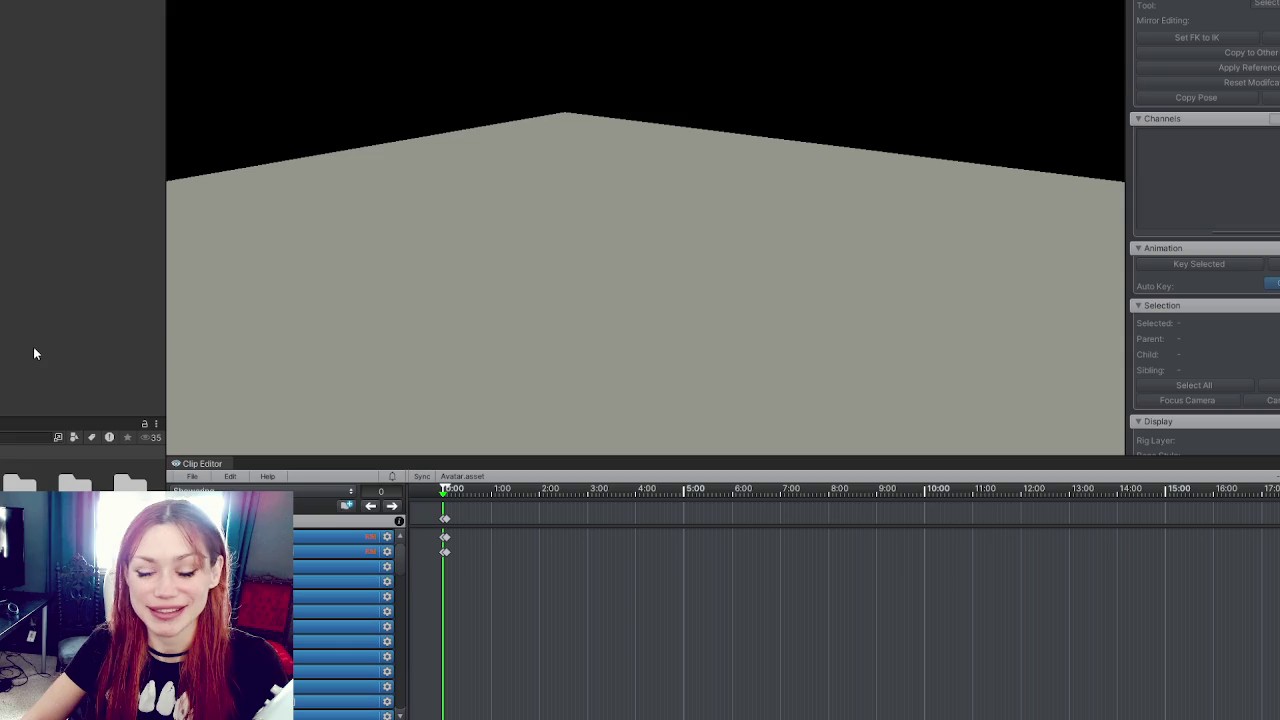
# Step: Drag the side panel's splitters left to widen the Scene view and Clip Editor
pyautogui.moveTo(163, 257)
pyautogui.mouseDown()
pyautogui.moveTo(126, 257)
pyautogui.moveTo(140, 268)
pyautogui.mouseUp()
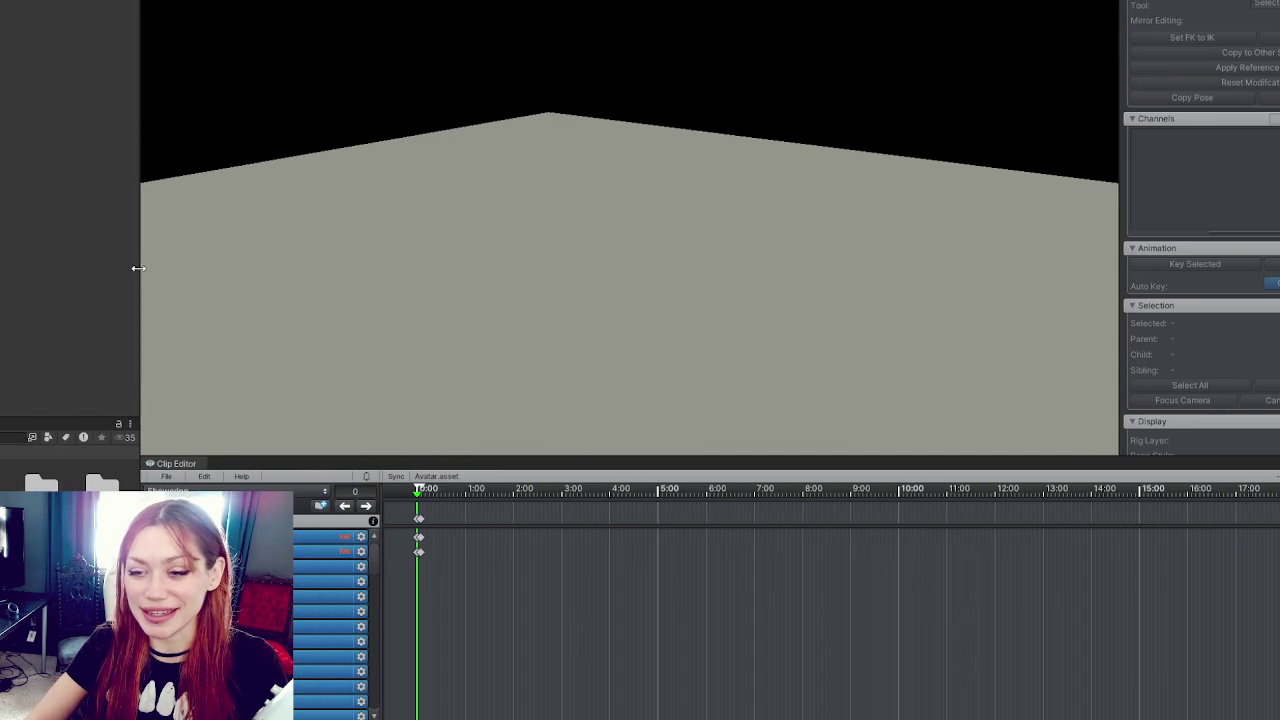
pyautogui.moveTo(21, 418); pyautogui.dragTo(20, 435)
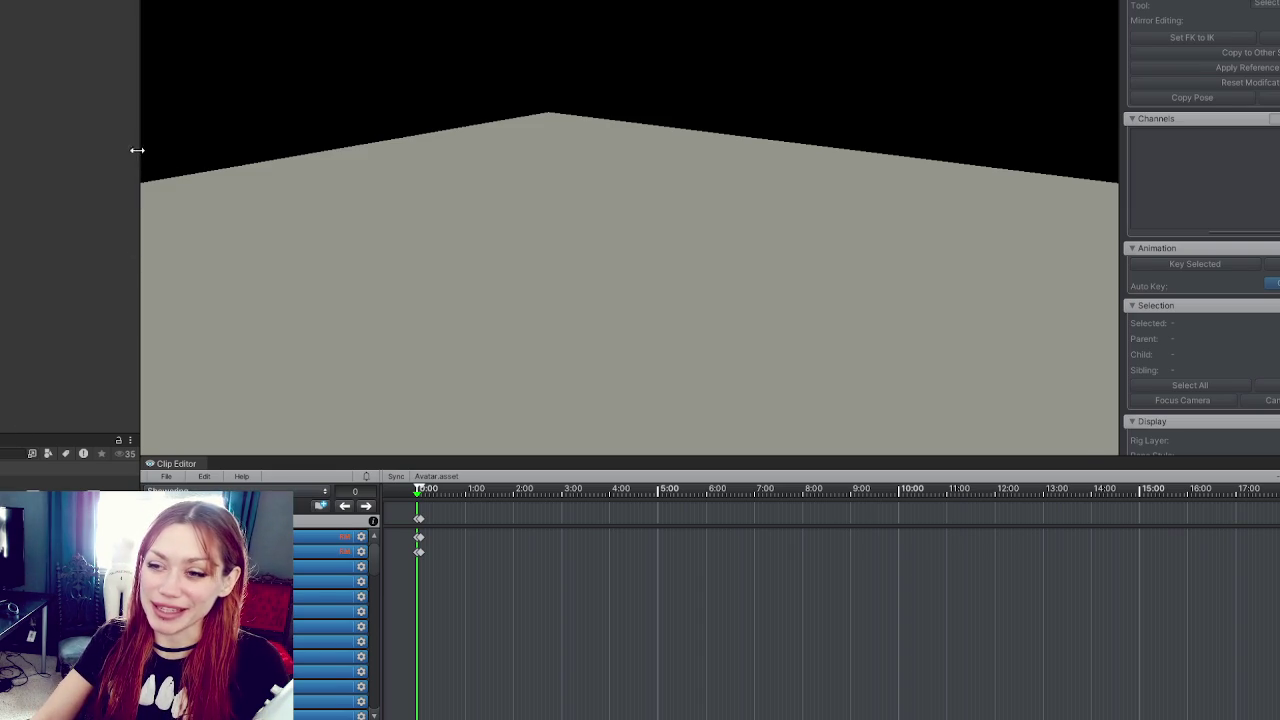
pyautogui.moveTo(137, 150); pyautogui.dragTo(68, 150)
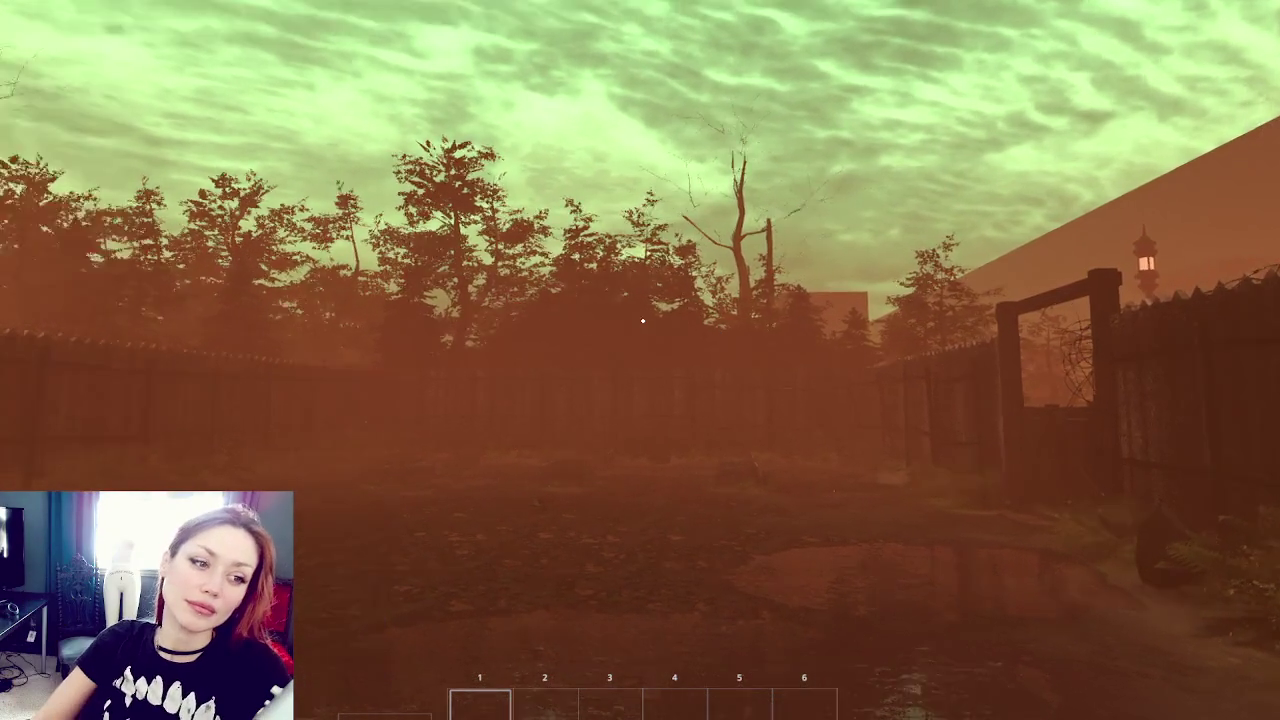
# Step: Walk to the wooden gate, open it, and head down the foggy alley toward the CLOSED sign
pyautogui.press('w')
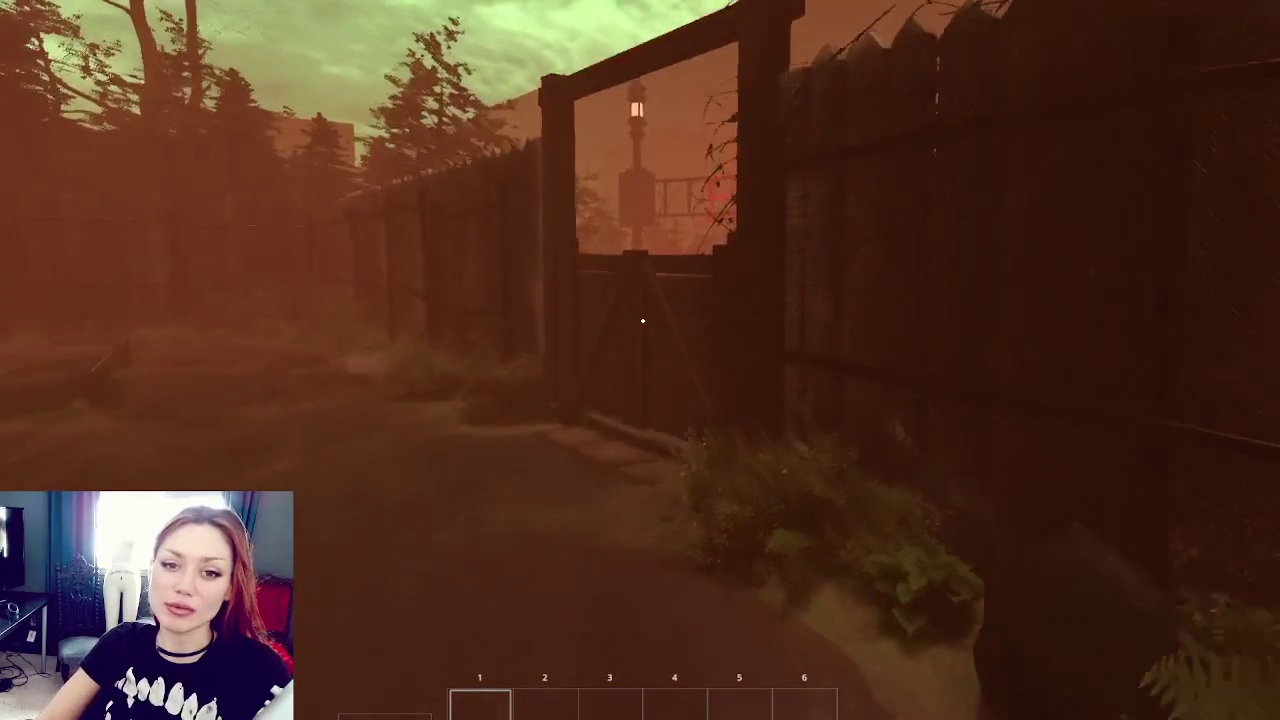
pyautogui.press('w')
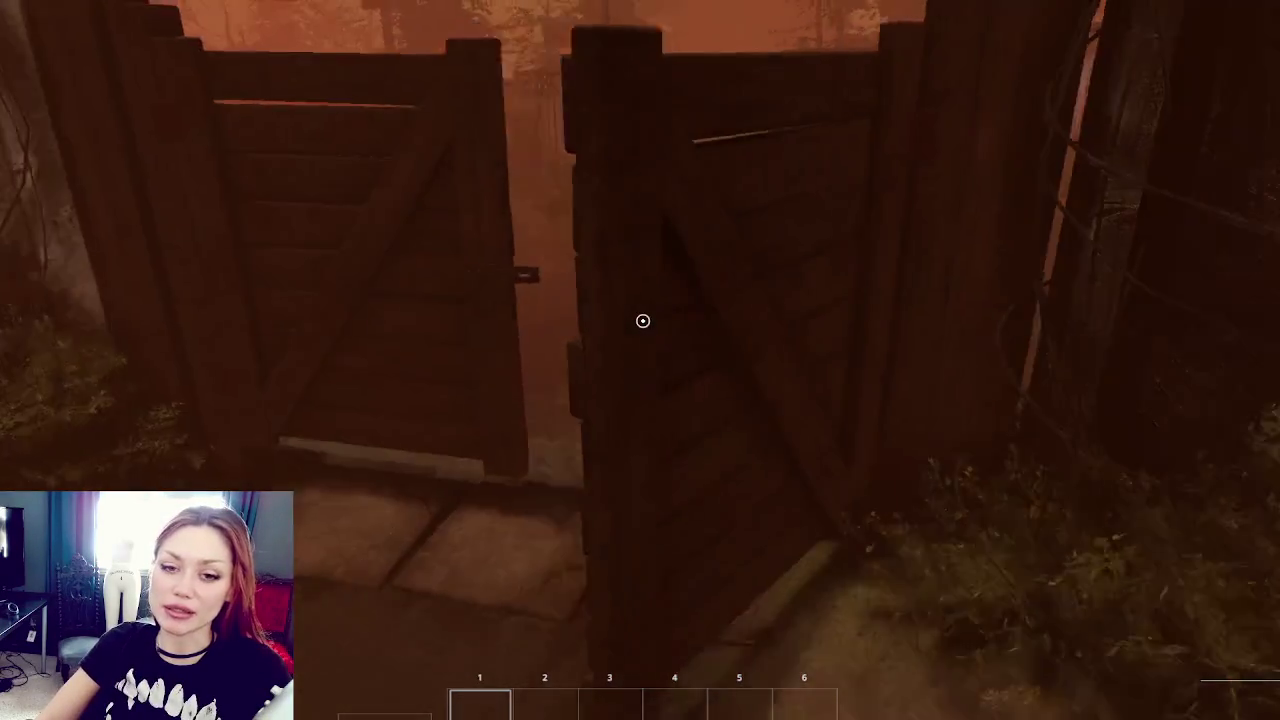
pyautogui.click(643, 321)
pyautogui.press('w')
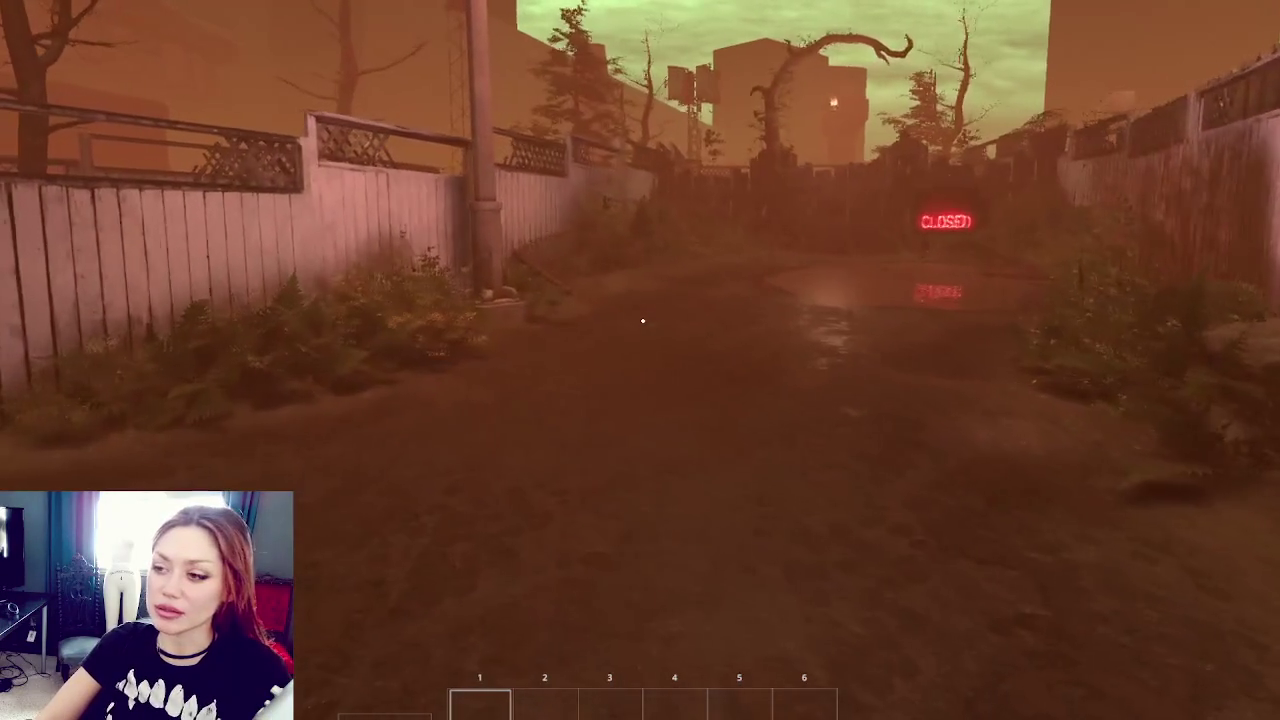
pyautogui.press('w')
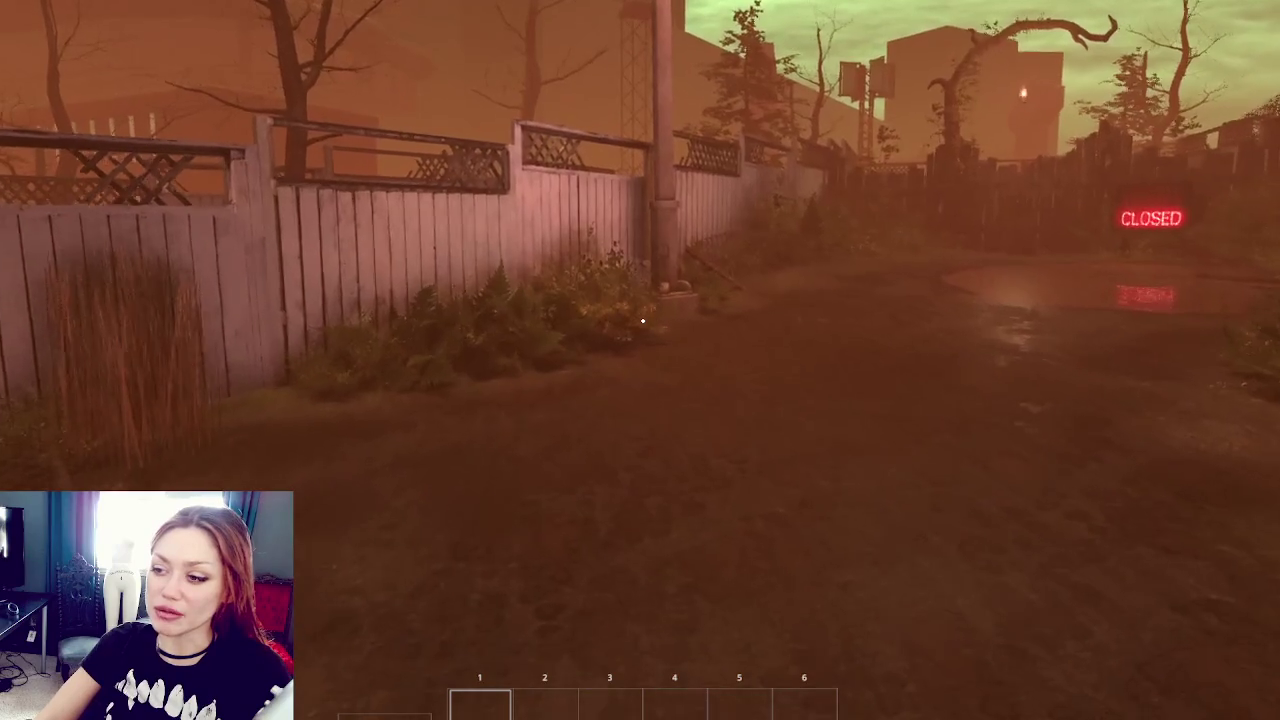
pyautogui.press('w')
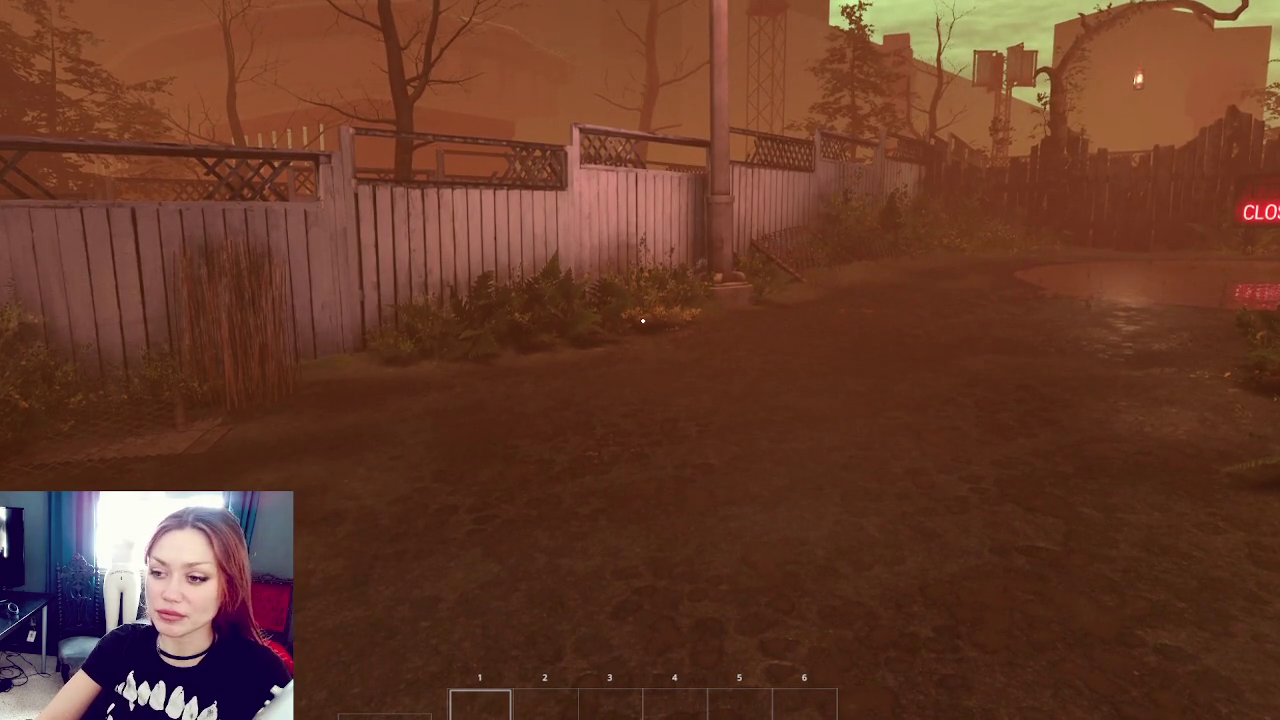
pyautogui.press('w')
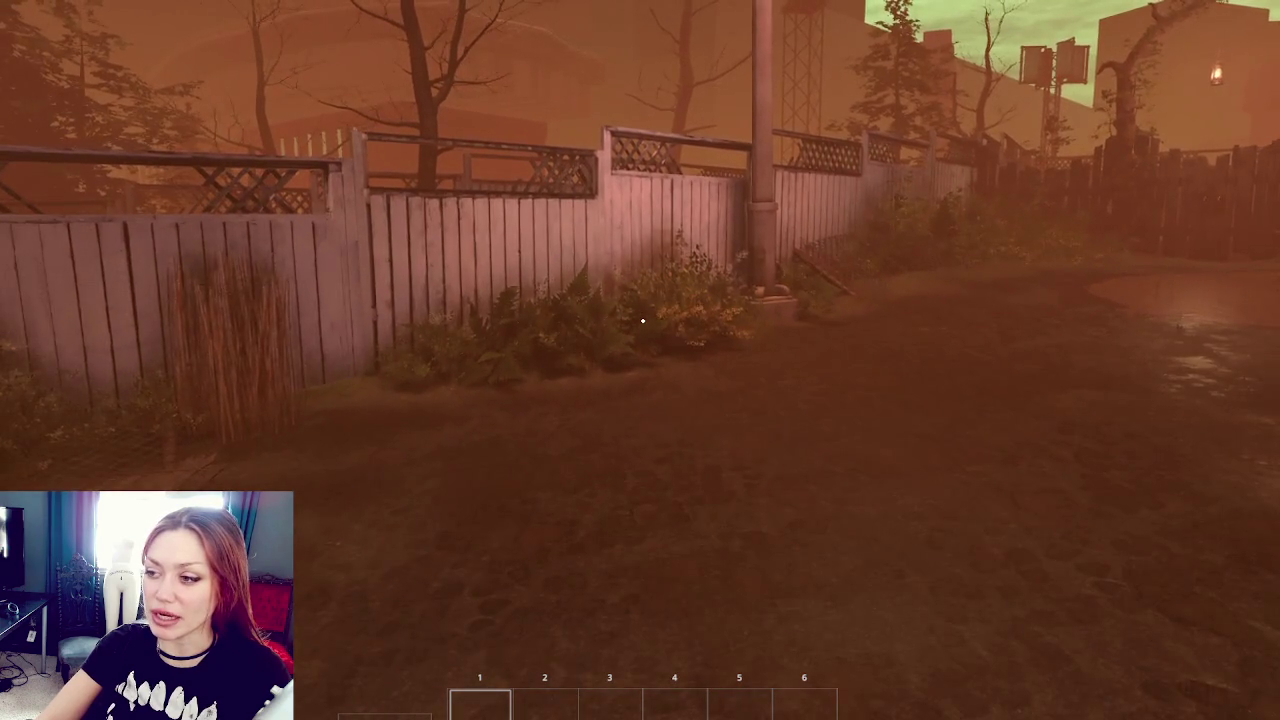
pyautogui.press('w')
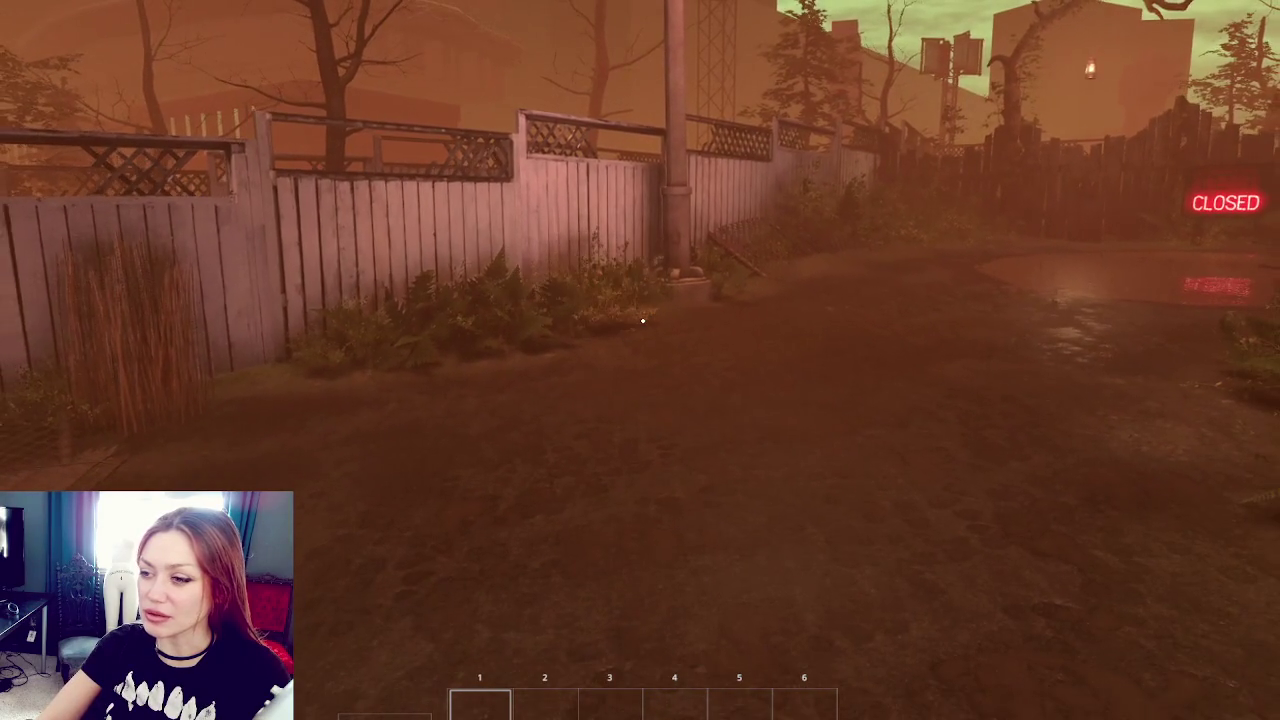
# Step: Capture a region screenshot of the game, mark the fence with a red rectangle, and copy it
pyautogui.press('Print')
pyautogui.moveTo(265, 0); pyautogui.dragTo(903, 545)
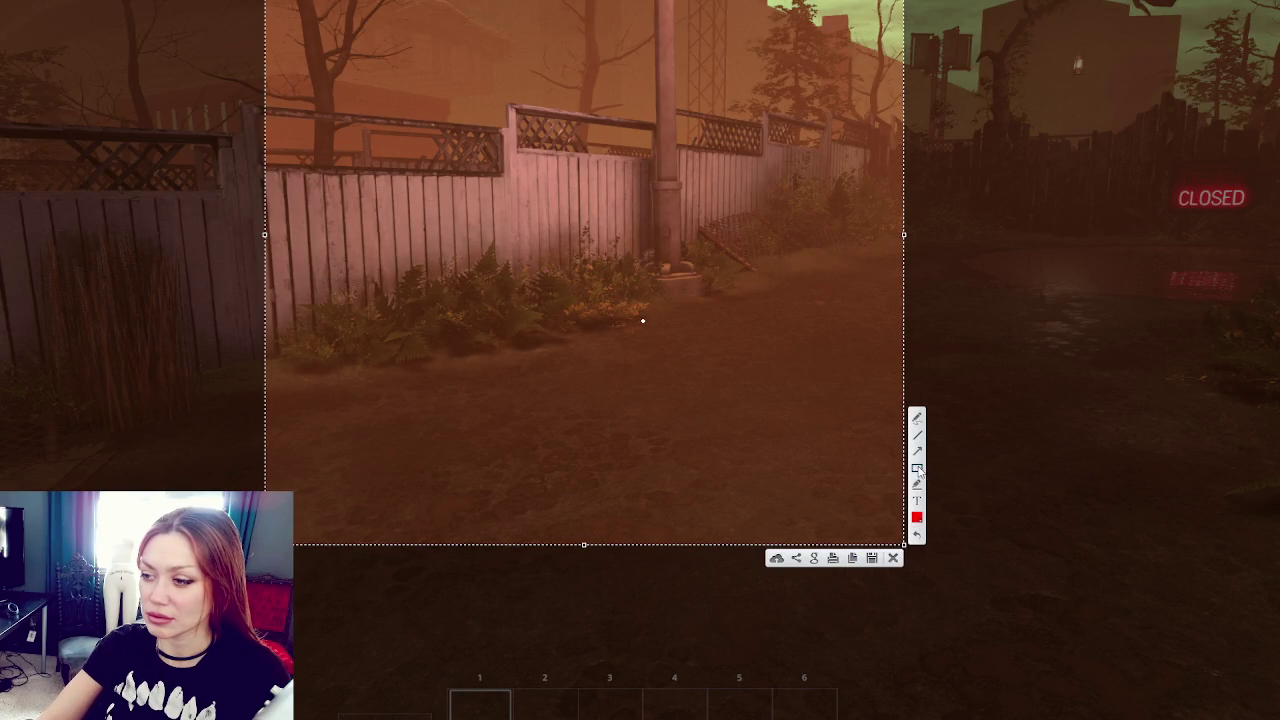
pyautogui.moveTo(540, 236); pyautogui.dragTo(685, 353)
pyautogui.click(852, 557)
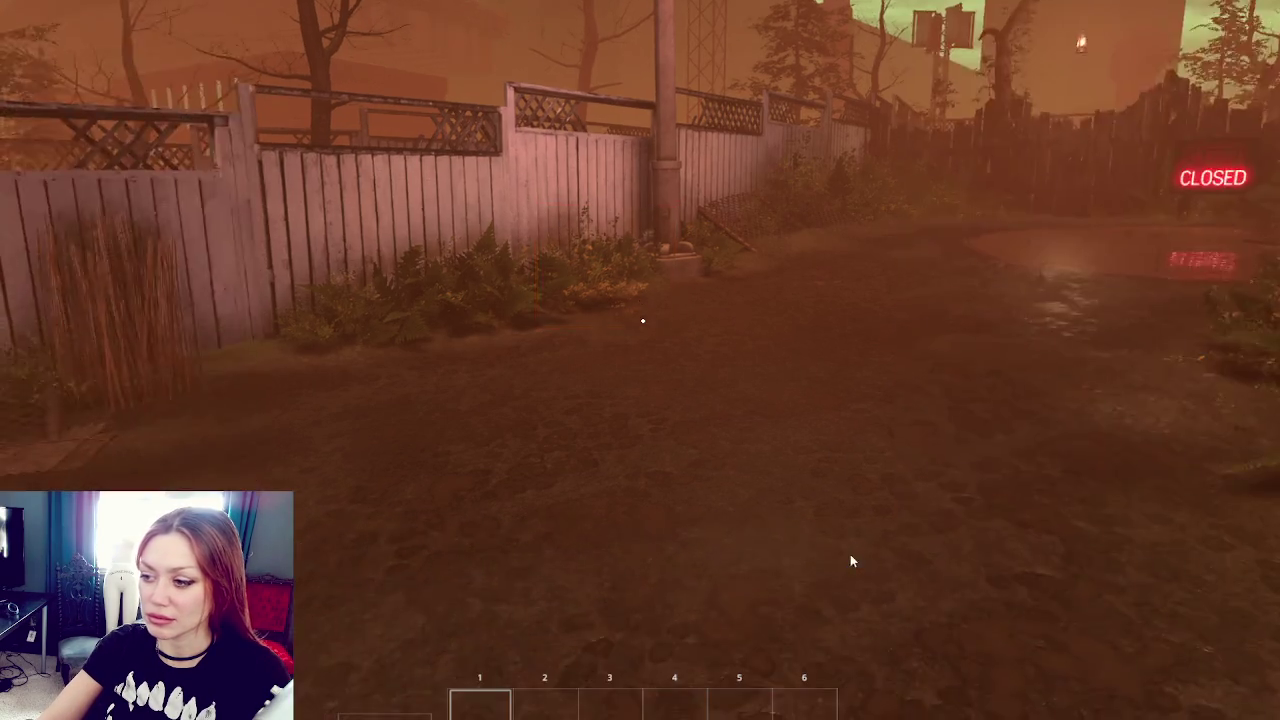
# Step: Look between the CLOSED sign and the EXIT gate while advancing toward the puddle
pyautogui.press('w')
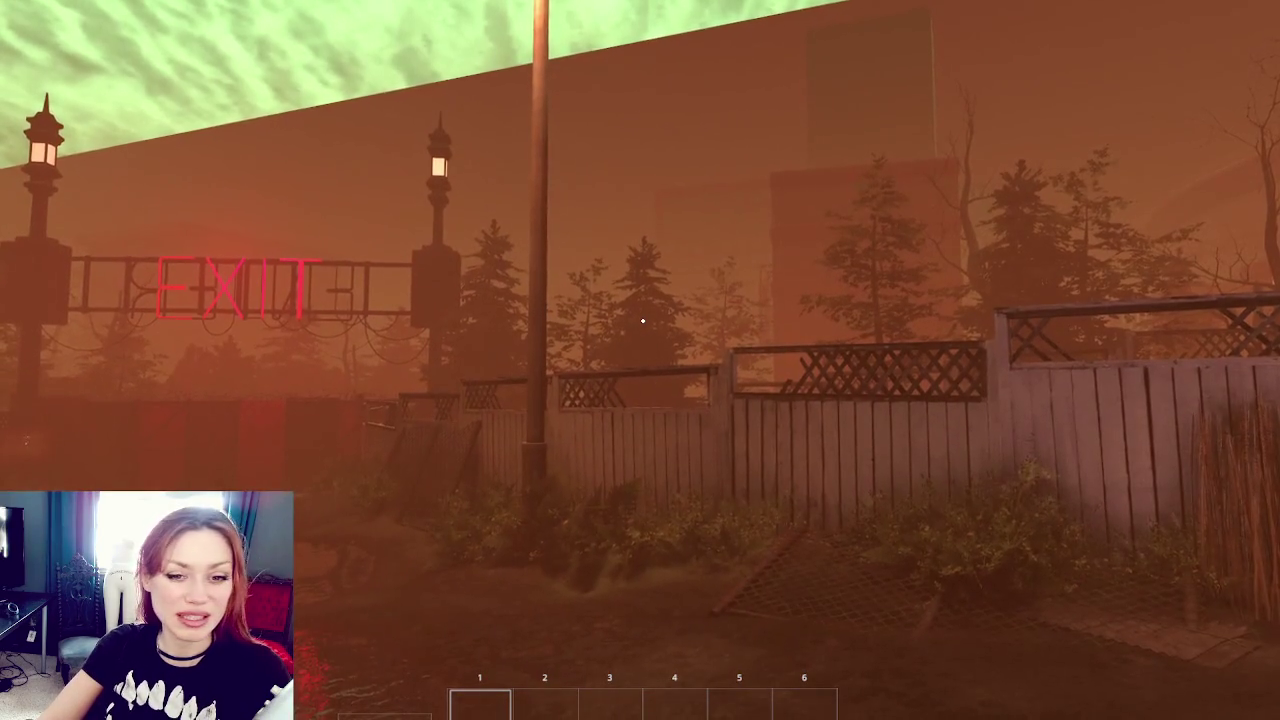
pyautogui.press('w')
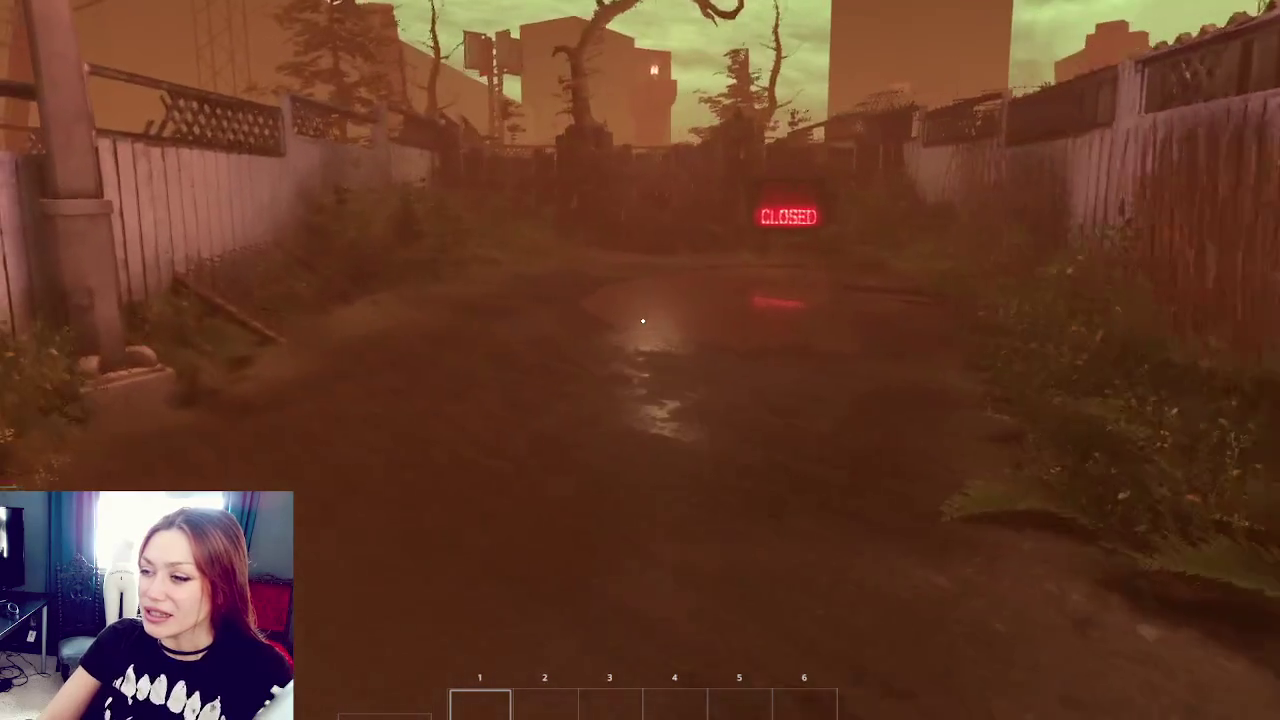
pyautogui.press('w')
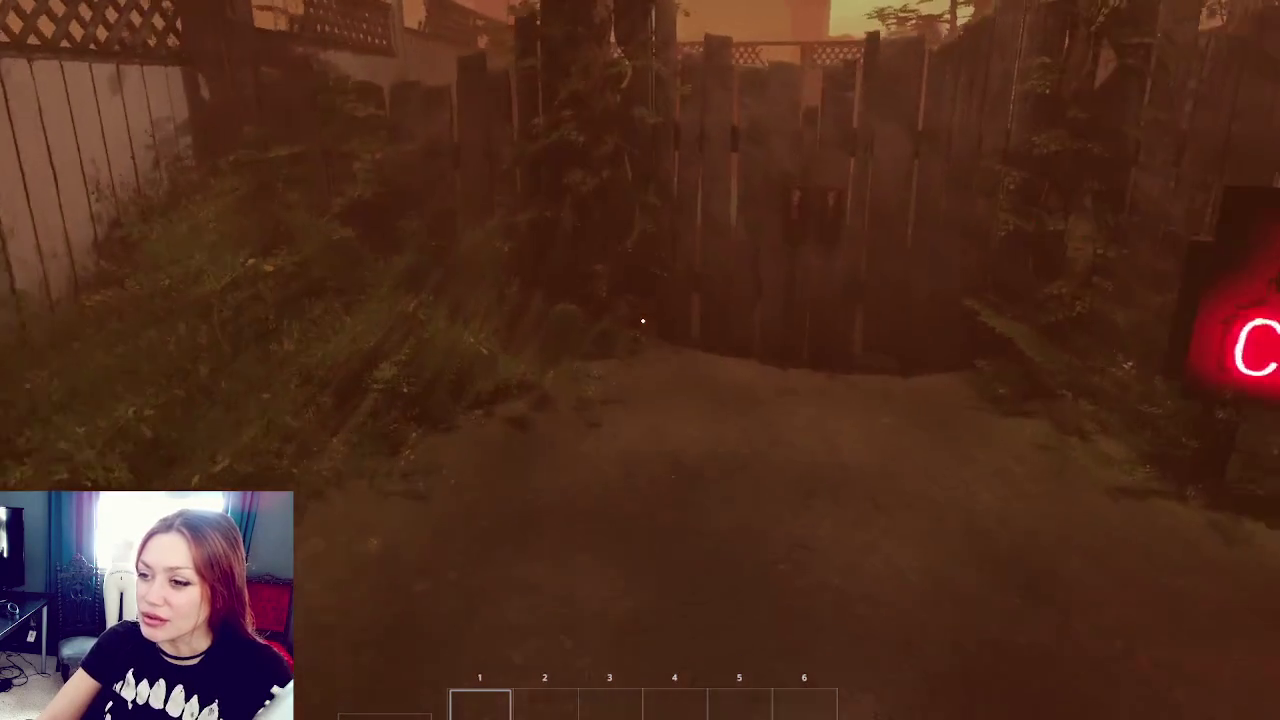
pyautogui.press('w')
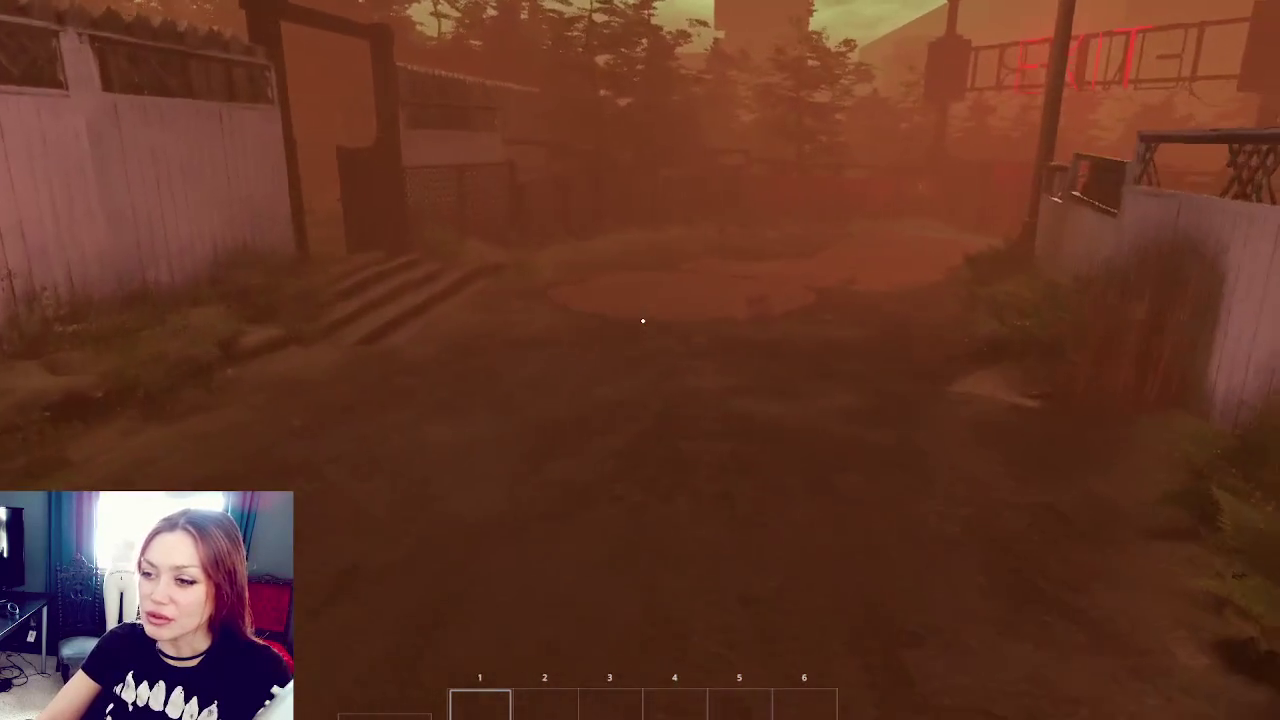
pyautogui.press('w')
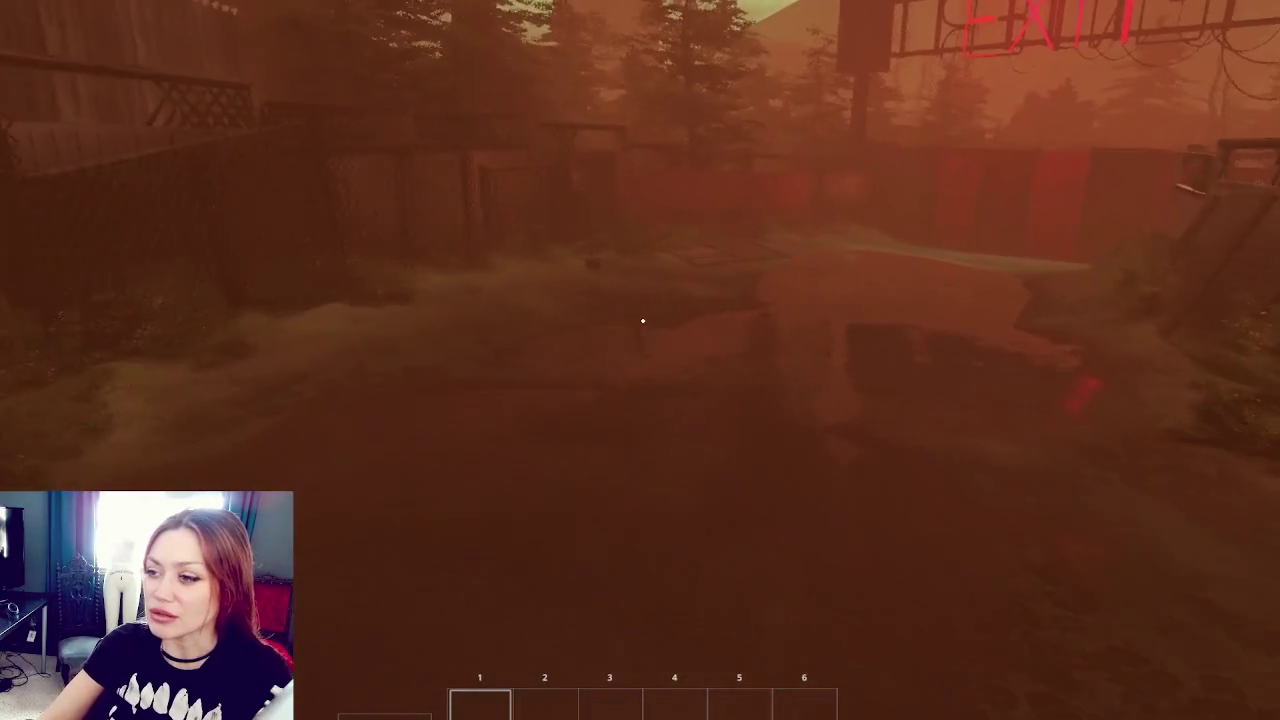
pyautogui.press('w')
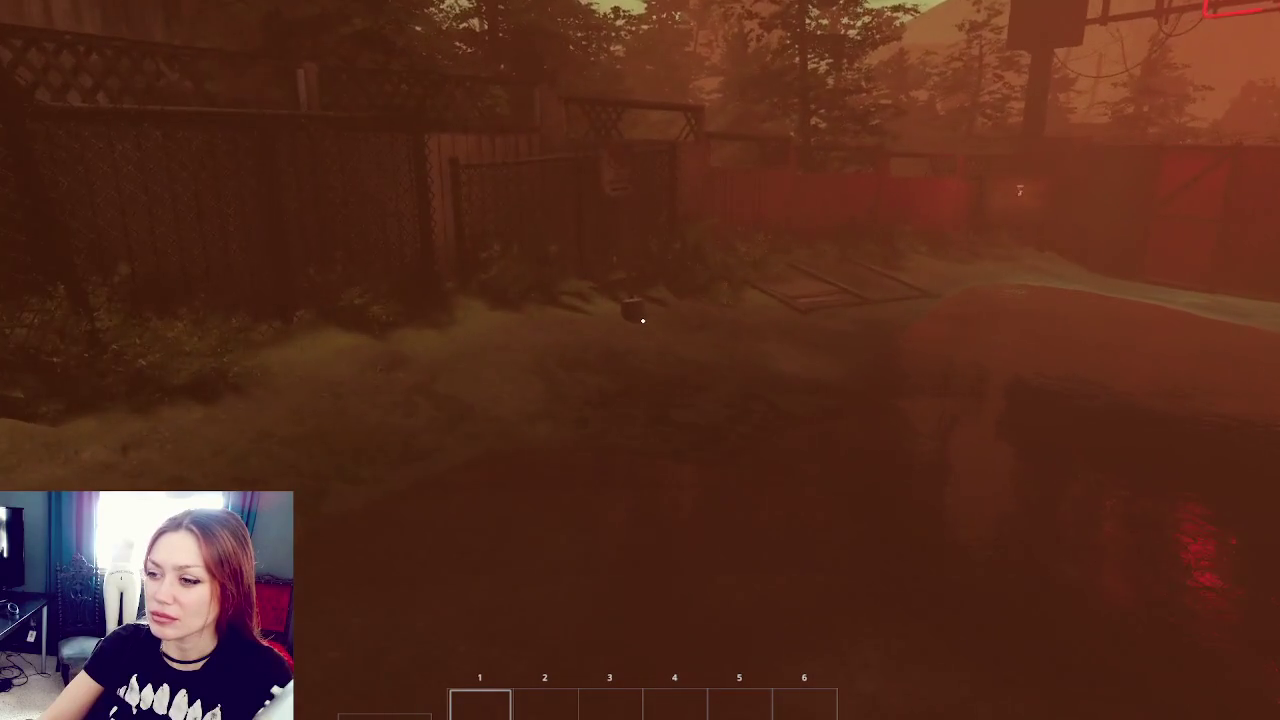
pyautogui.press('w')
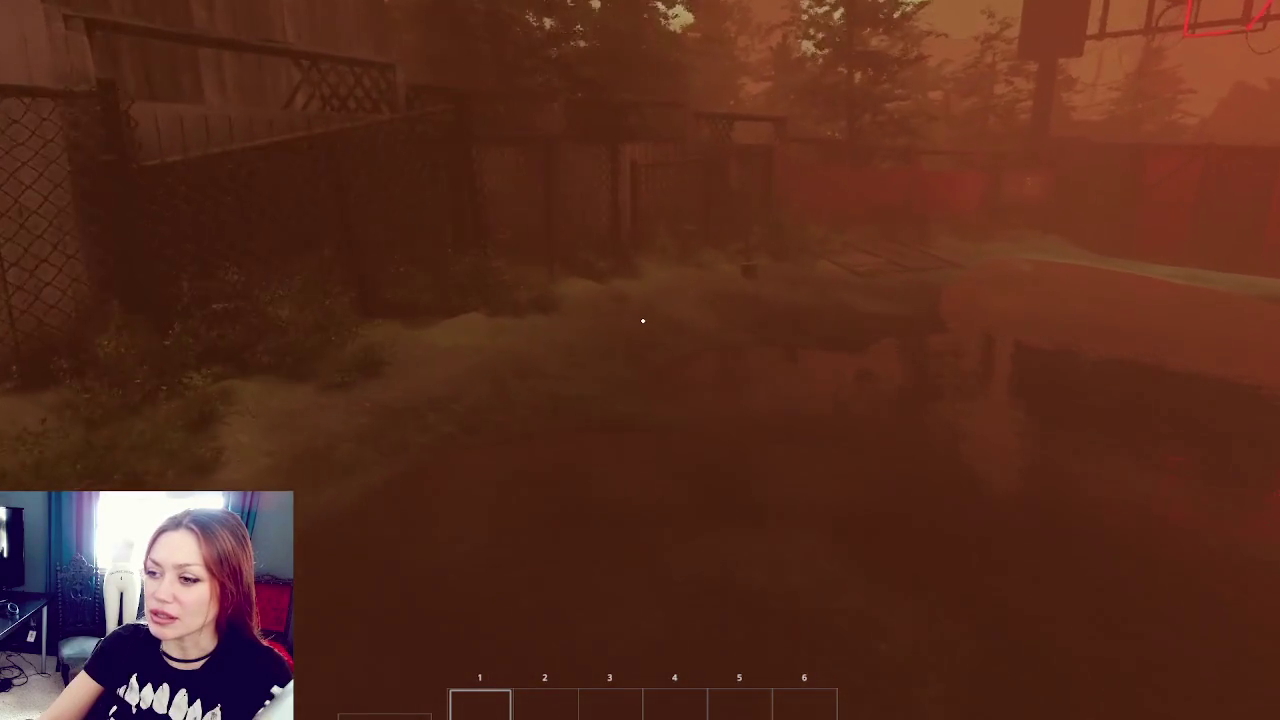
# Step: Sprint across the yard toward the left fence and tree stump
pyautogui.press('shift')
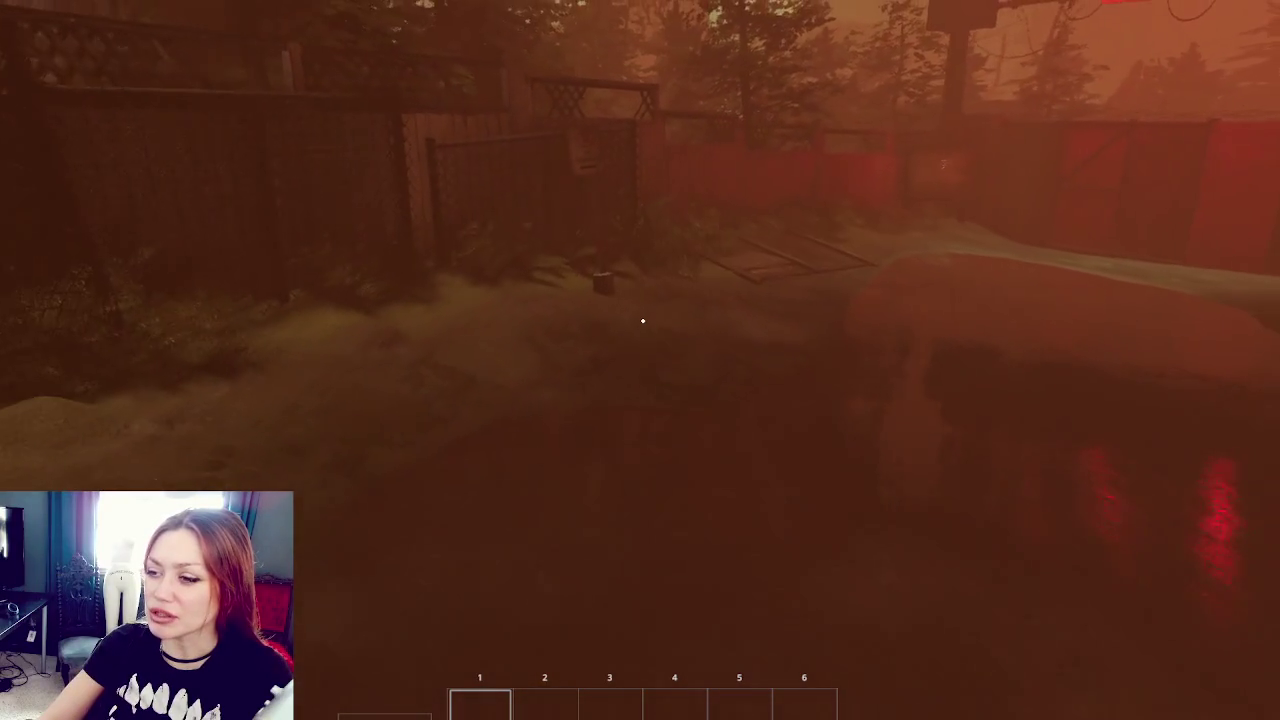
pyautogui.press('shift')
pyautogui.press('w')
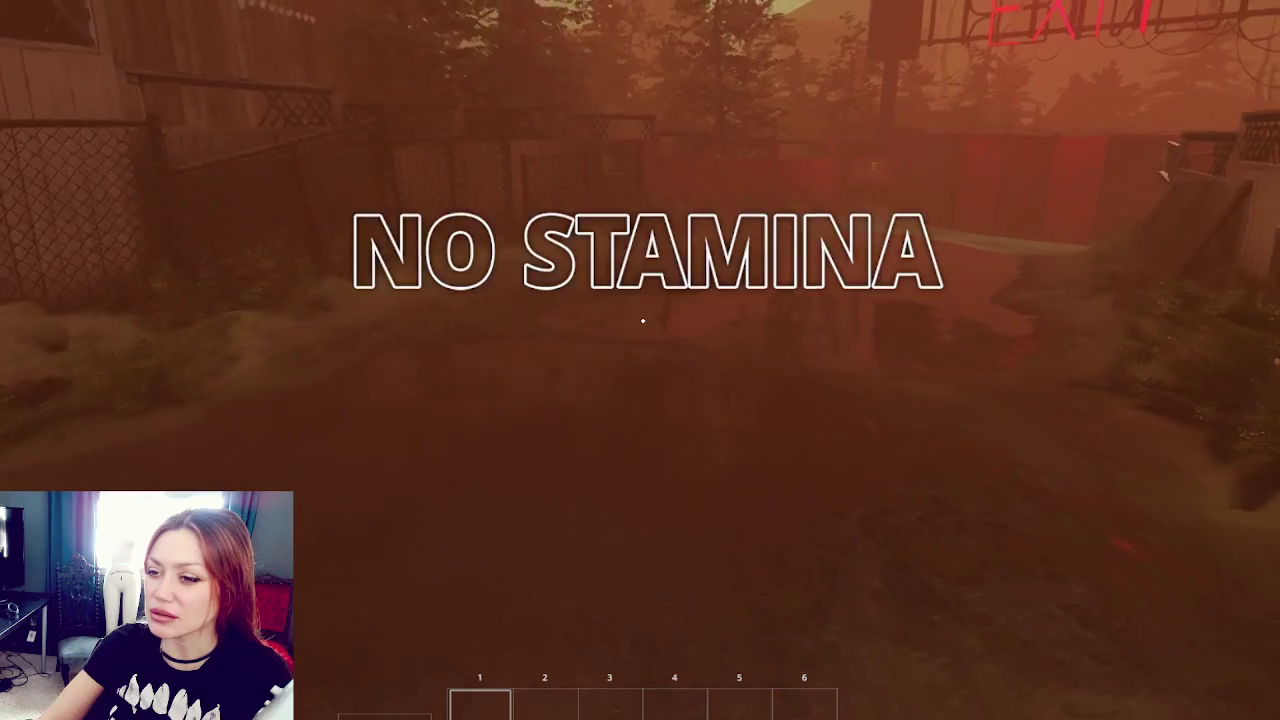
pyautogui.press('w')
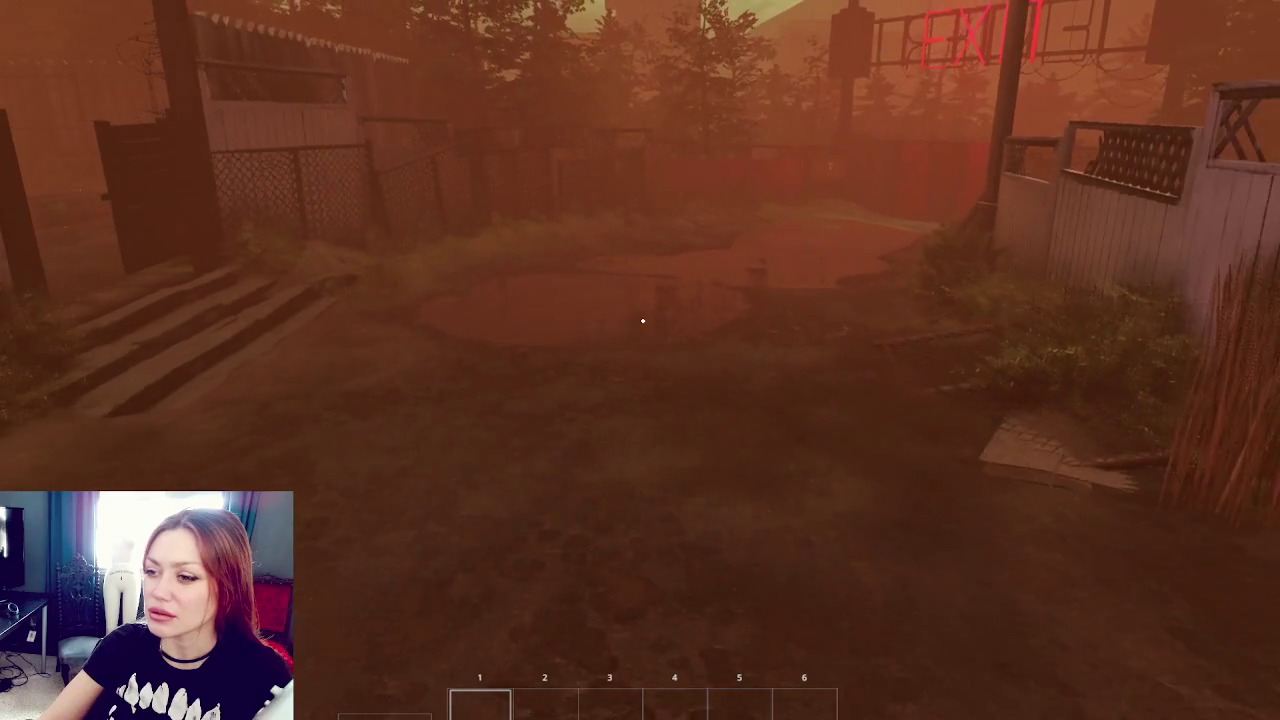
pyautogui.press('w')
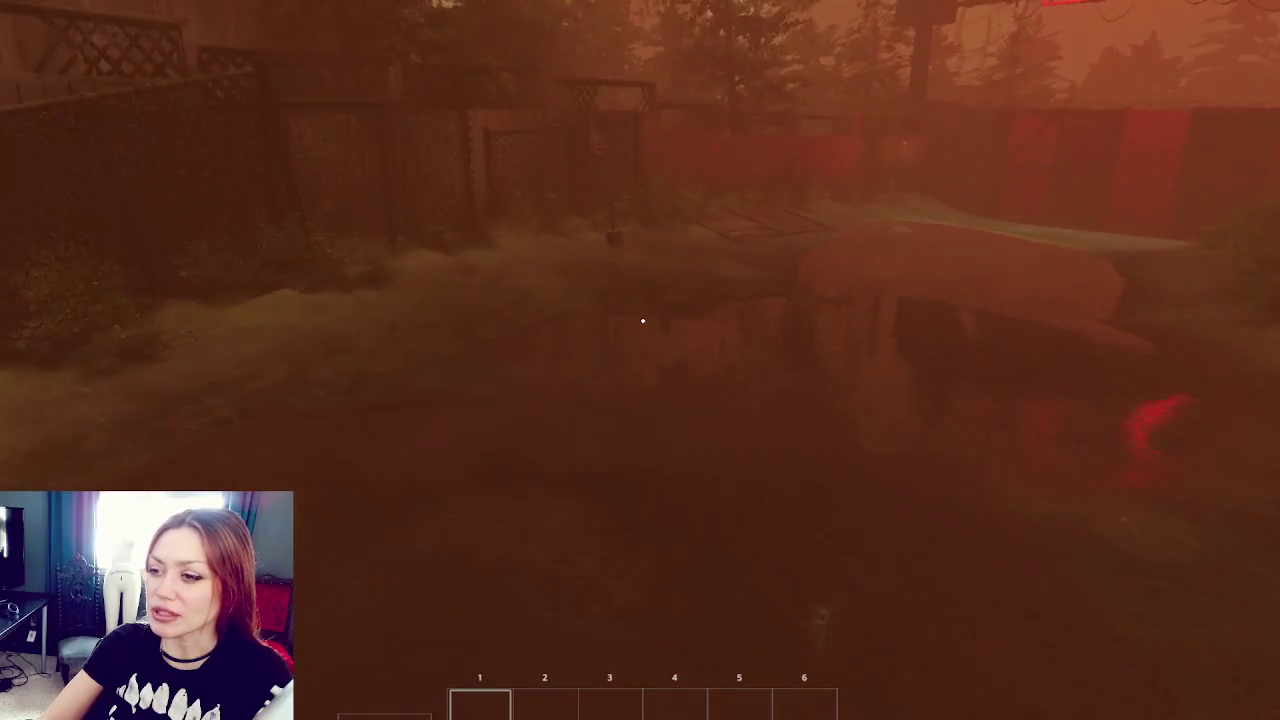
pyautogui.press('w')
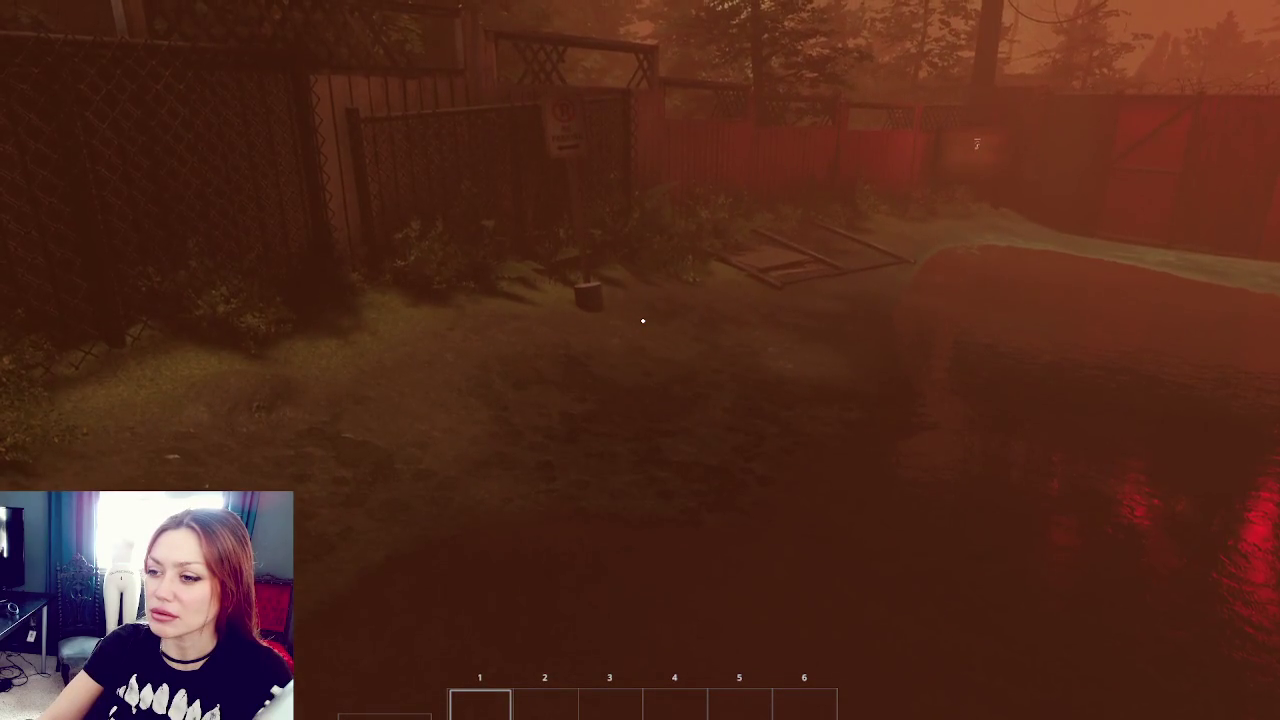
pyautogui.moveTo(643, 321)
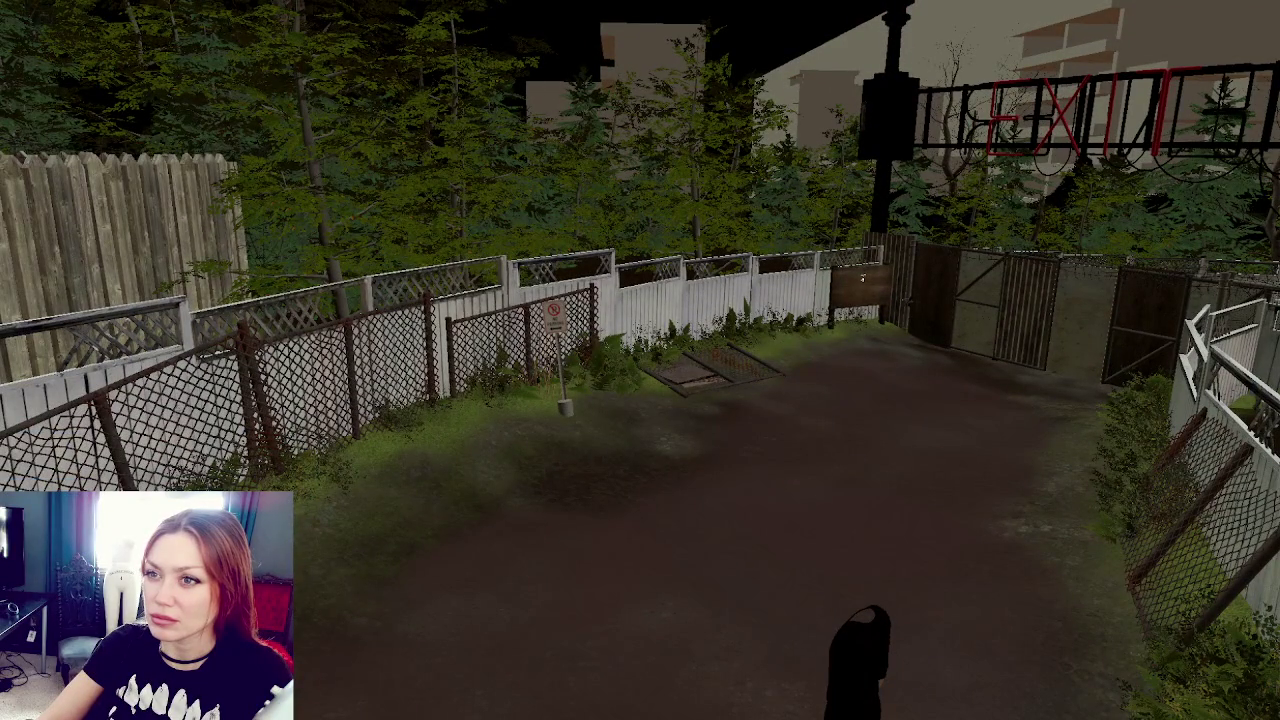
# Step: Back away from the fence to view the foggy yard and its puddles
pyautogui.press('s')
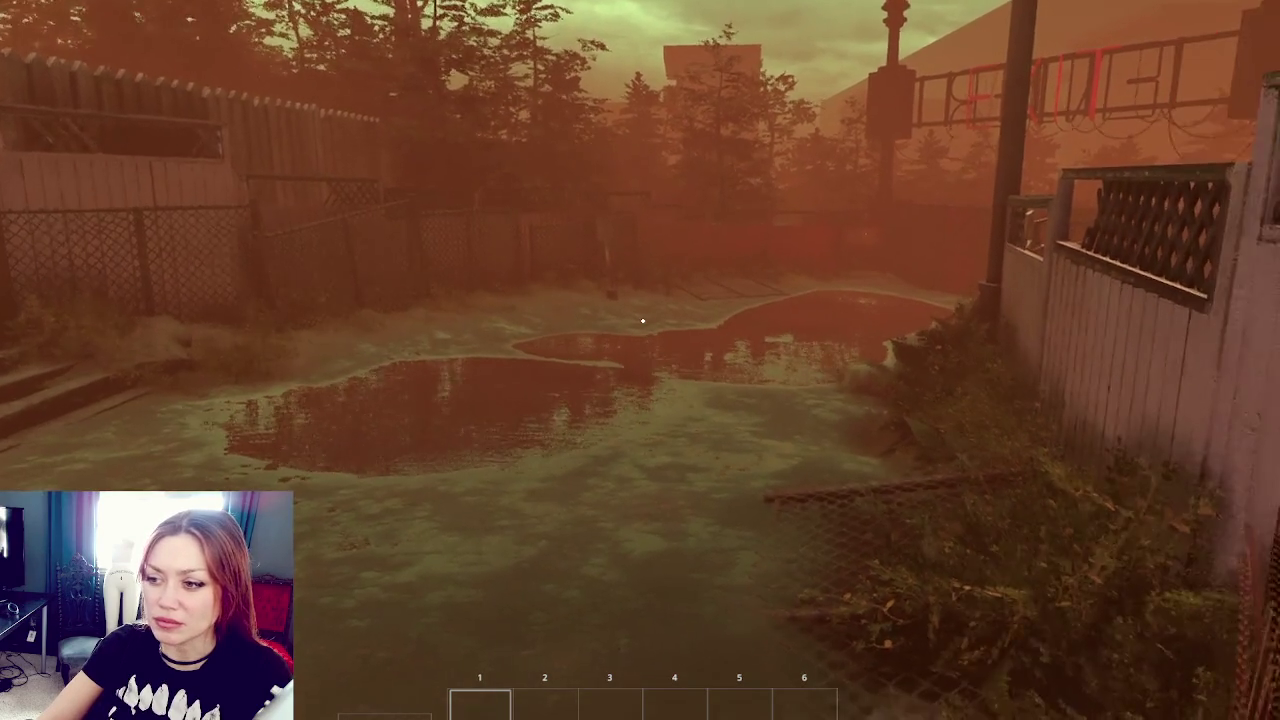
# Step: Walk around the foggy yard, turning between the left and right fences
pyautogui.press('w')
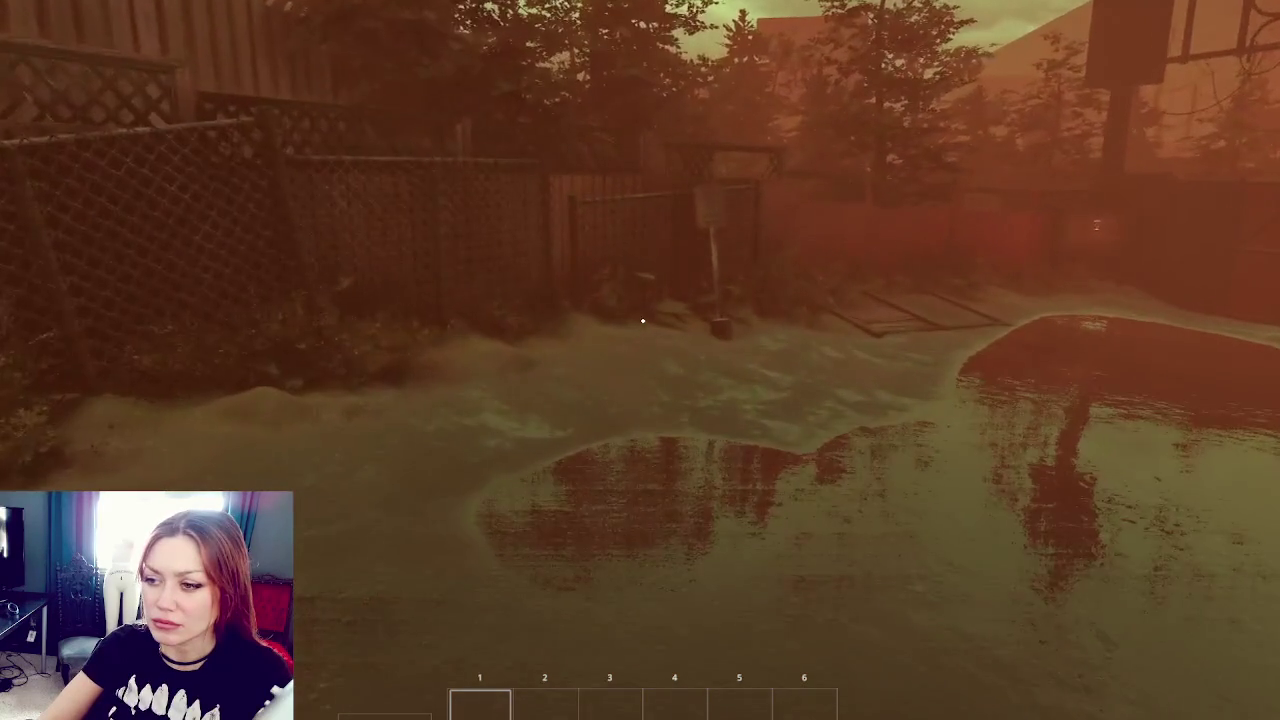
pyautogui.press('w')
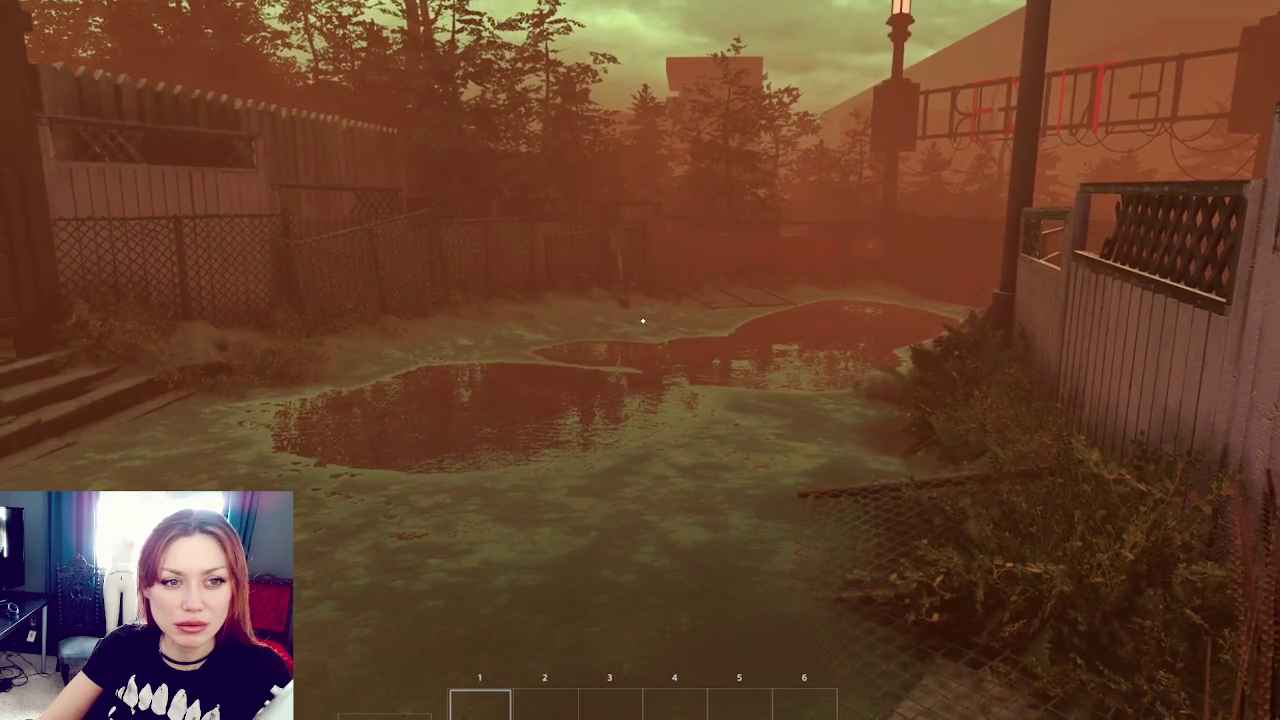
pyautogui.press('w')
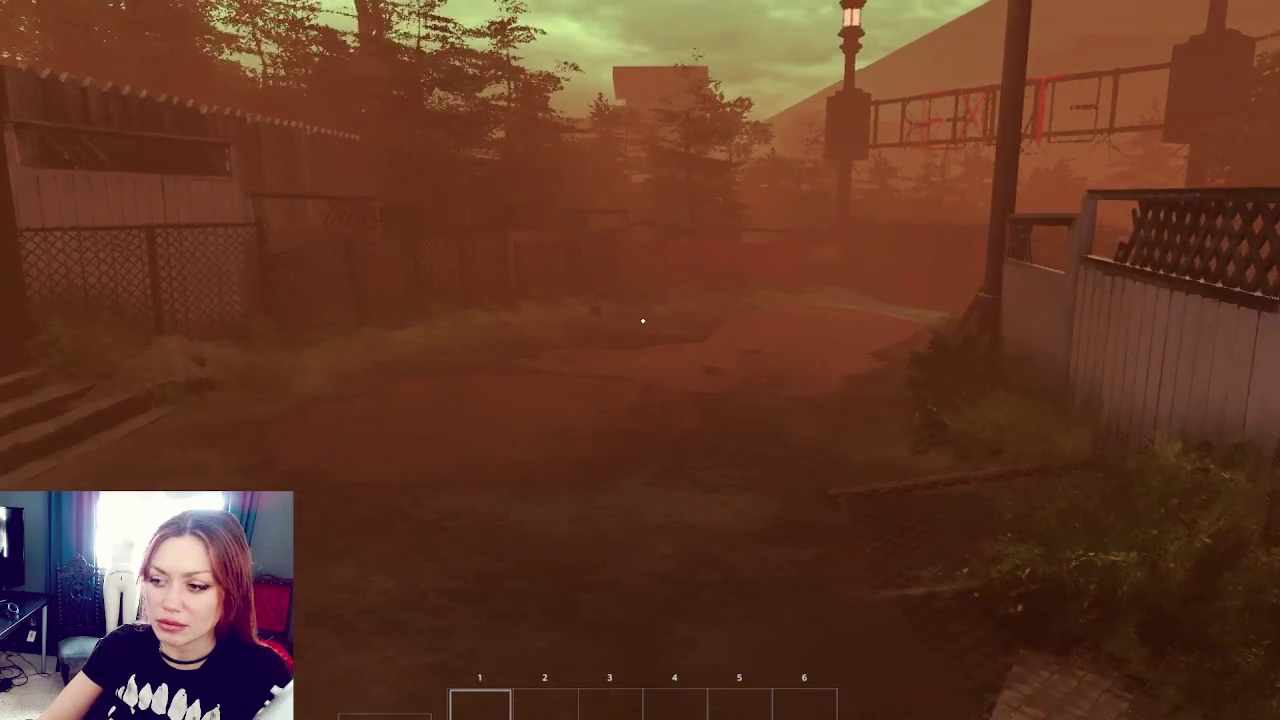
pyautogui.press('w')
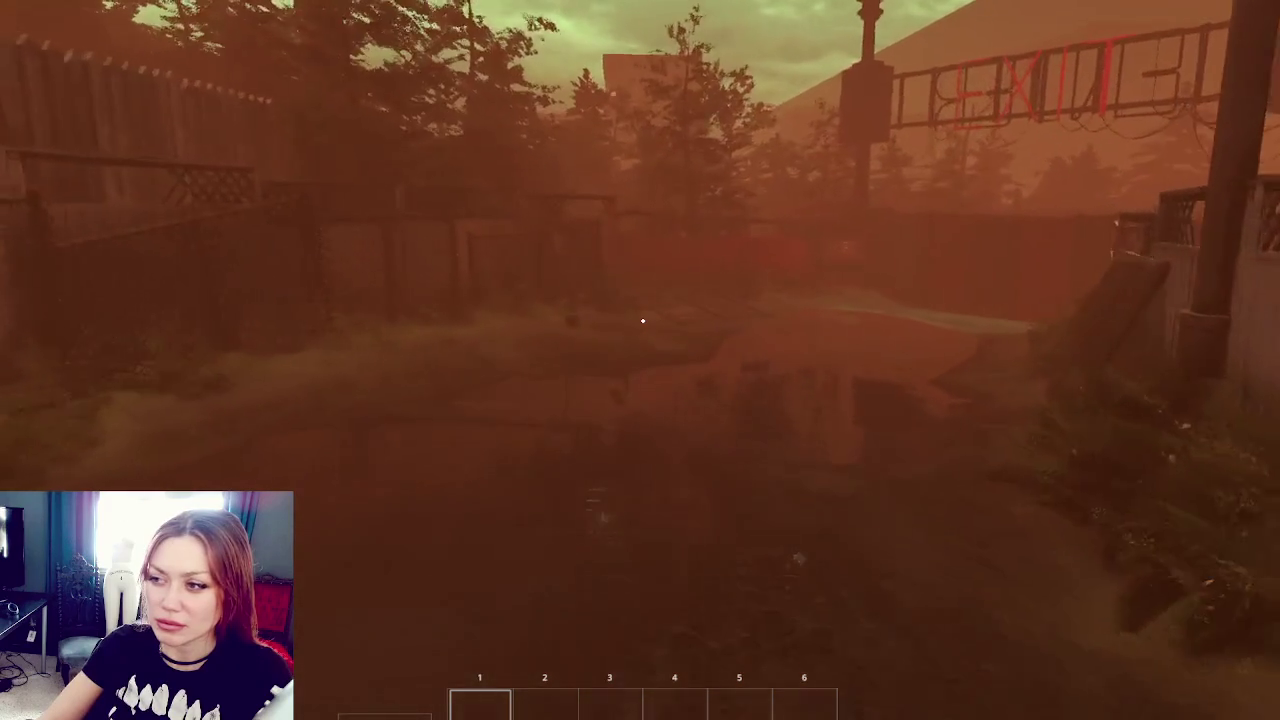
pyautogui.press('w')
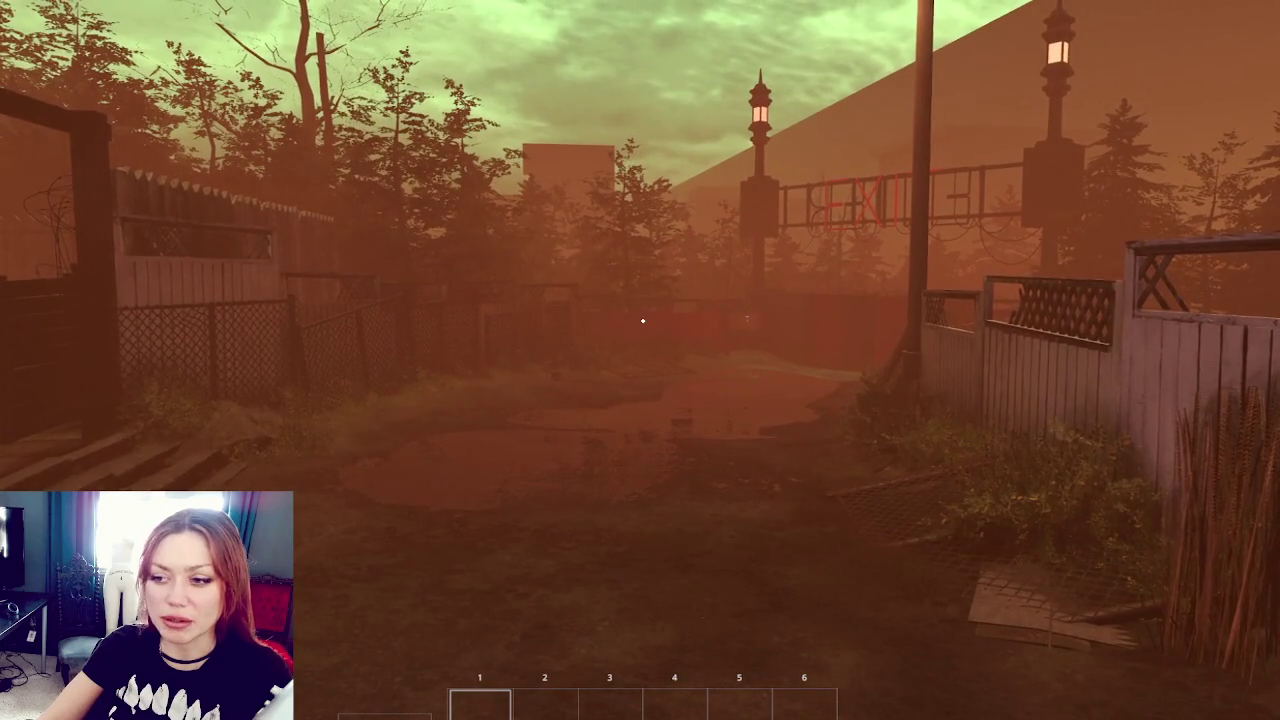
pyautogui.press('w')
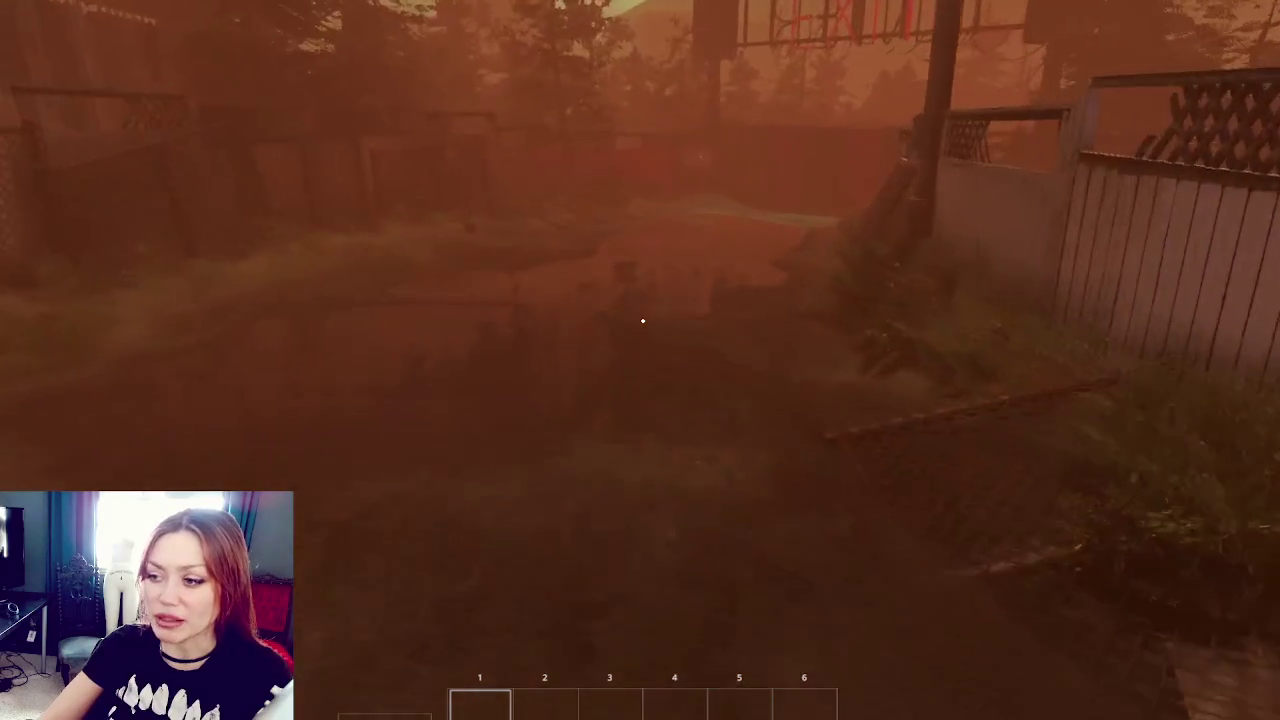
pyautogui.press('w')
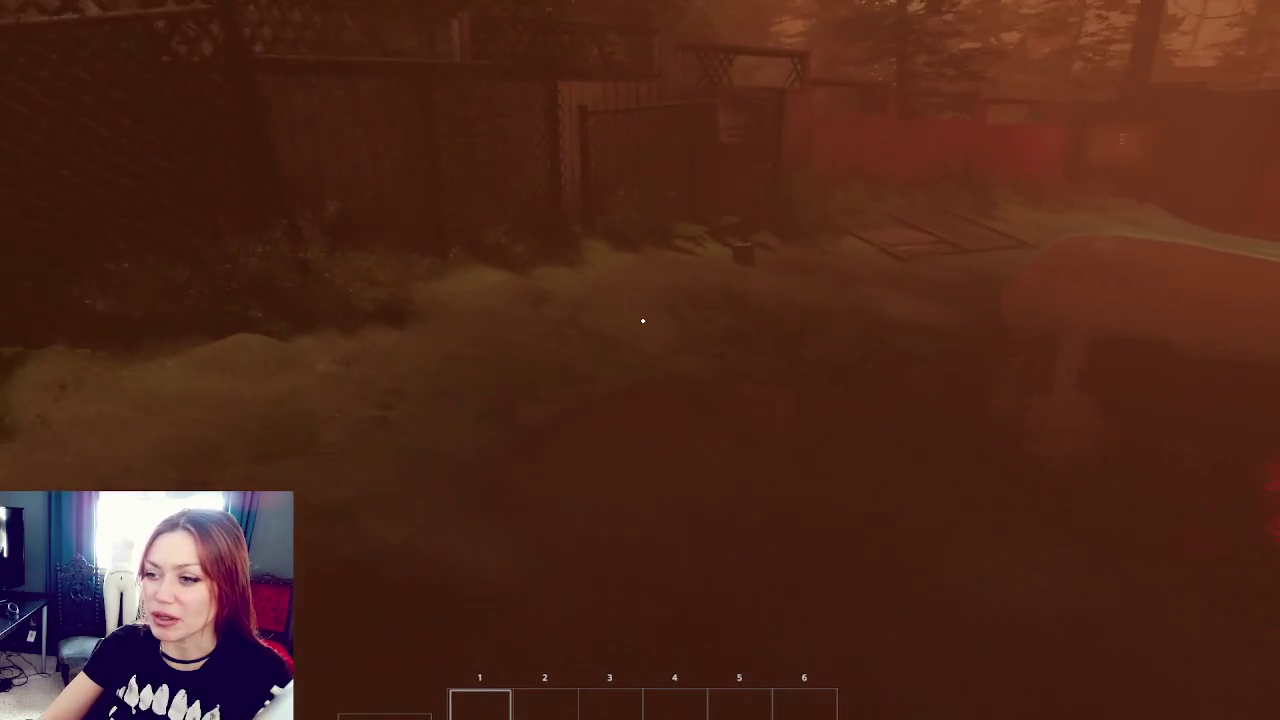
# Step: Walk along the left fence past the pool toward the EXIT sign, then step back
pyautogui.press('w')
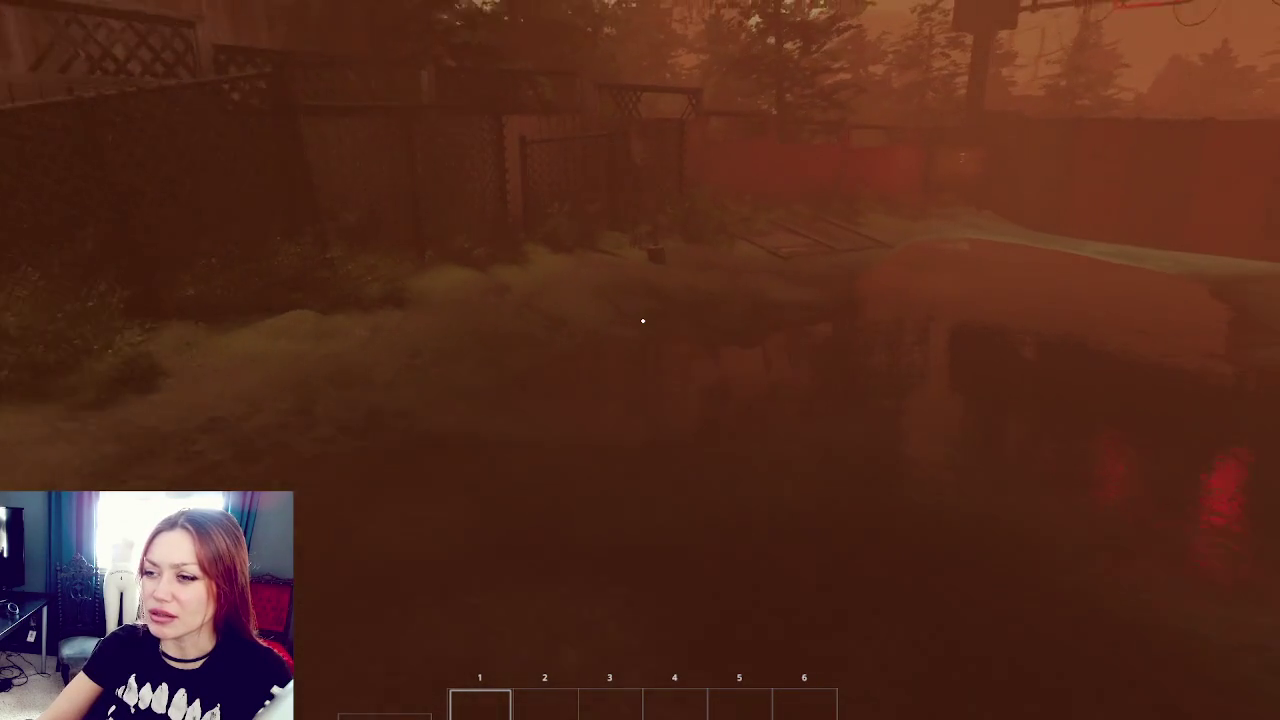
pyautogui.press('w')
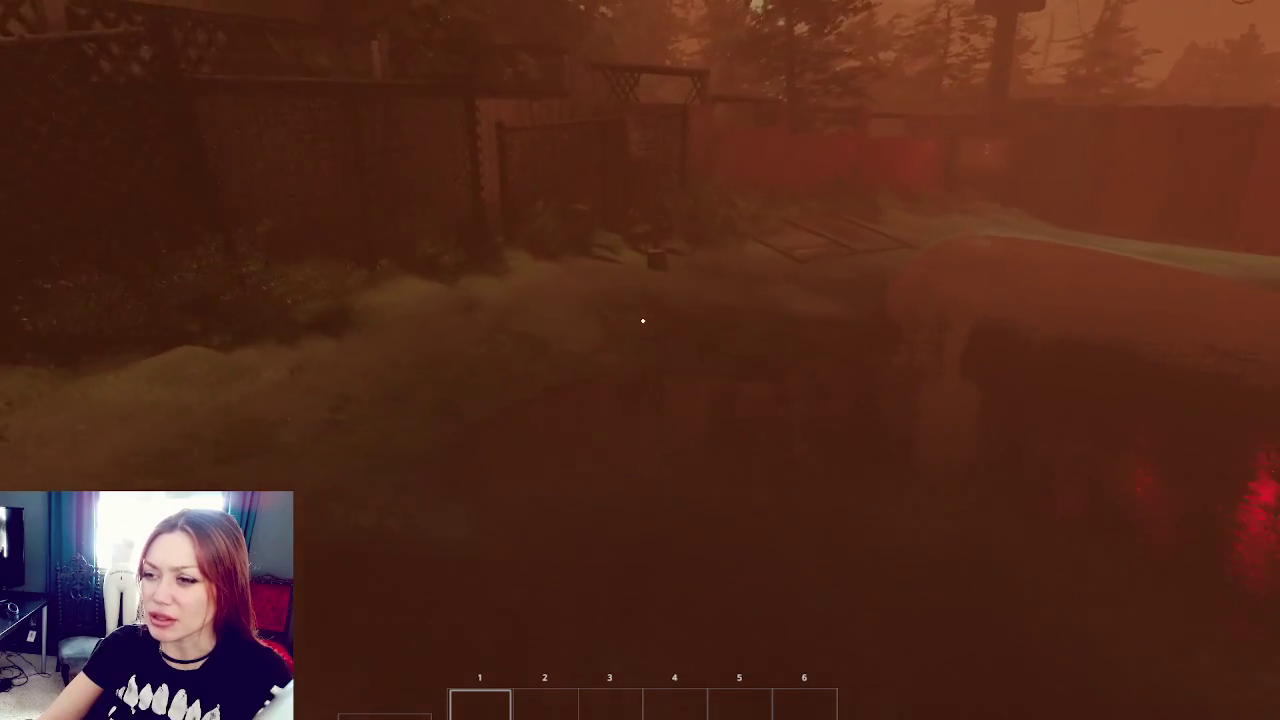
pyautogui.press('w')
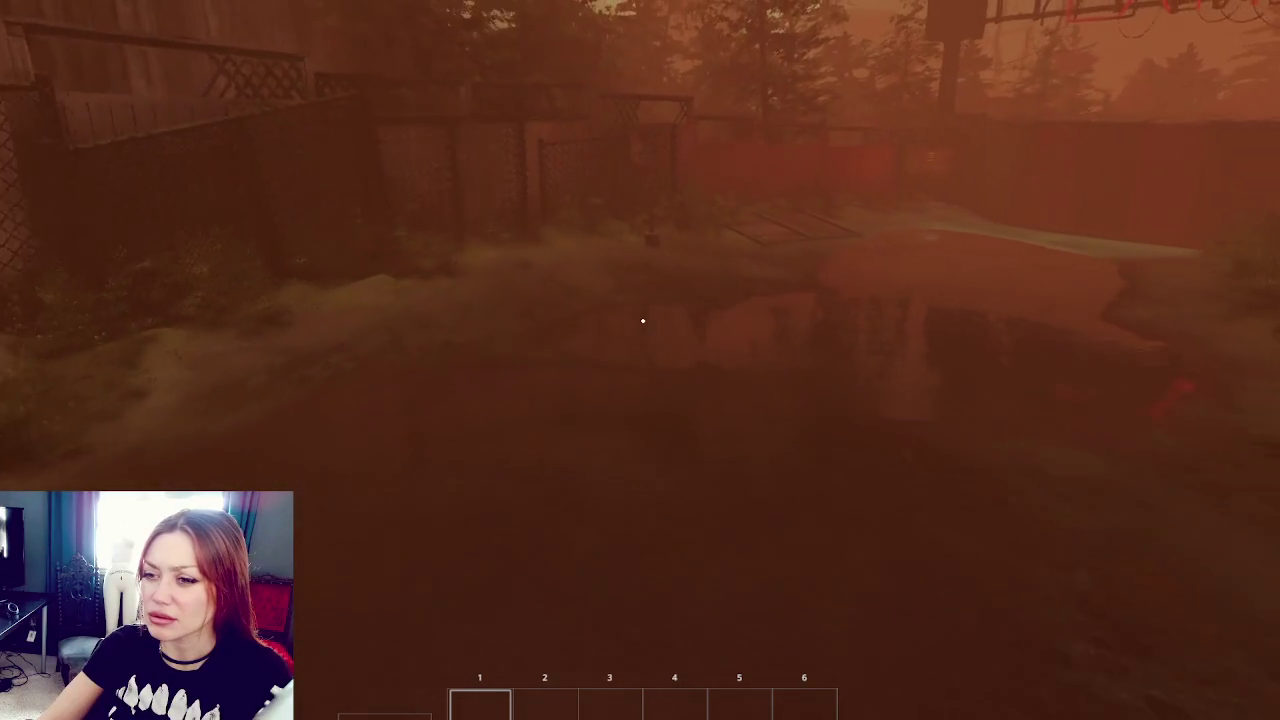
pyautogui.press('w')
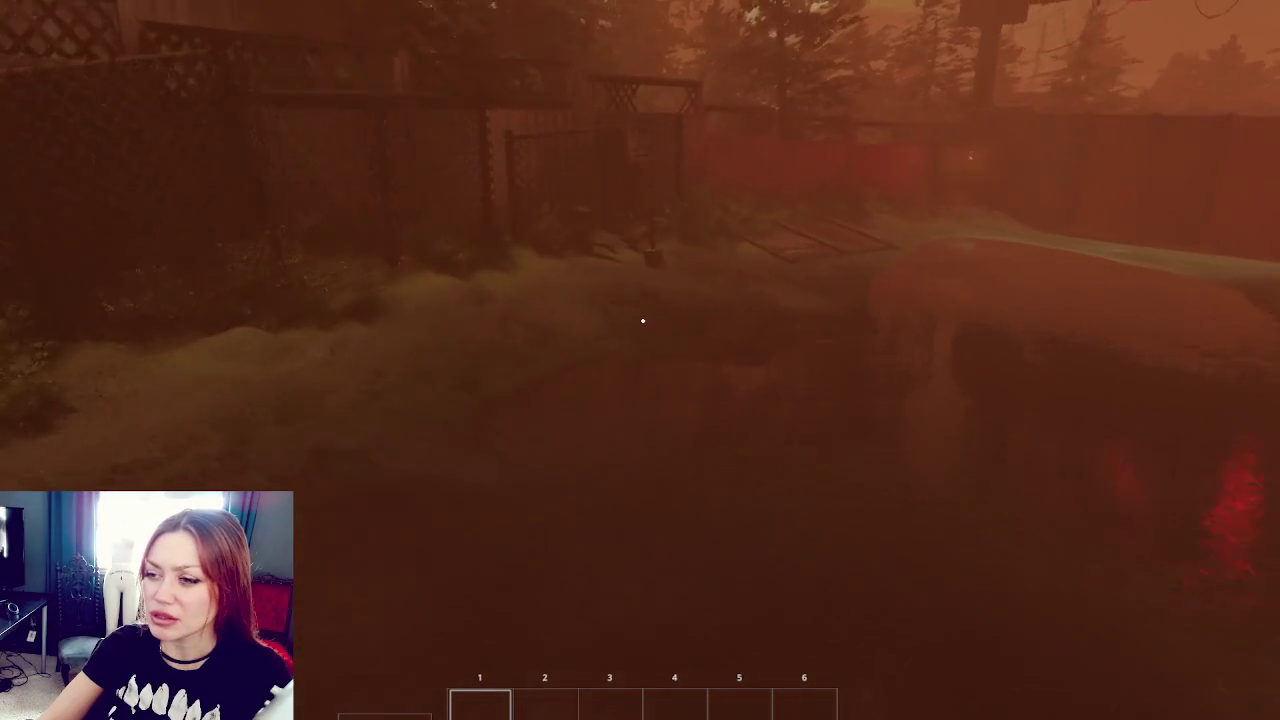
pyautogui.press('w')
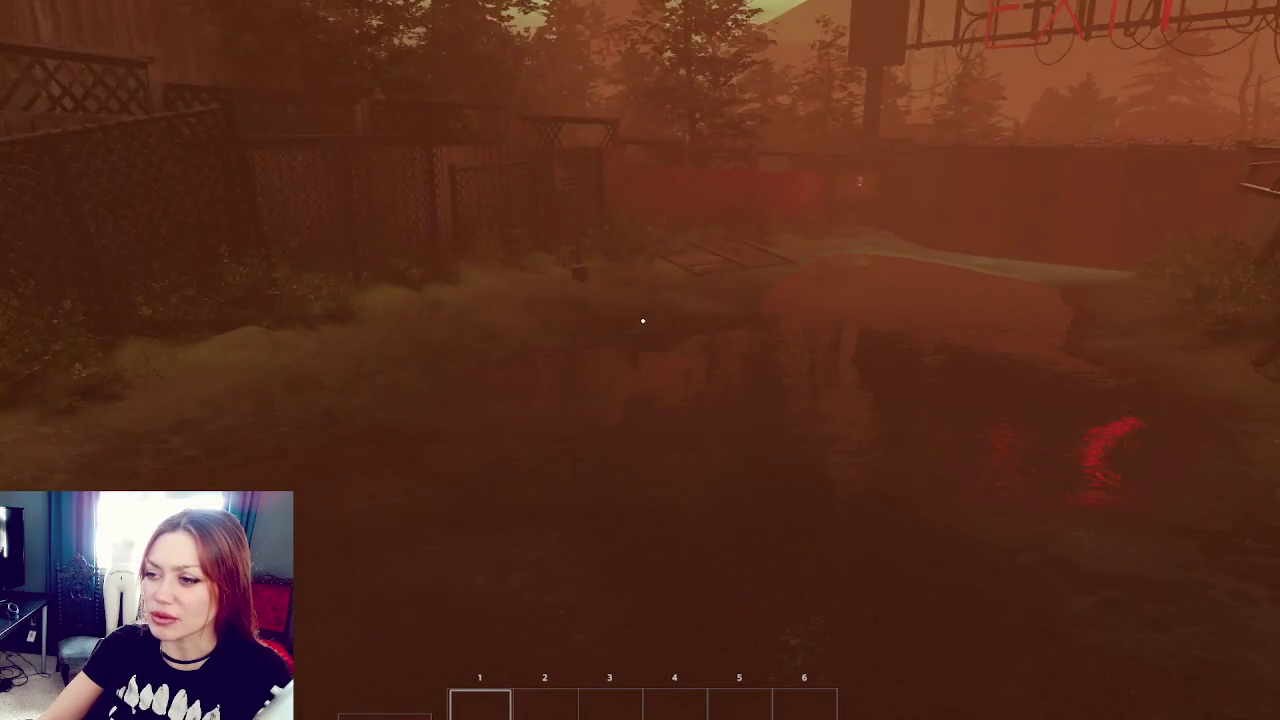
pyautogui.press('w')
pyautogui.press('s')
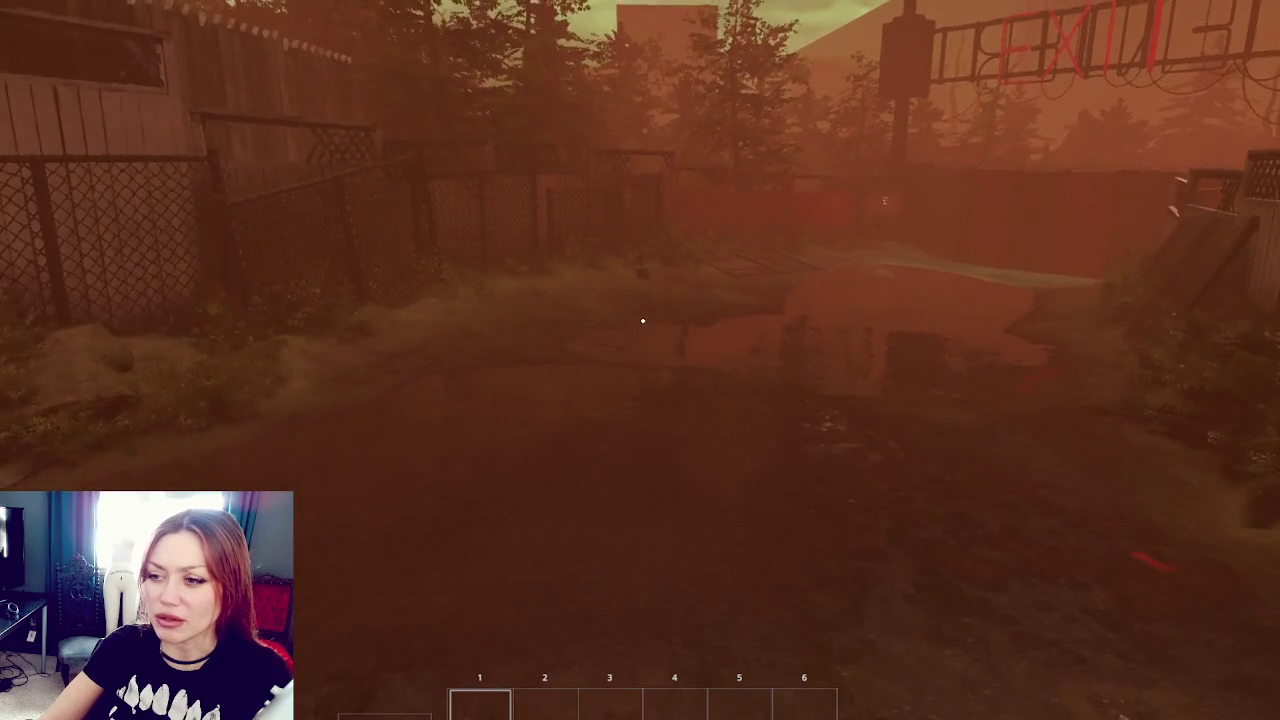
# Step: Toggle the Sleep, Nutrition and Life overlay, then bring Project Settings' Player page into view
pyautogui.press('Tab')
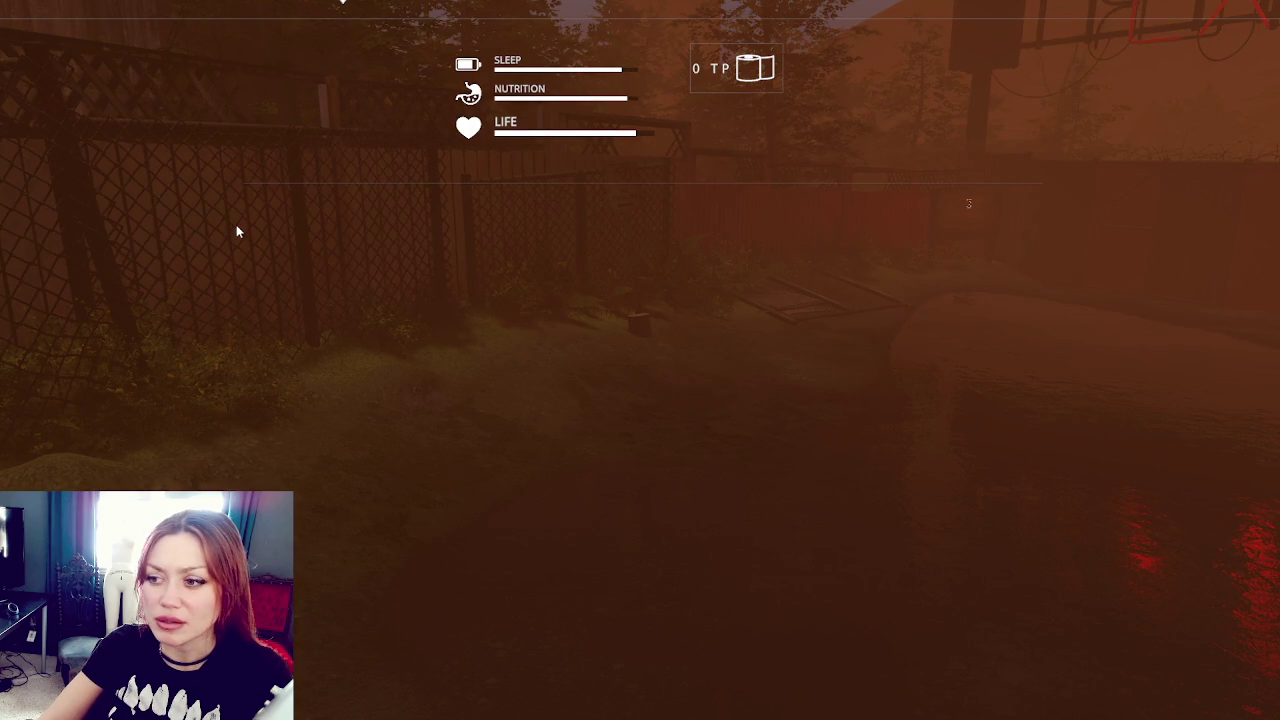
pyautogui.press('Tab')
pyautogui.press('w')
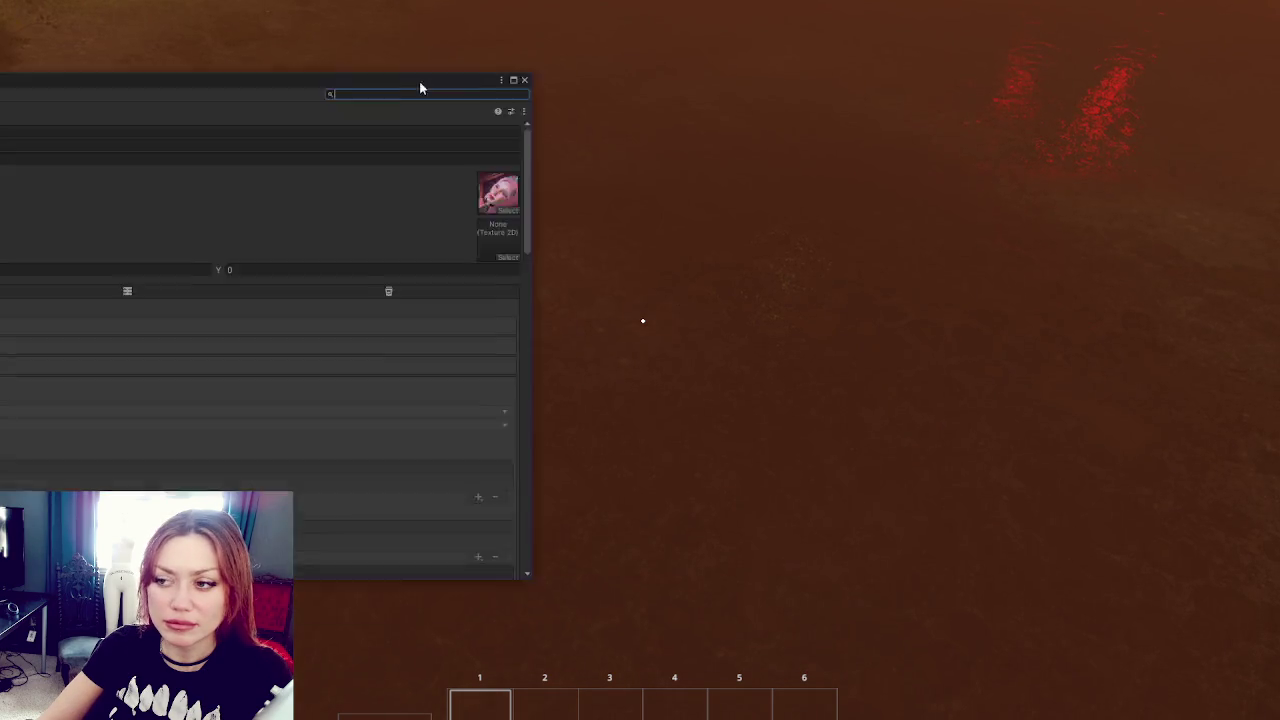
pyautogui.moveTo(420, 86); pyautogui.dragTo(934, 6)
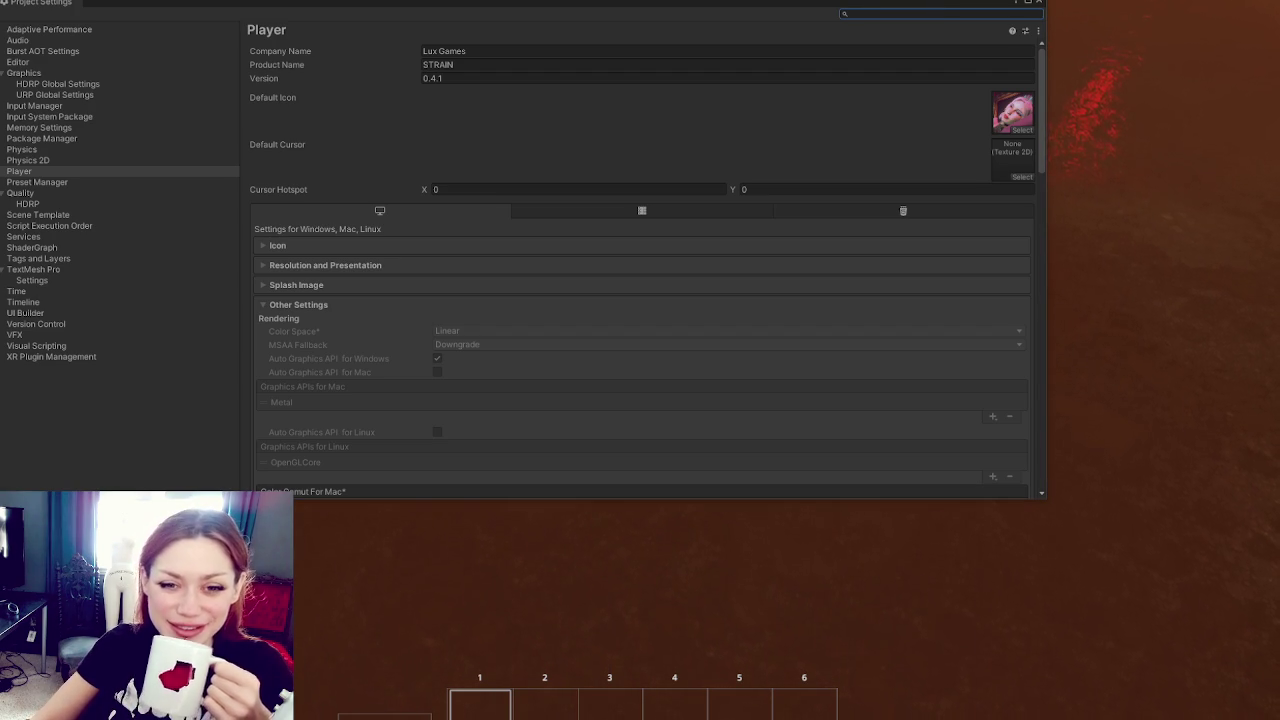
# Step: Browse the HDRP, URP, Graphics, Input, Physics and Player pages in Project Settings
pyautogui.click(232, 150)
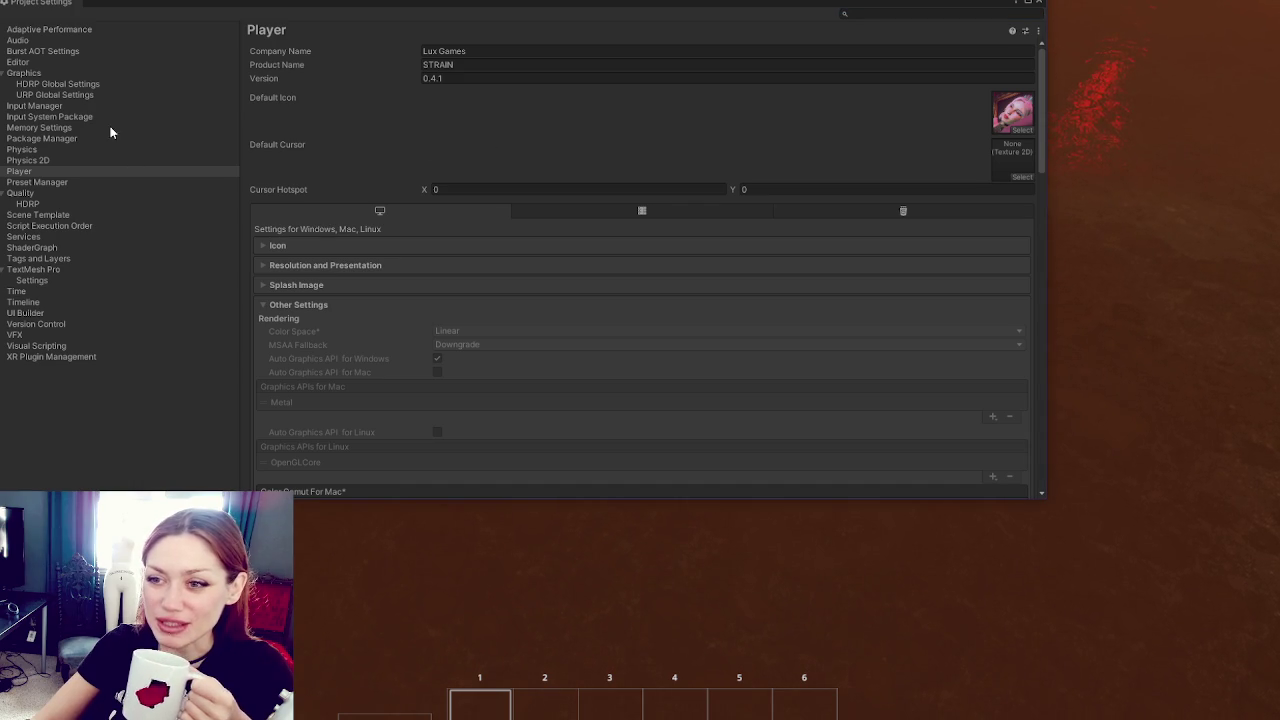
pyautogui.click(110, 86)
pyautogui.click(111, 96)
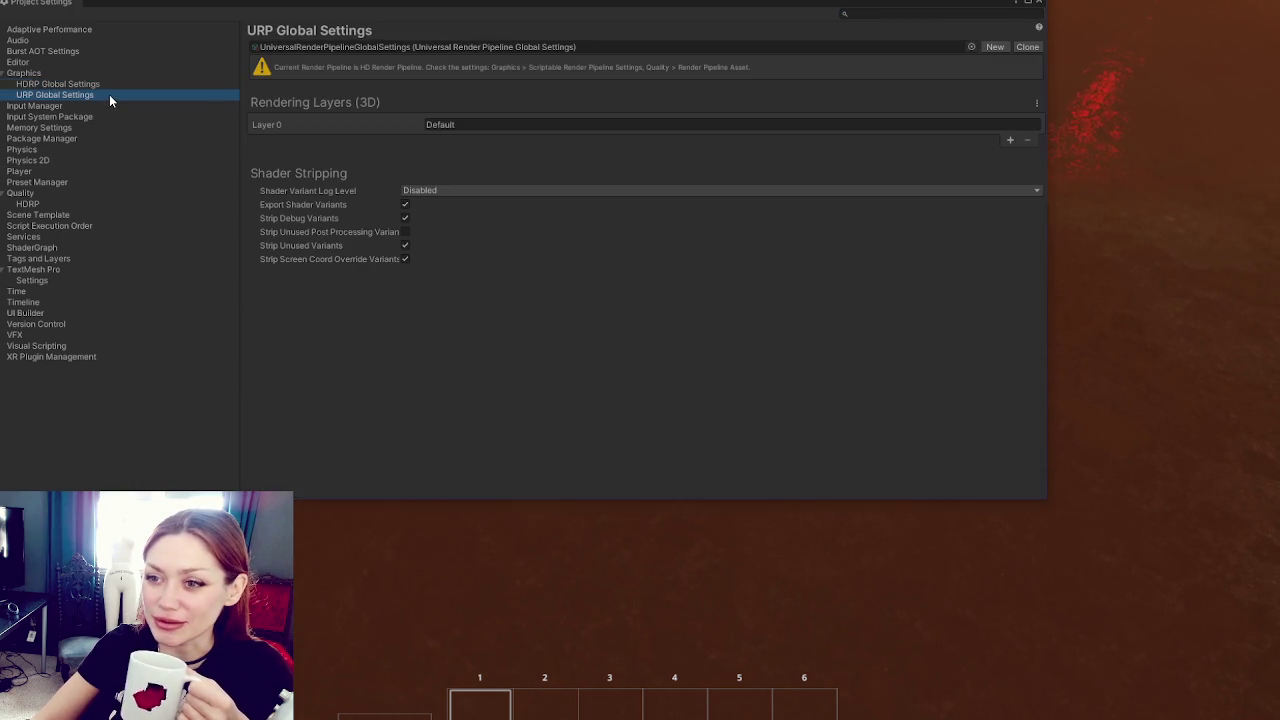
pyautogui.click(103, 76)
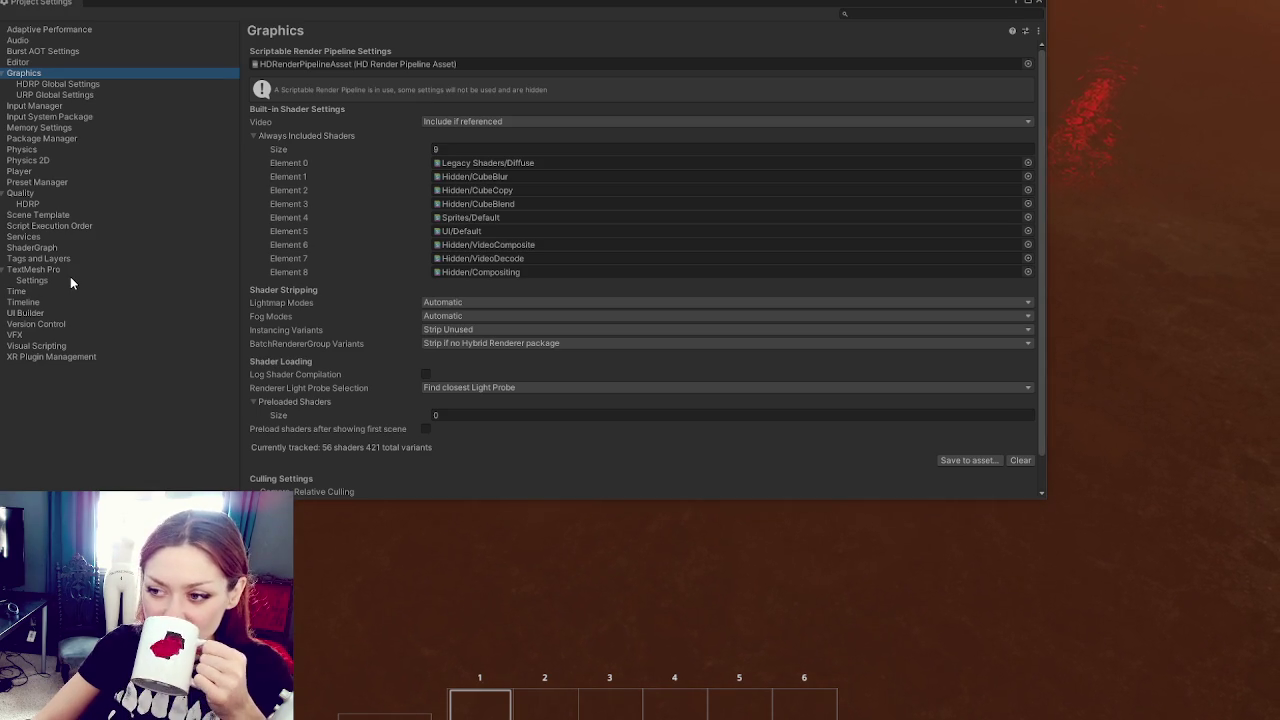
pyautogui.click(138, 84)
pyautogui.click(116, 106)
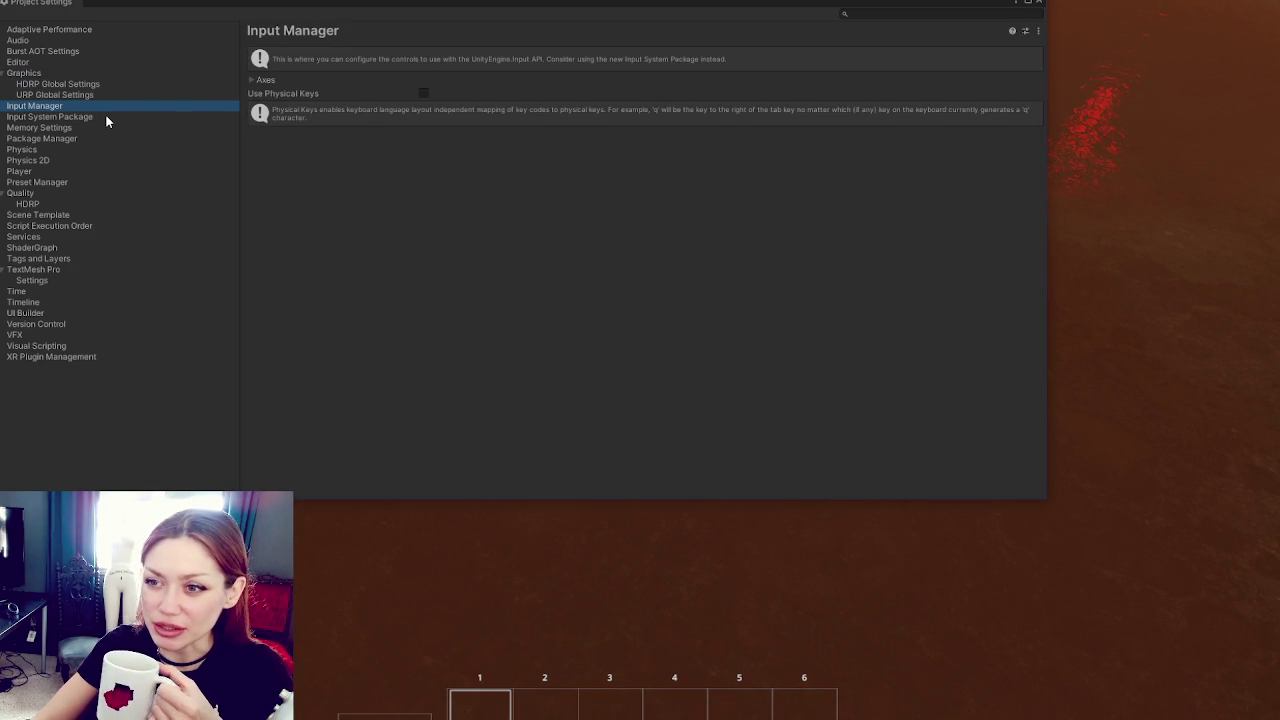
pyautogui.click(107, 118)
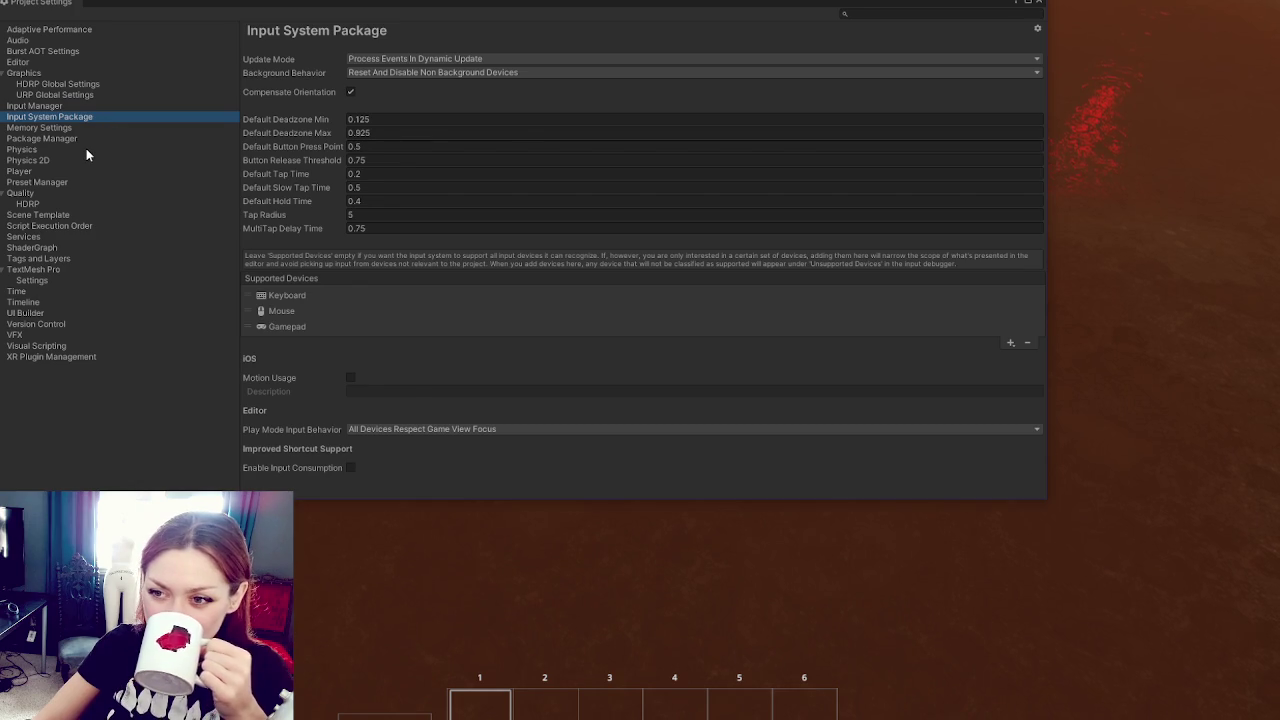
pyautogui.click(86, 149)
pyautogui.click(80, 160)
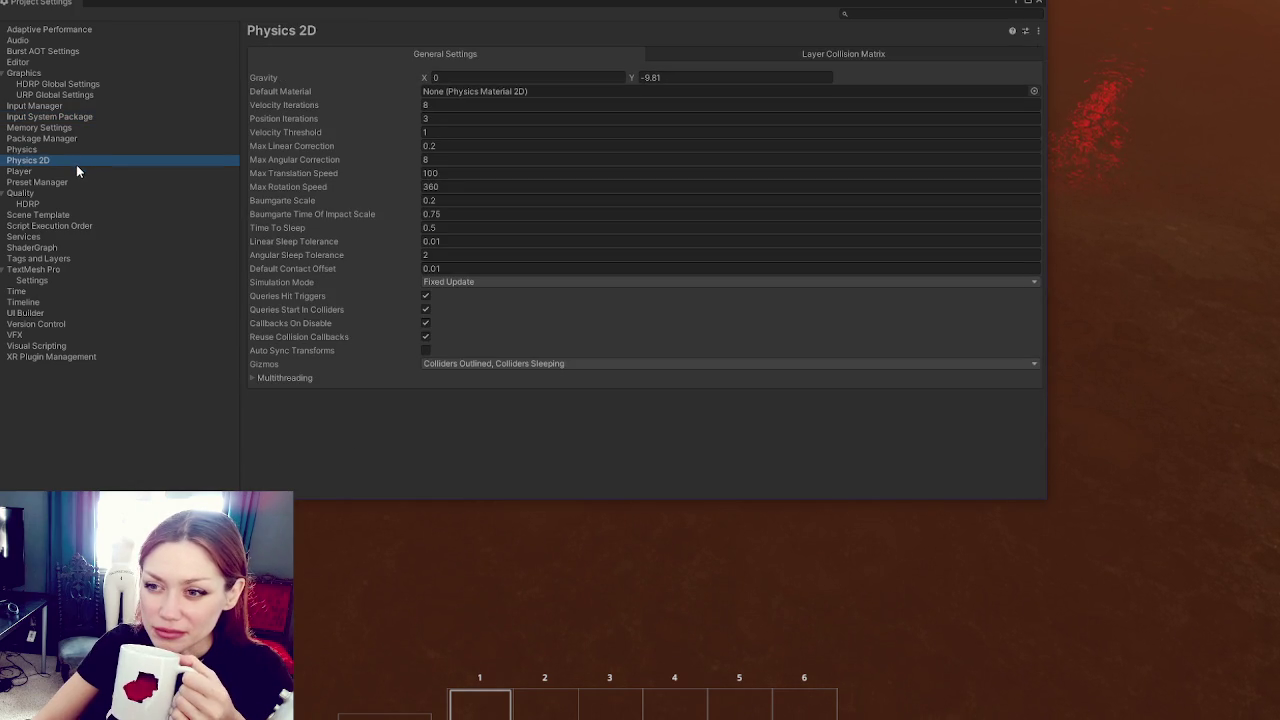
pyautogui.click(76, 174)
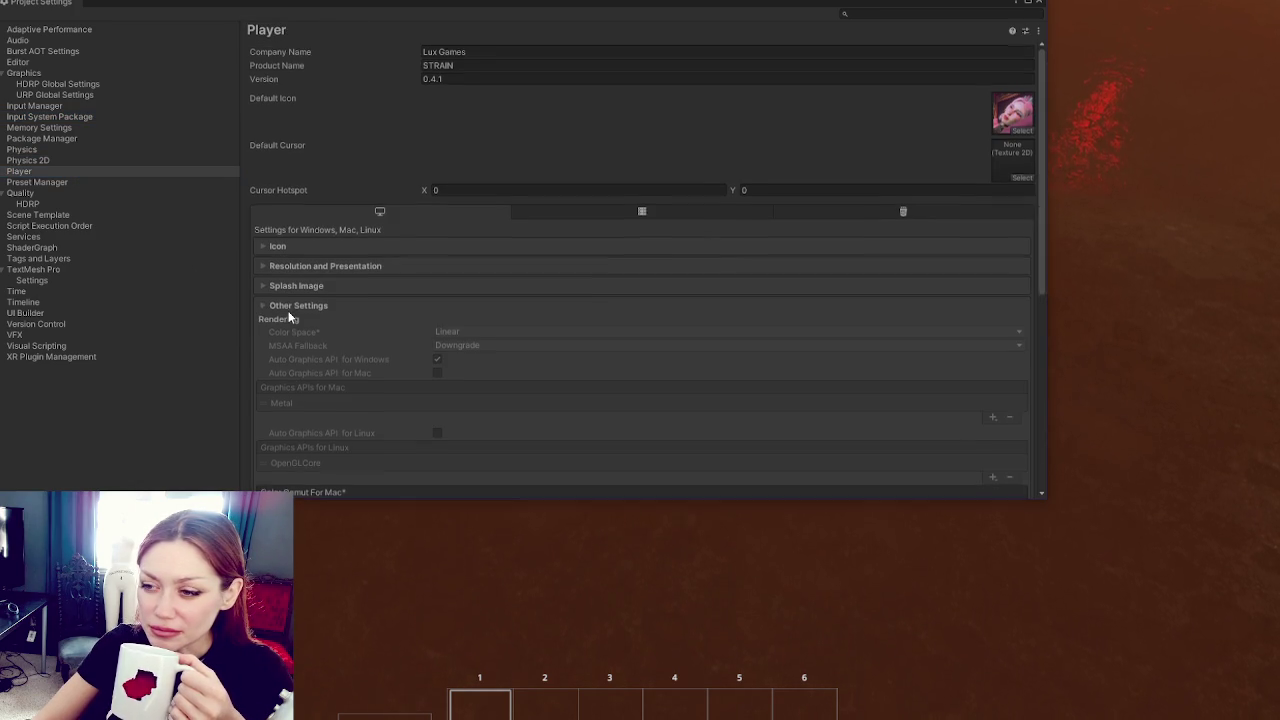
pyautogui.click(292, 310)
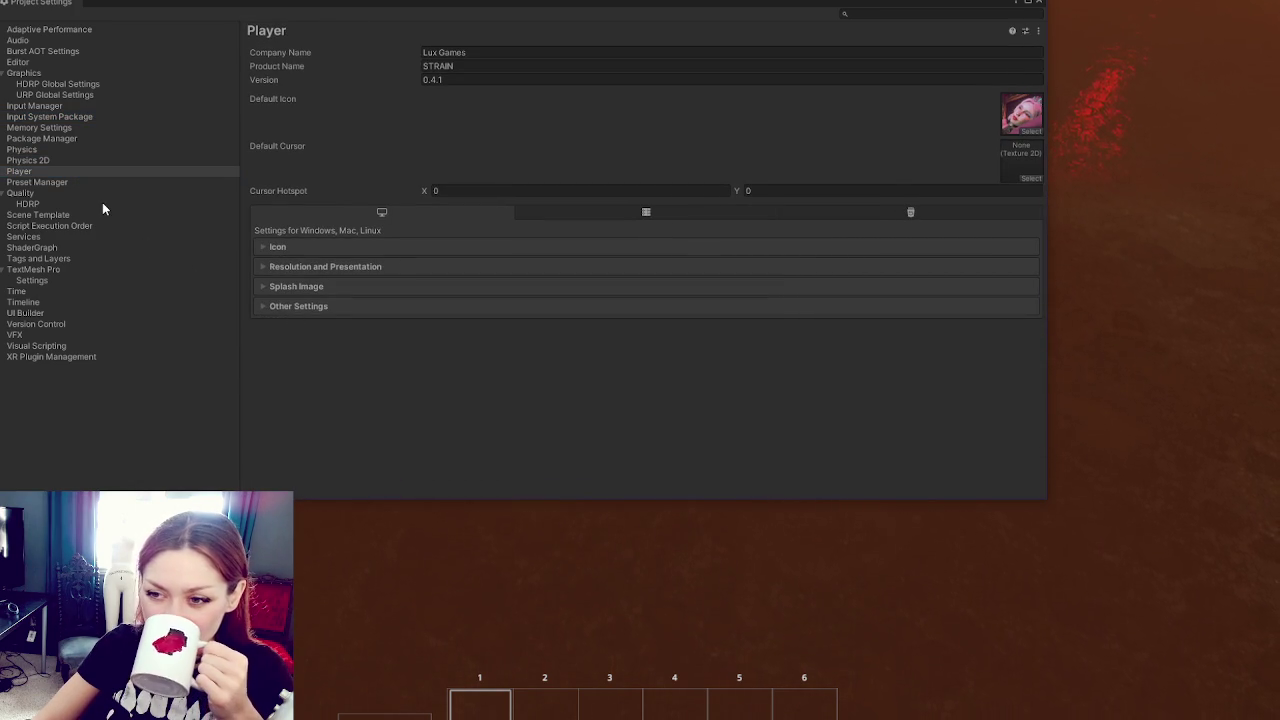
# Step: Make Ultra Low the active level on the Quality settings page
pyautogui.click(102, 205)
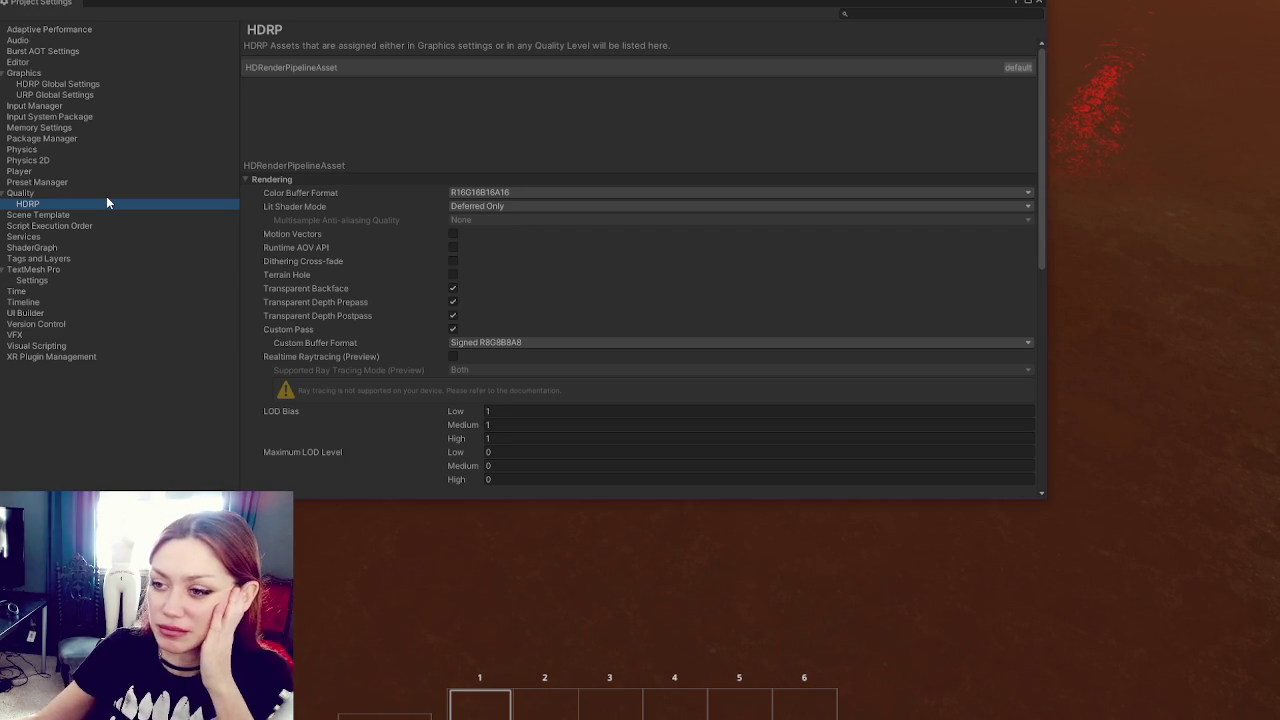
pyautogui.scroll(-5, 430, 180)
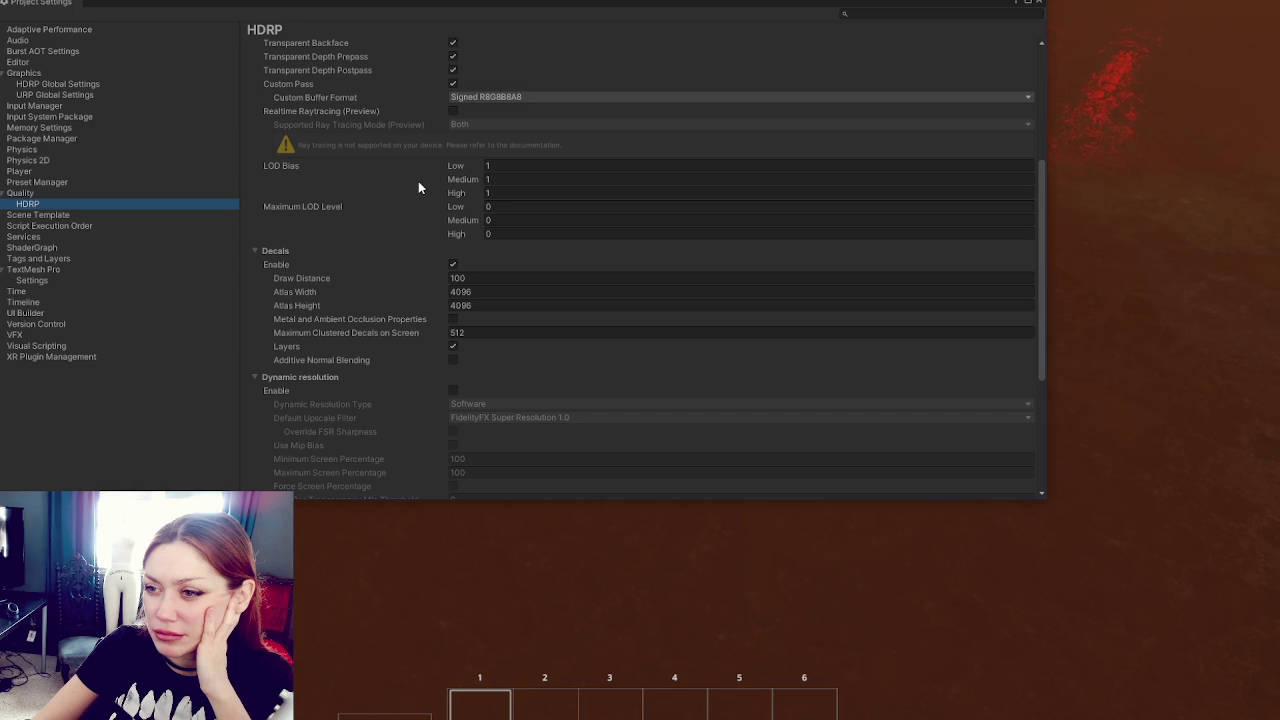
pyautogui.scroll(-5, 418, 187)
pyautogui.scroll(10, 418, 187)
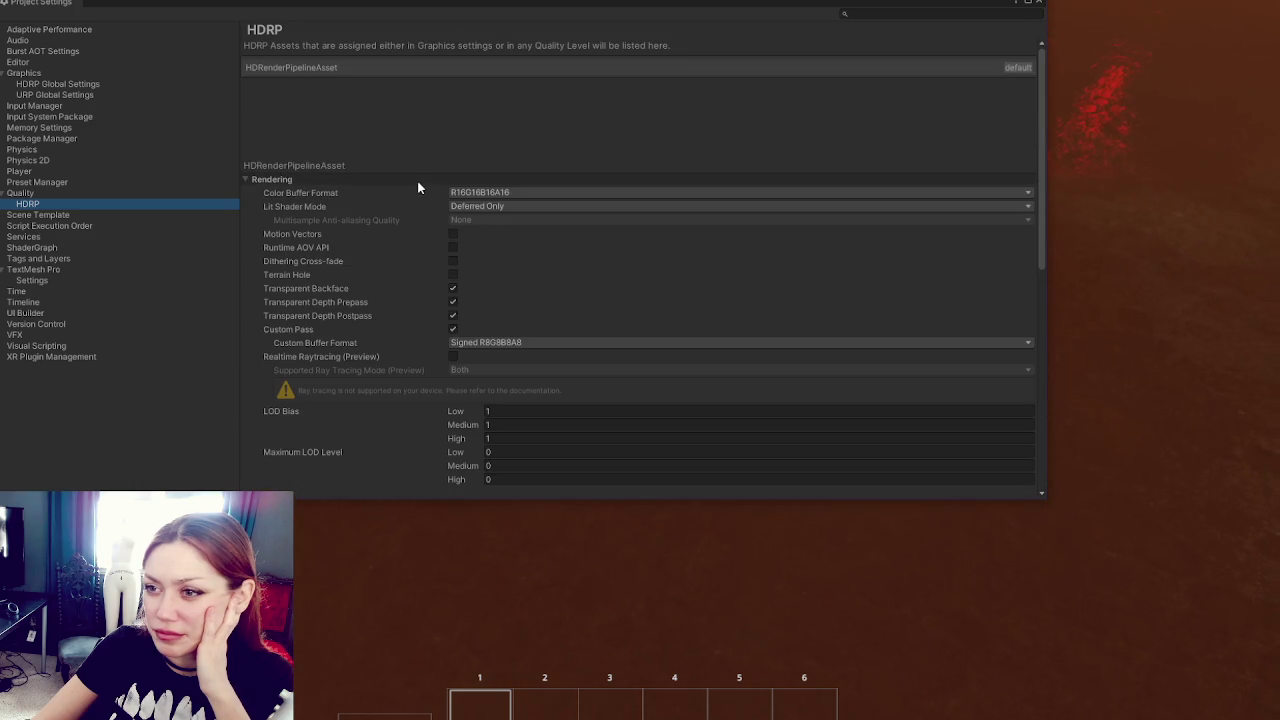
pyautogui.click(56, 182)
pyautogui.click(72, 193)
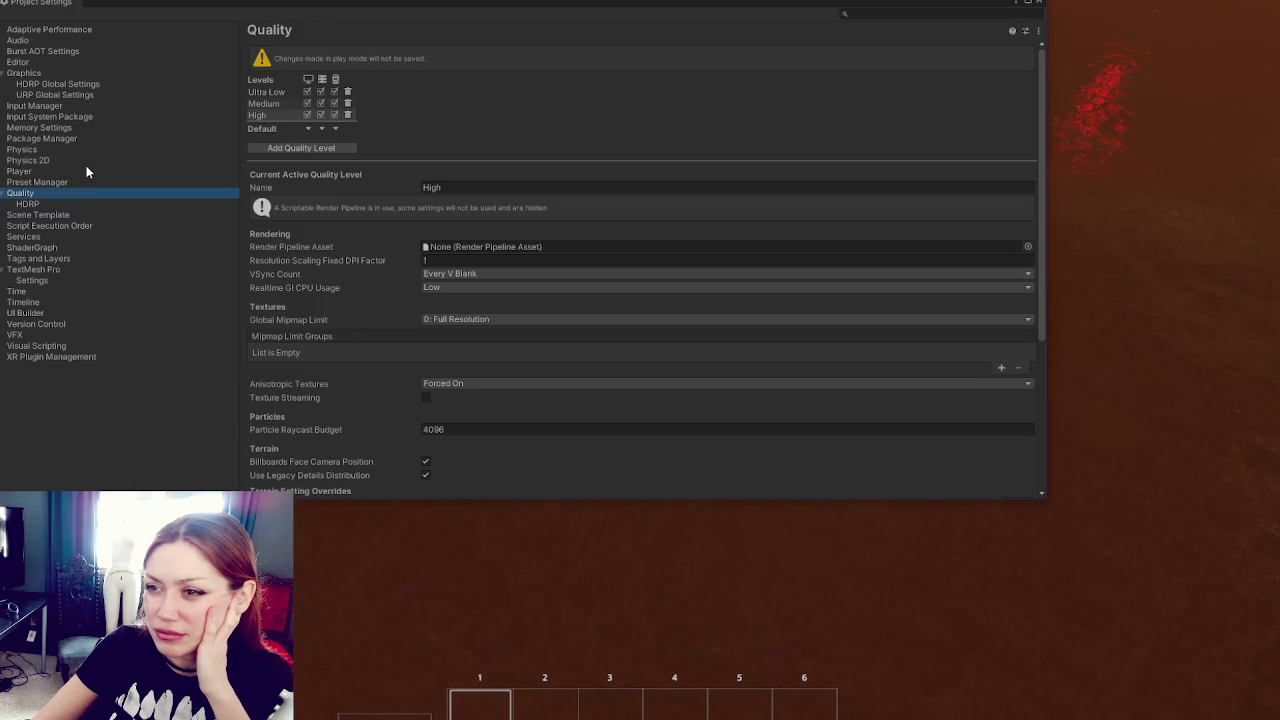
pyautogui.click(283, 92)
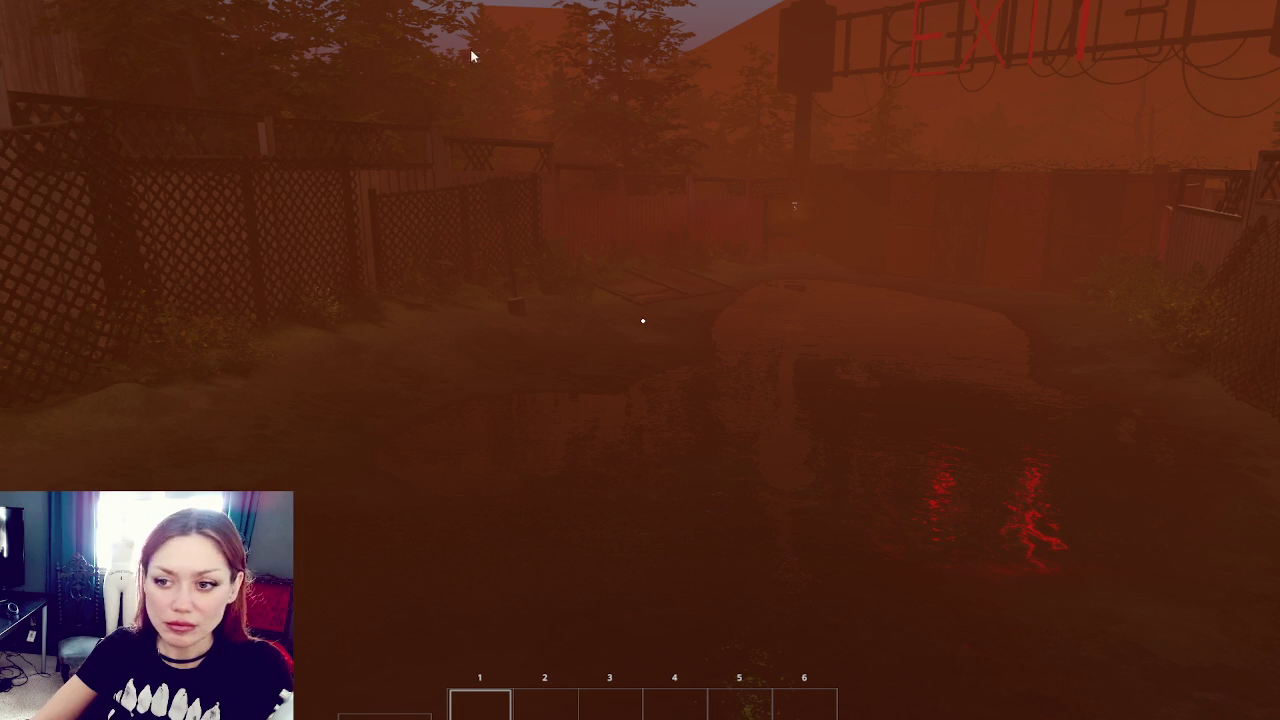
# Step: Reopen the quality settings over the game and move the window to the left edge
pyautogui.press('Escape')
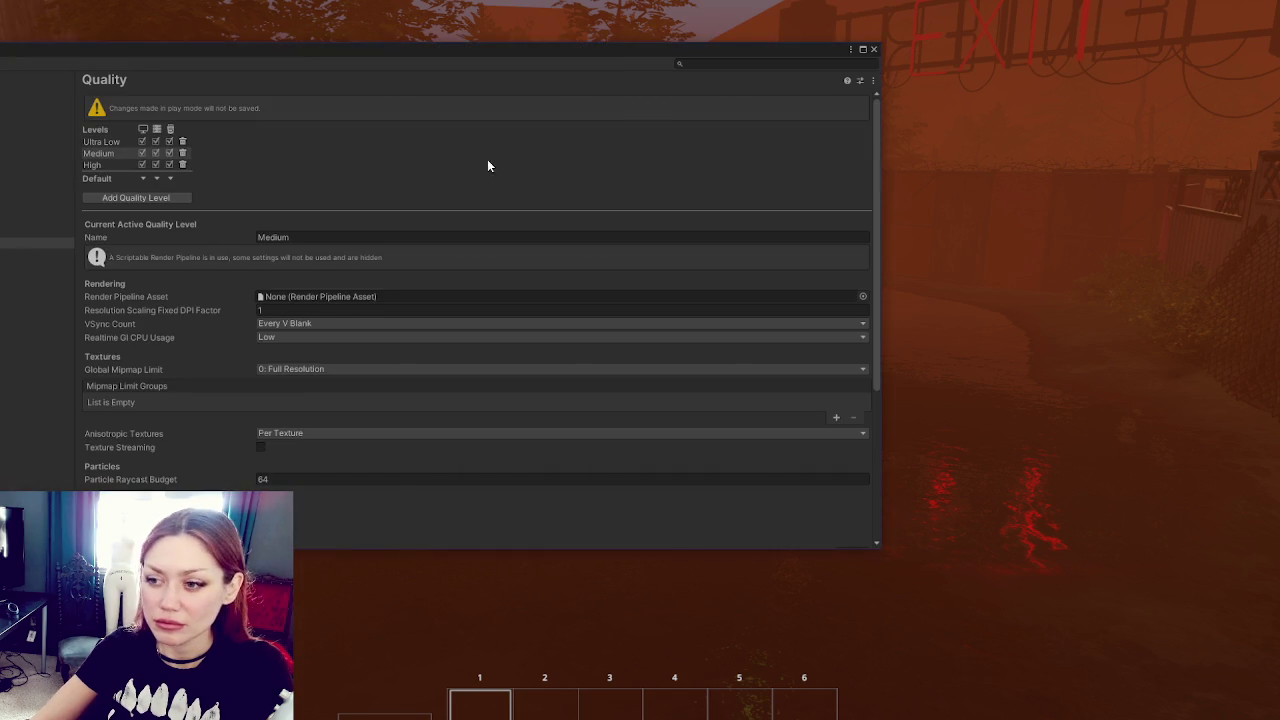
pyautogui.scroll(-3, 497, 220)
pyautogui.moveTo(585, 52); pyautogui.dragTo(549, 509)
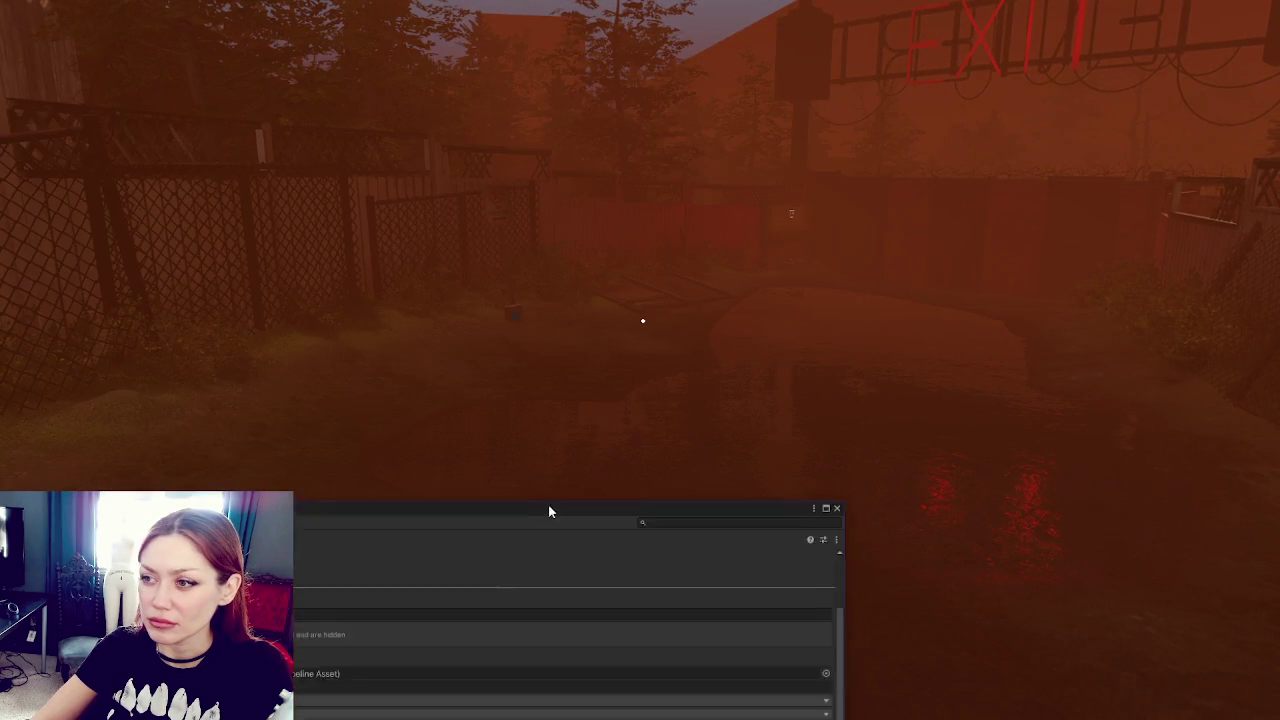
pyautogui.press('Escape')
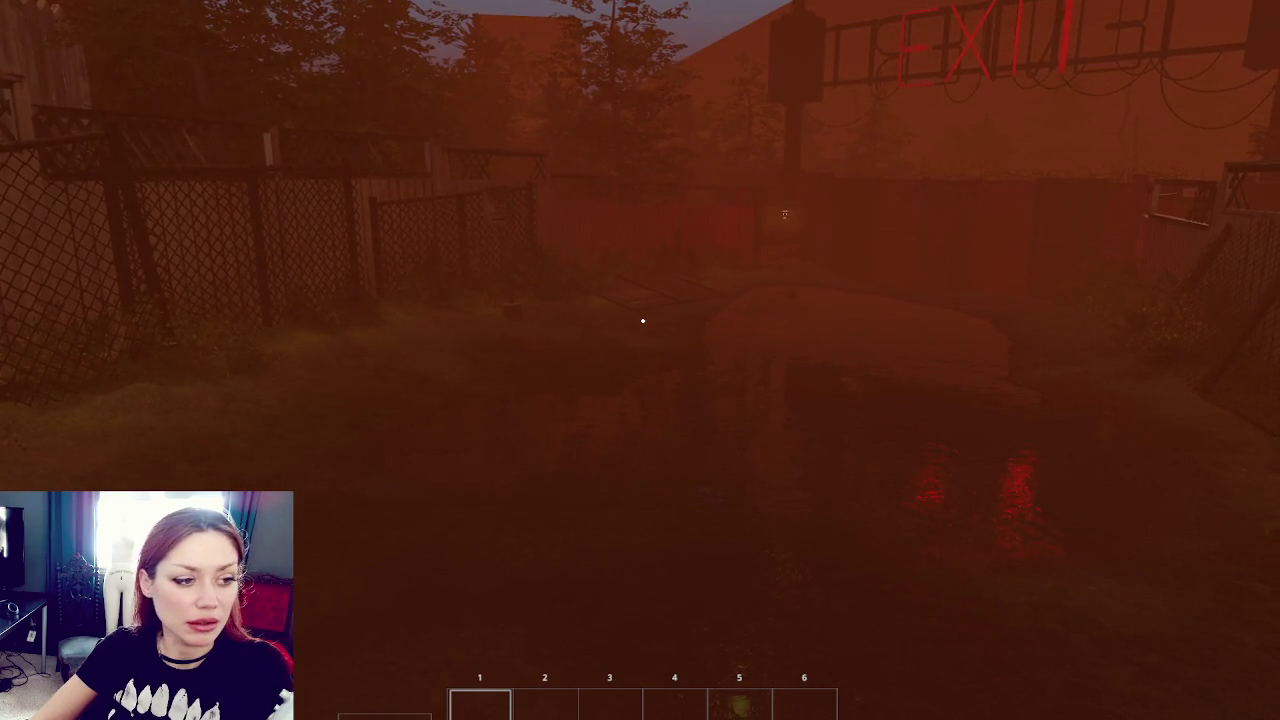
pyautogui.press('Escape')
pyautogui.moveTo(777, 69); pyautogui.dragTo(504, 57)
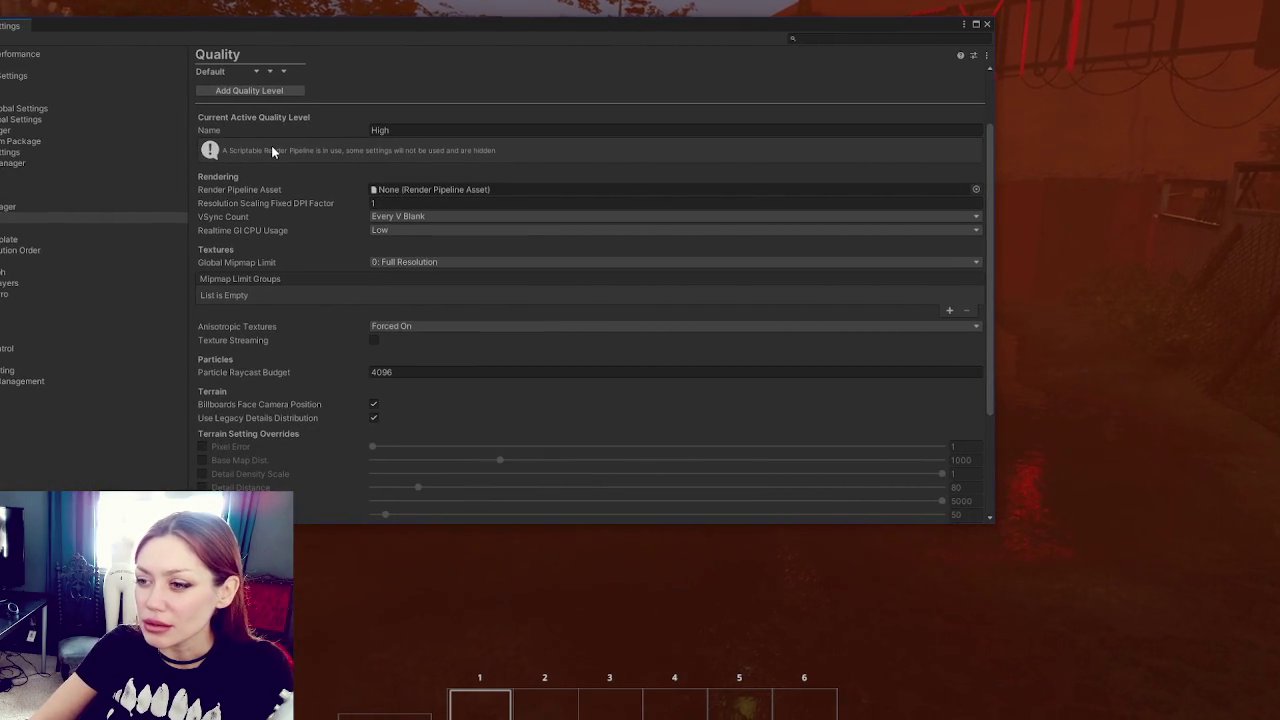
pyautogui.scroll(-5, 271, 148)
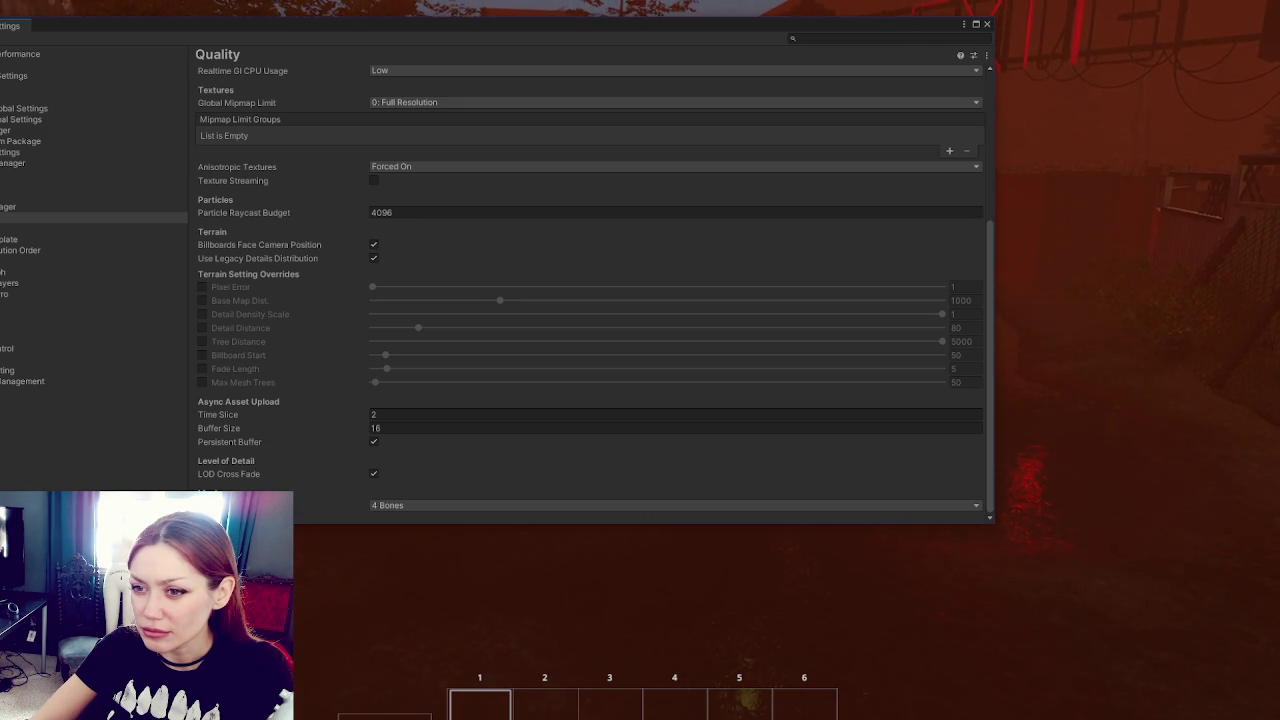
# Step: On the HDRP page, expand the Lighting, Shadows and Punctual Light Shadows settings
pyautogui.click(60, 228)
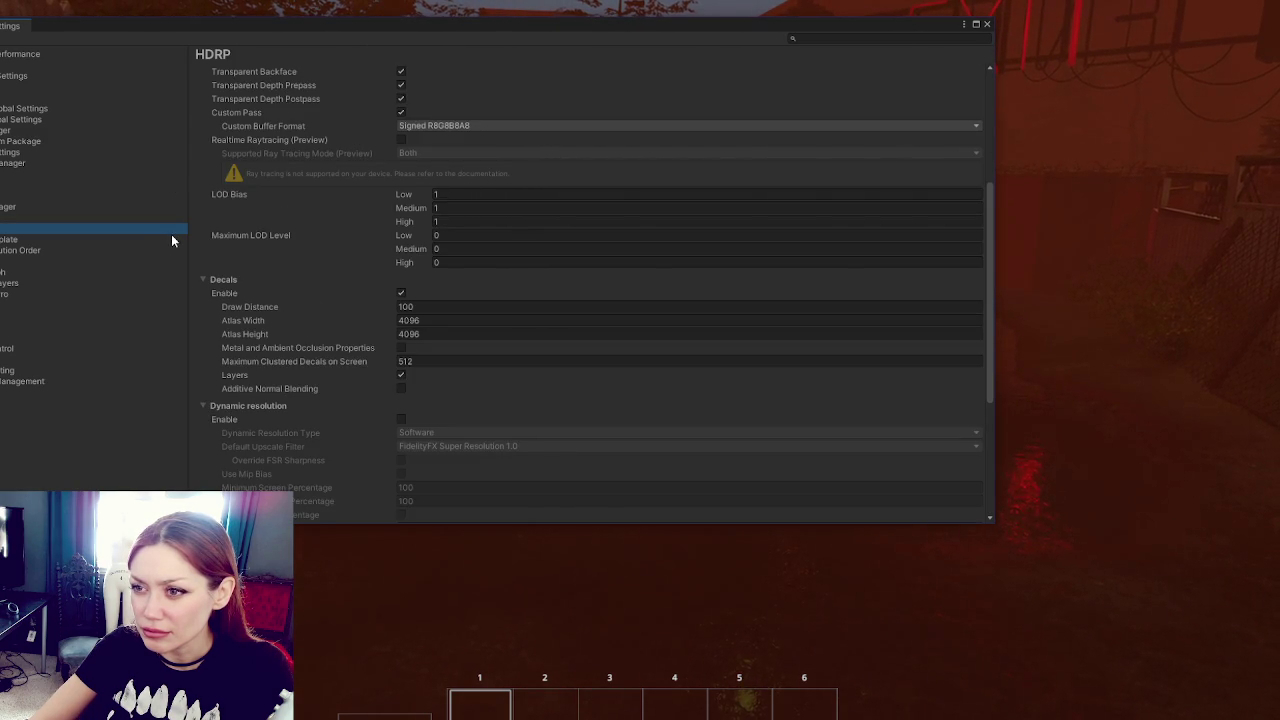
pyautogui.scroll(-3, 220, 226)
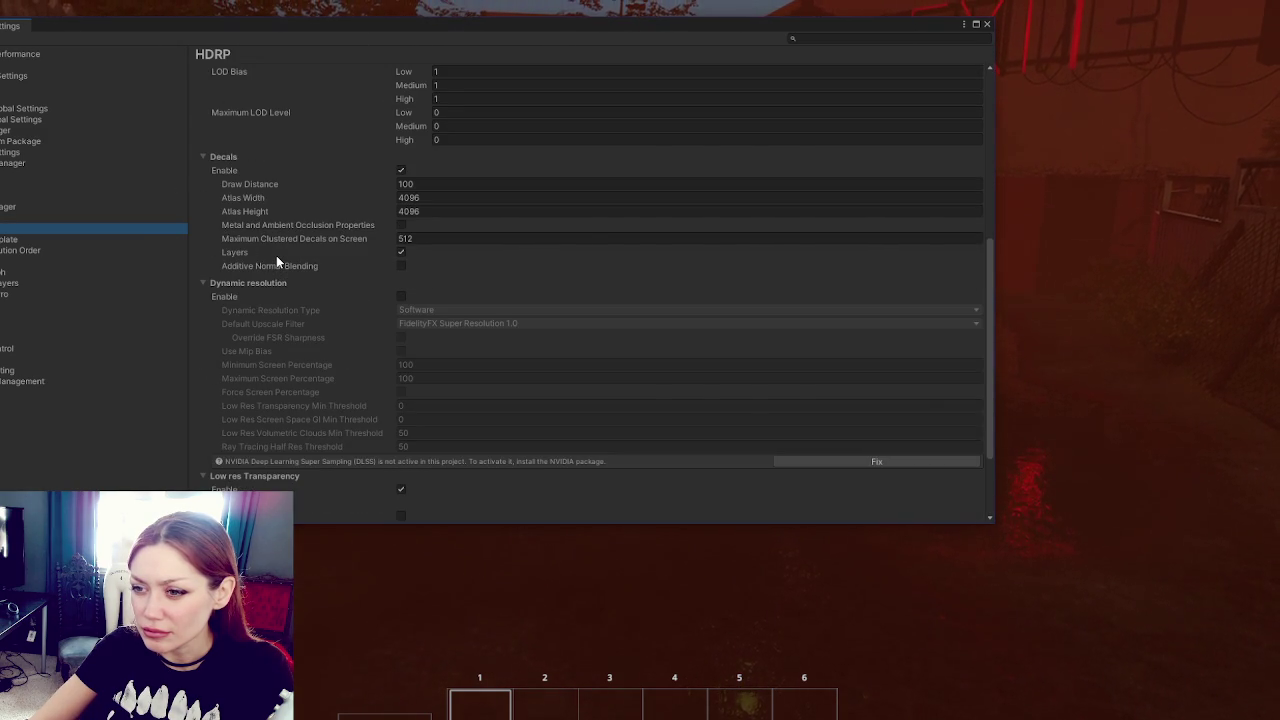
pyautogui.scroll(-3, 276, 255)
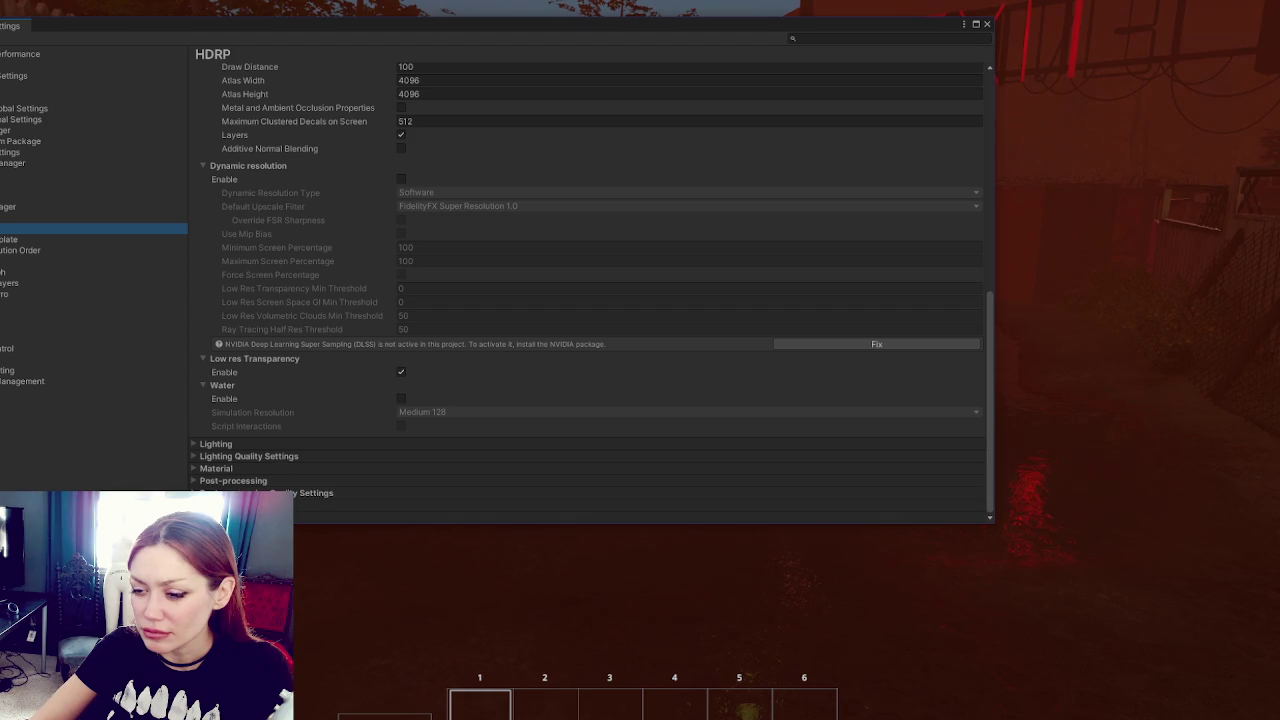
pyautogui.click(218, 446)
pyautogui.scroll(-6, 358, 313)
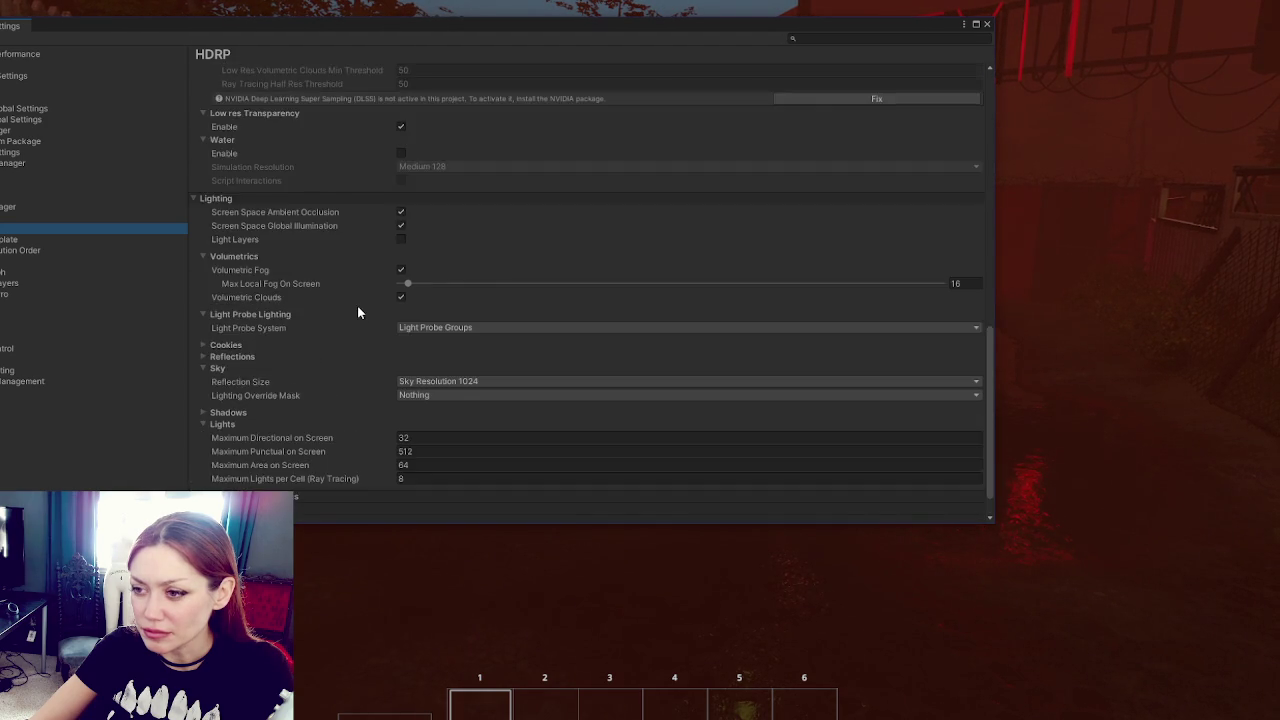
pyautogui.scroll(-1, 340, 285)
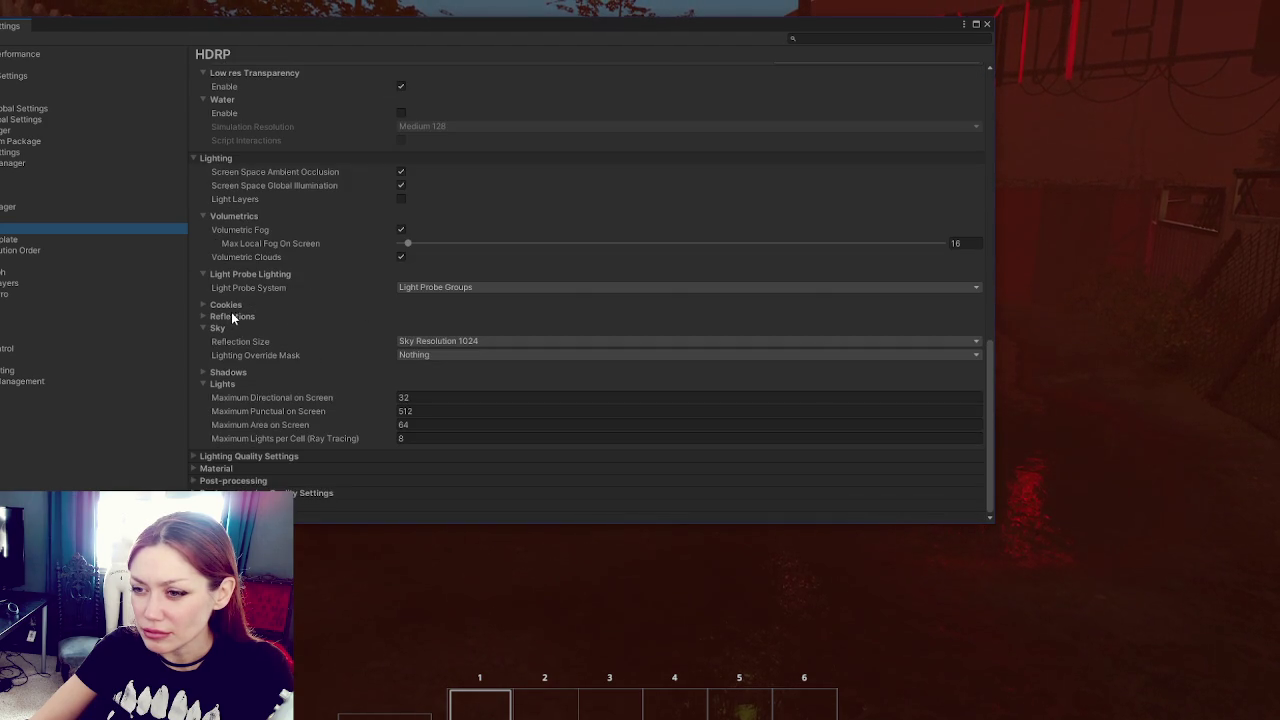
pyautogui.click(222, 372)
pyautogui.scroll(-4, 349, 328)
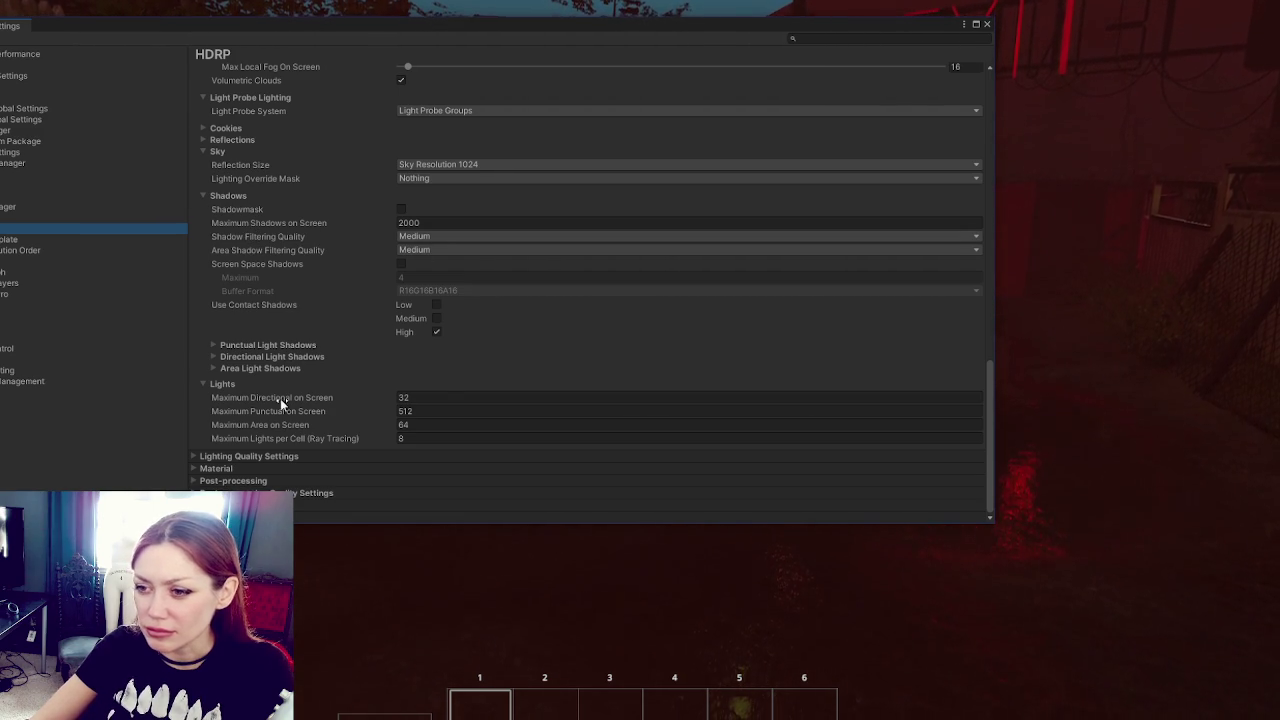
pyautogui.click(300, 345)
# Step: Scroll further down and expand the Lighting Quality Settings
pyautogui.scroll(-3, 339, 251)
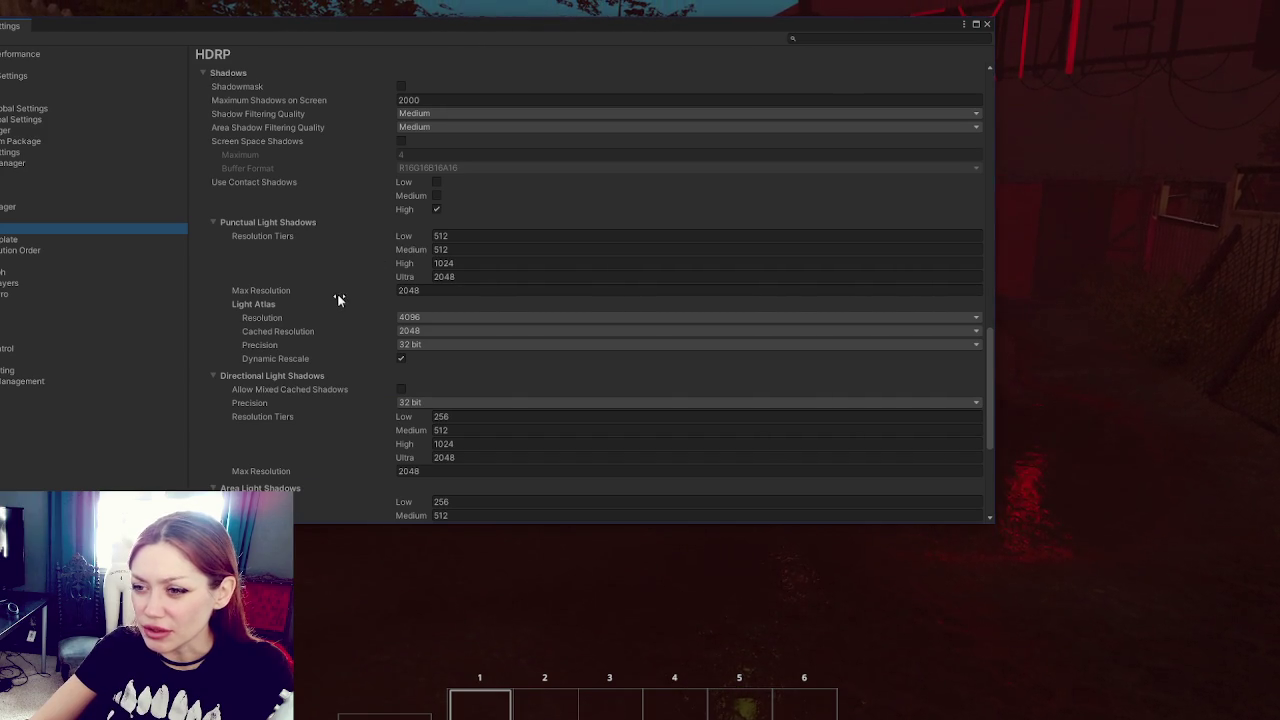
pyautogui.scroll(-3, 337, 293)
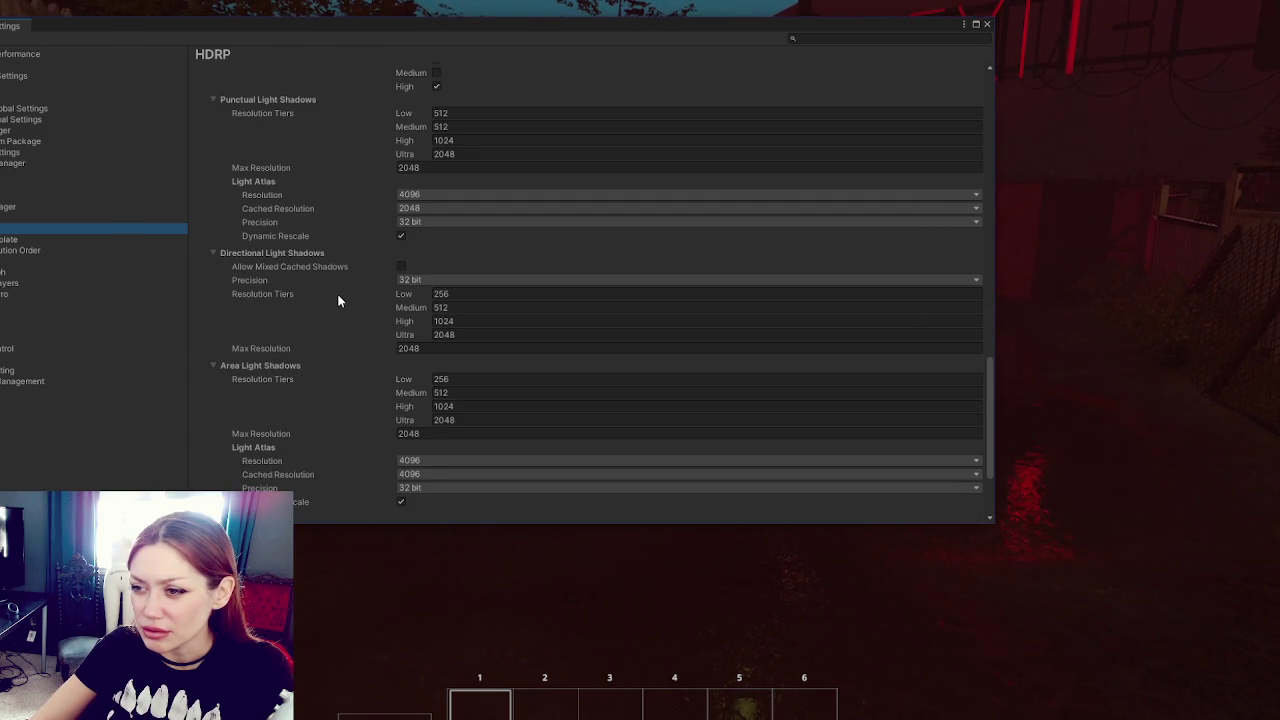
pyautogui.scroll(-2, 337, 293)
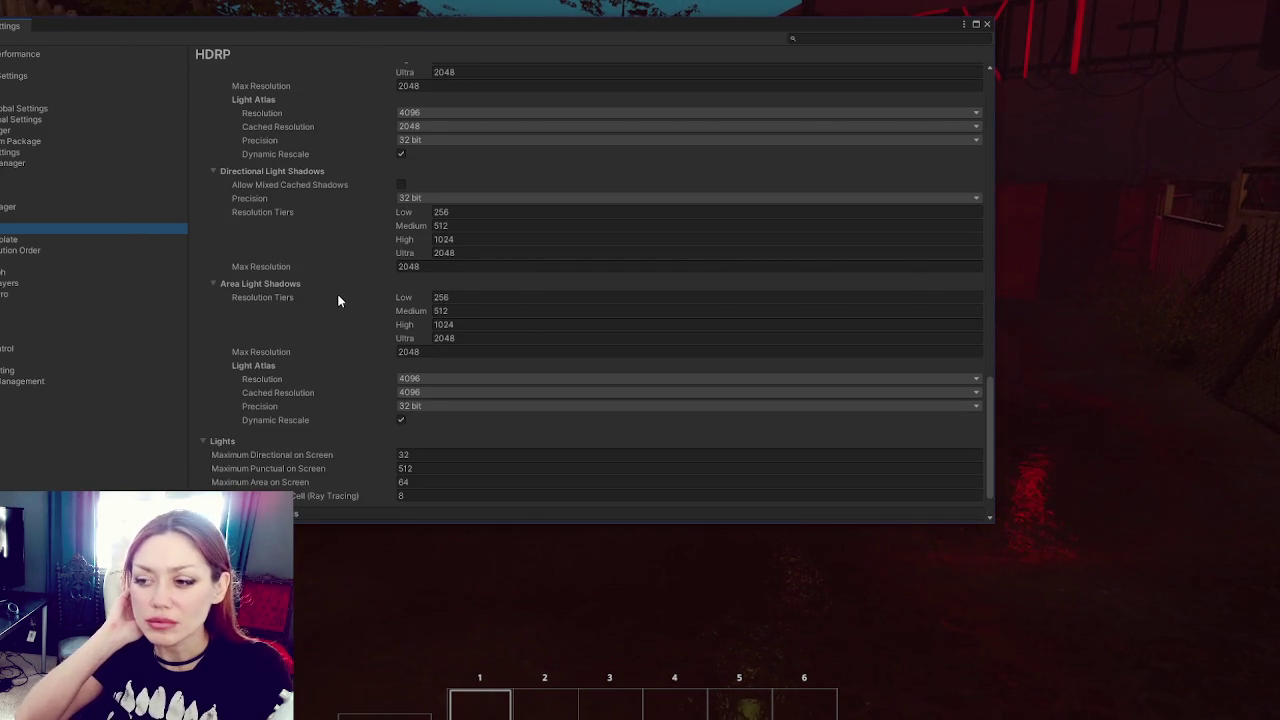
pyautogui.scroll(-2, 338, 300)
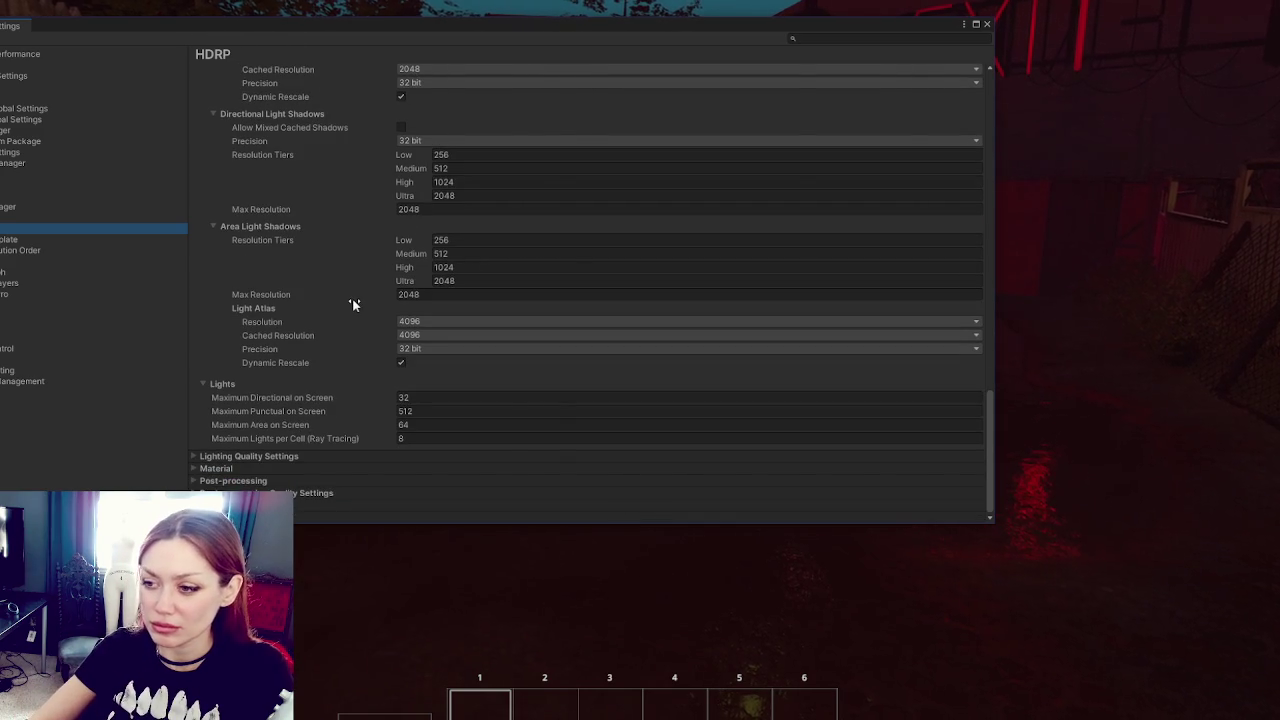
pyautogui.click(294, 455)
pyautogui.scroll(-6, 355, 303)
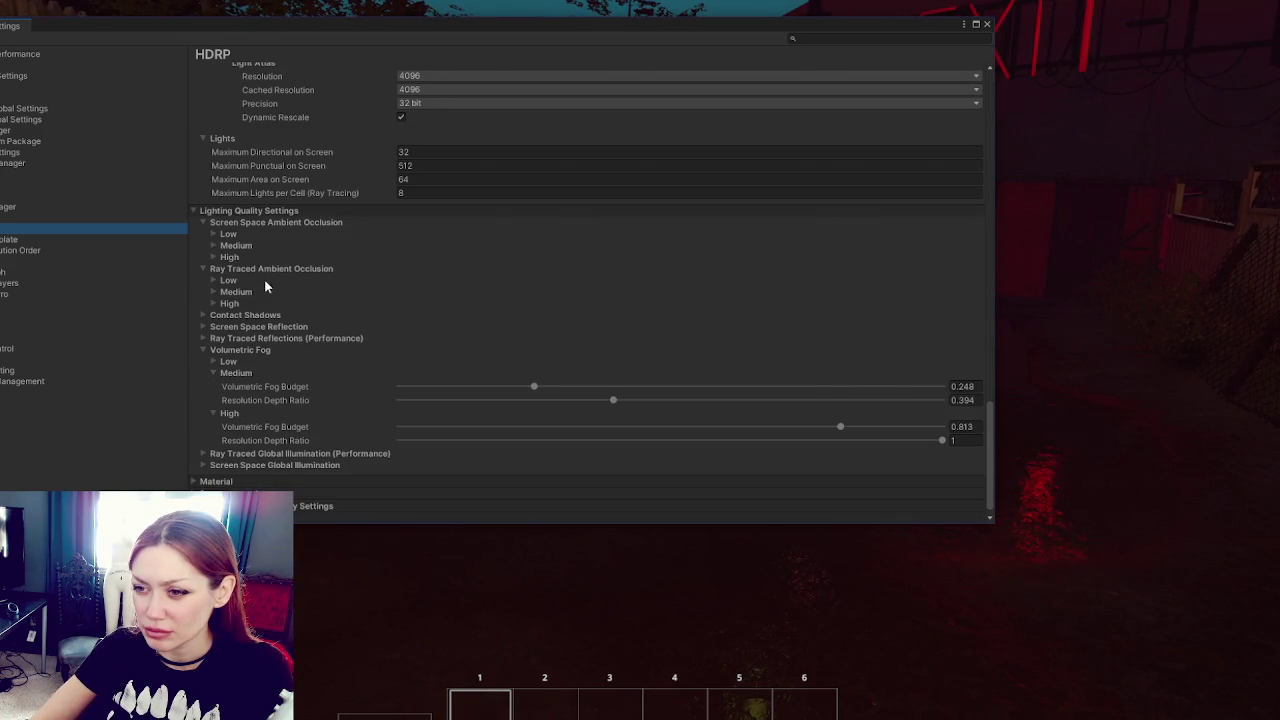
# Step: Inspect the Medium and High Contact Shadows sample counts, collapse Volumetric Fog, and return to the game
pyautogui.click(235, 315)
pyautogui.click(238, 339)
pyautogui.click(232, 364)
pyautogui.click(238, 339)
pyautogui.scroll(-2, 308, 316)
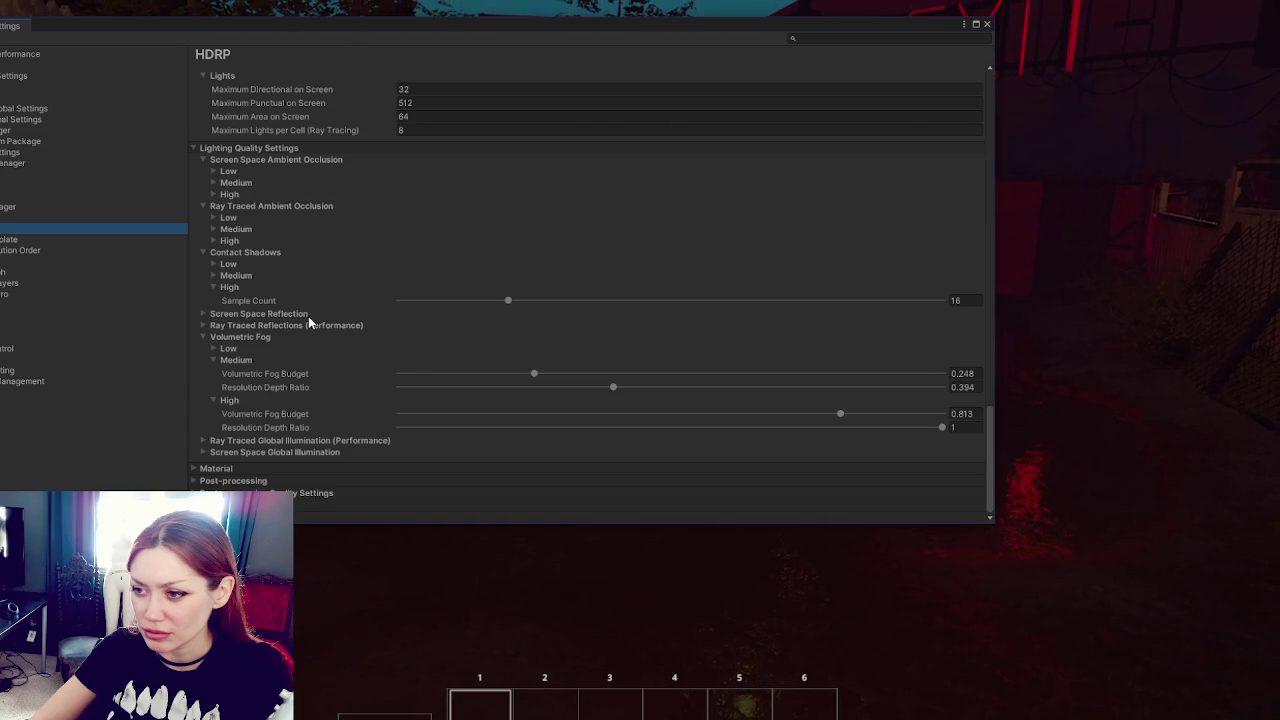
pyautogui.click(241, 337)
pyautogui.press('Escape')
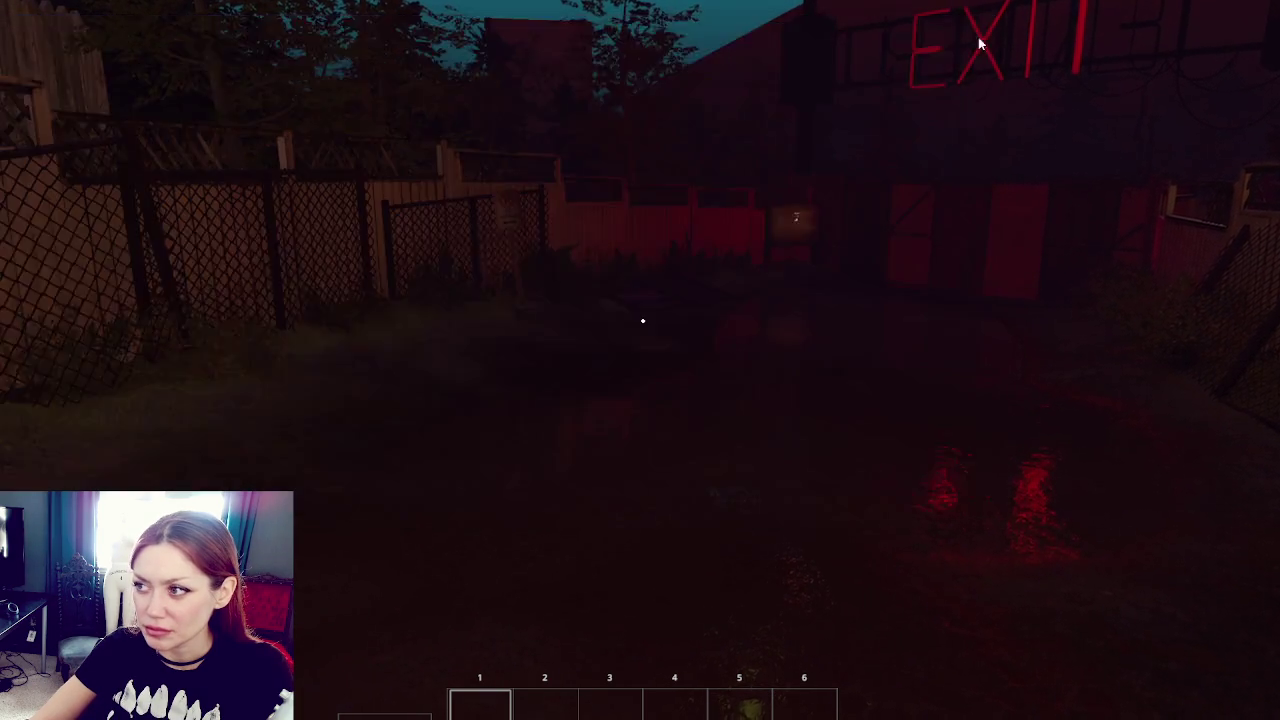
# Step: Walk from the EXIT building through the gate into the yard, check the status overlay, then stop playing
pyautogui.press('w')
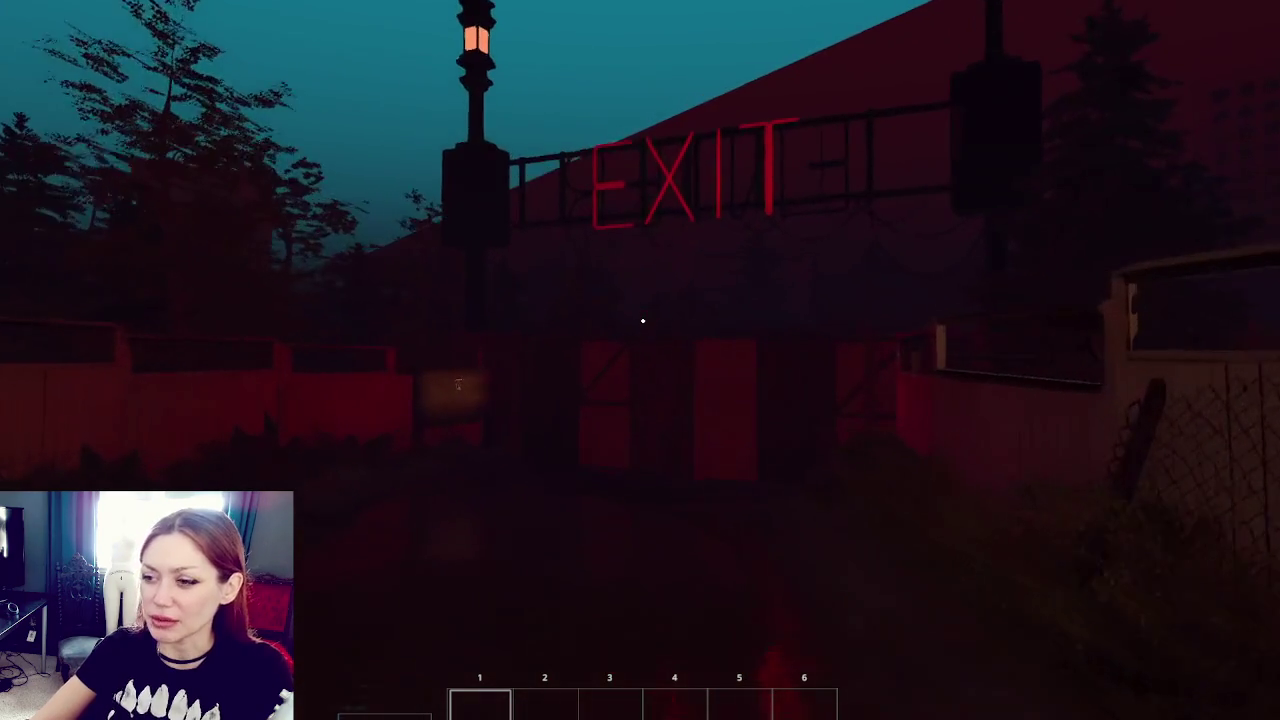
pyautogui.press('w')
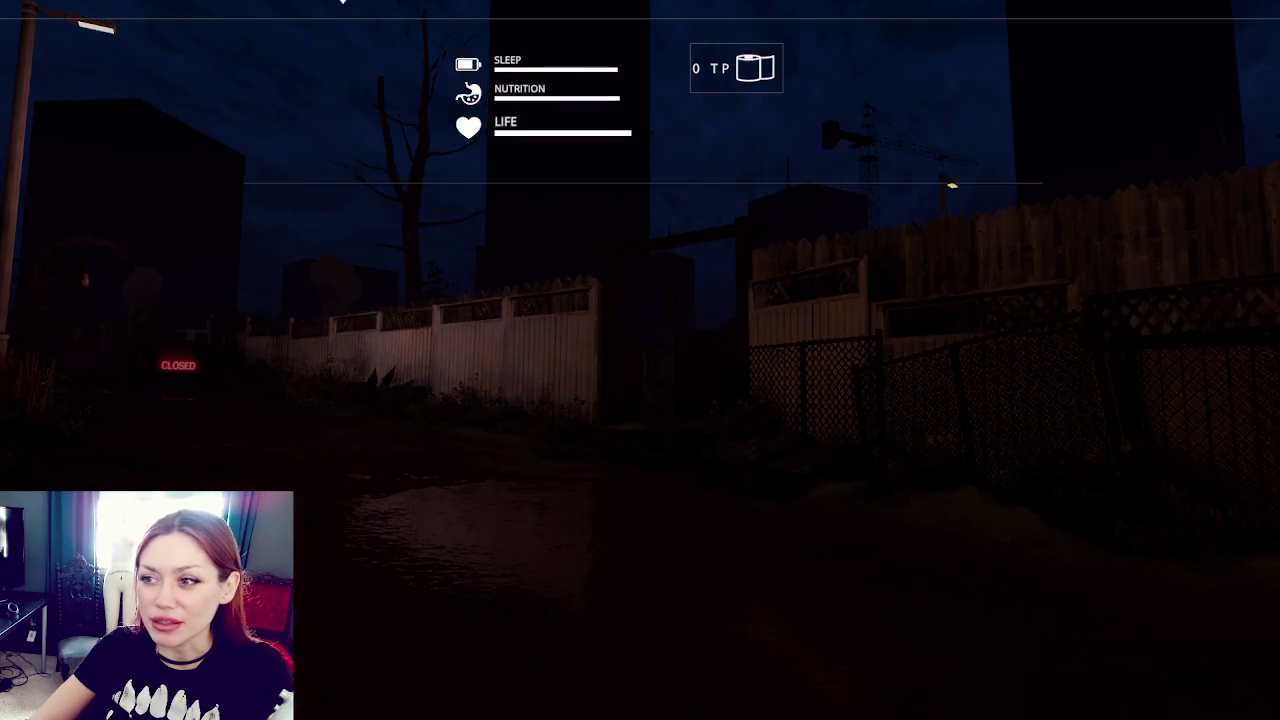
pyautogui.press('w')
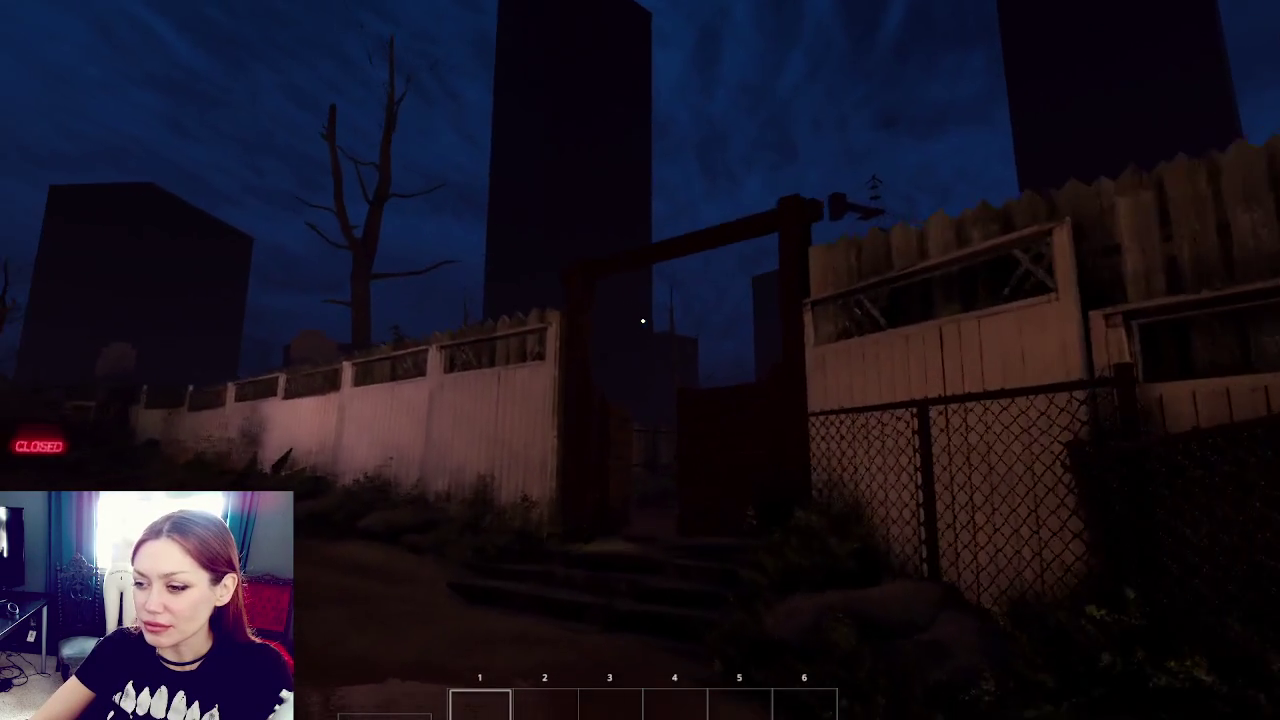
pyautogui.press('w')
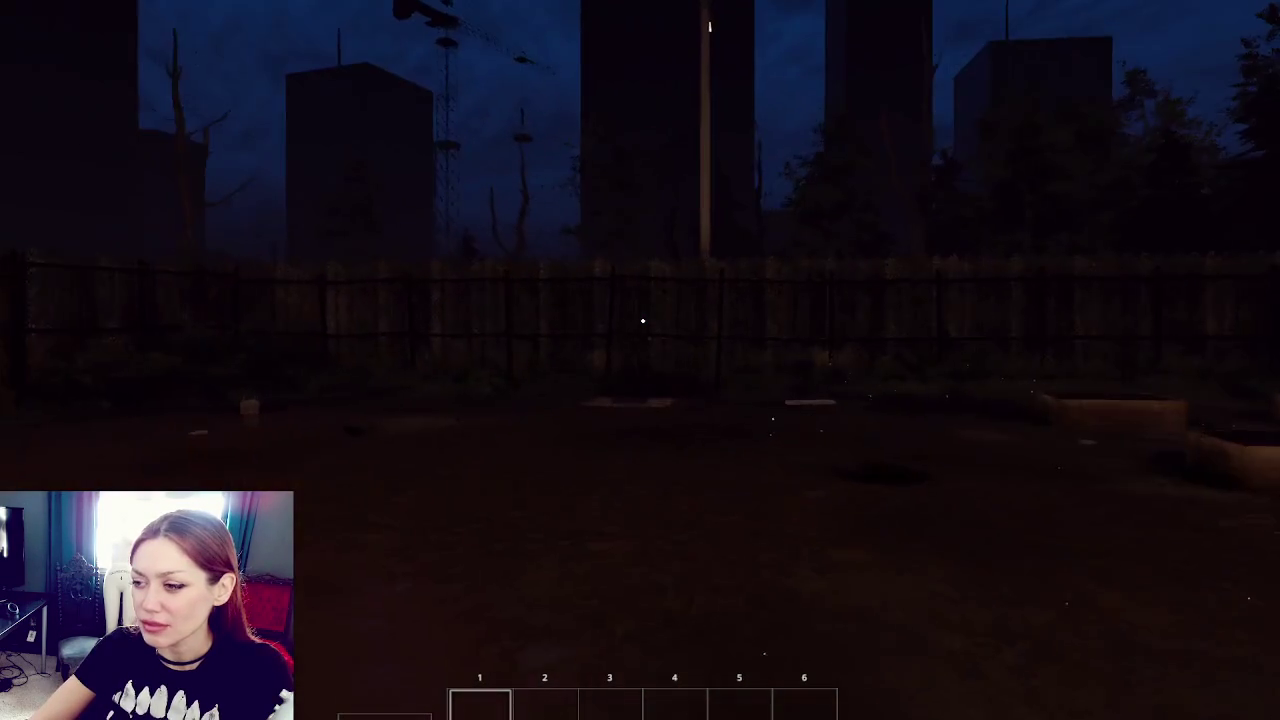
pyautogui.press('Tab')
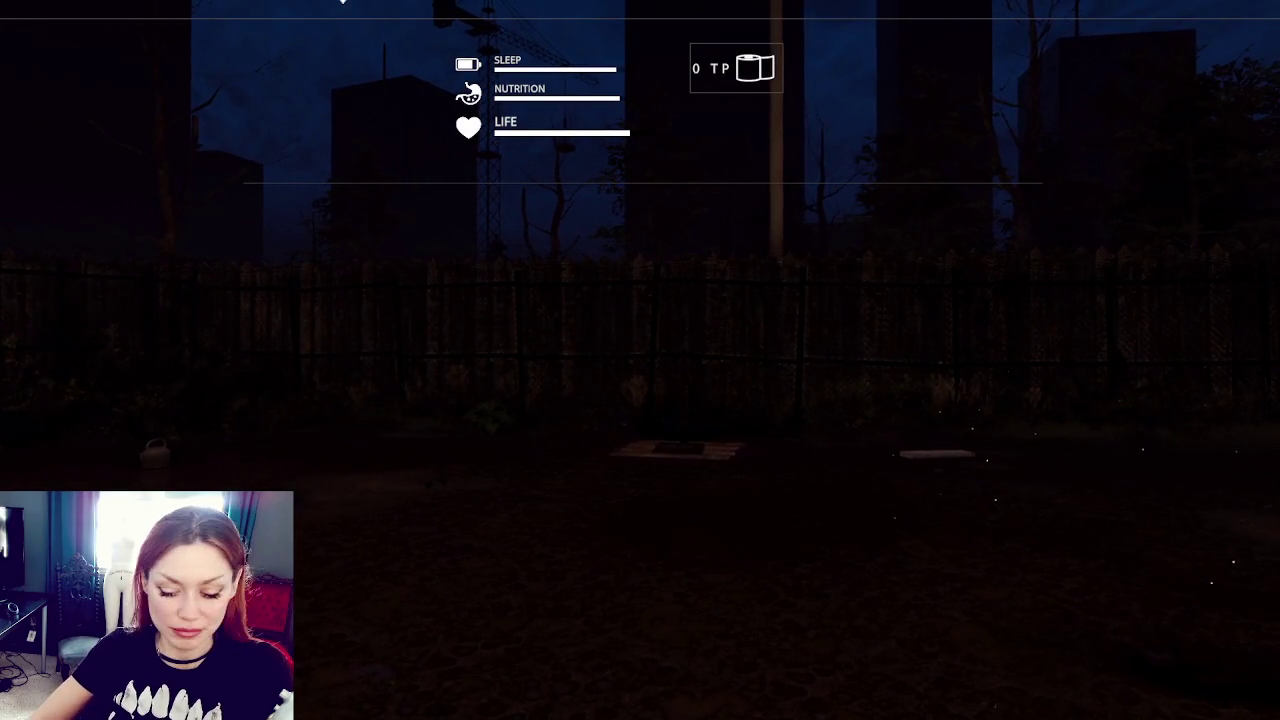
pyautogui.press('b')
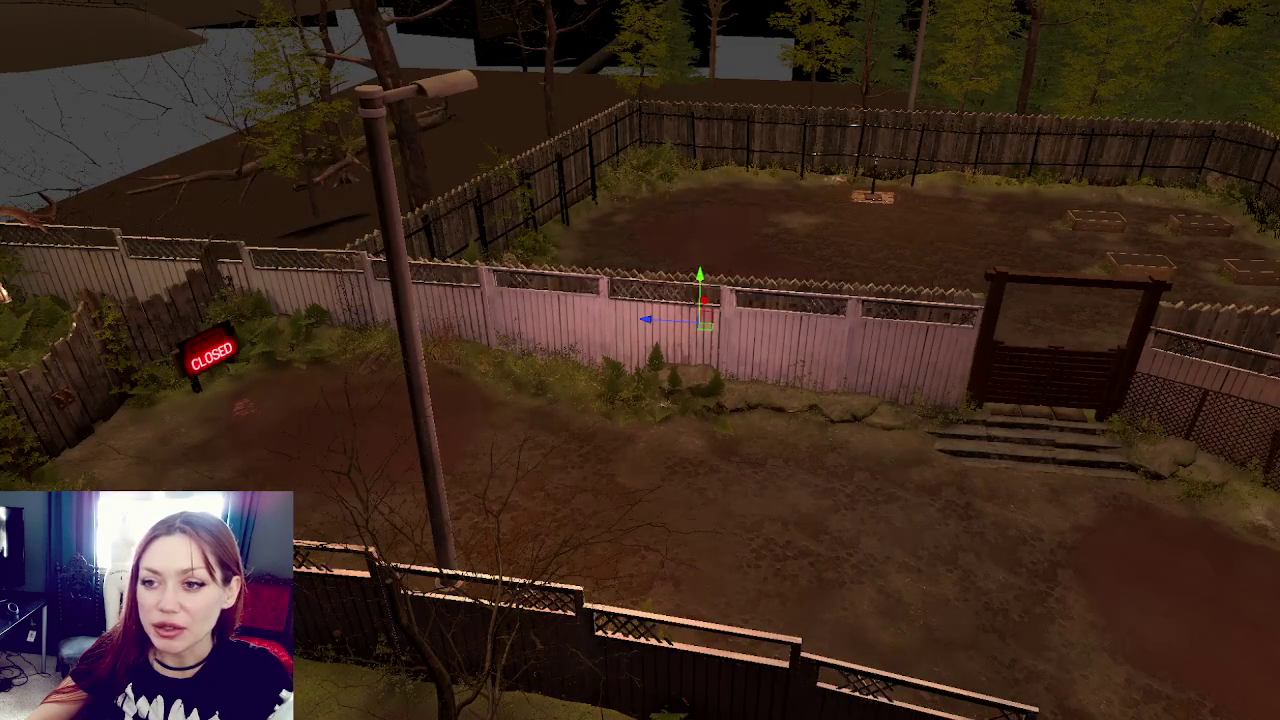
# Step: Orbit down the alley, select the bush beside the lamp pole, and nudge it slightly left
pyautogui.scroll(-5, 45, 200)
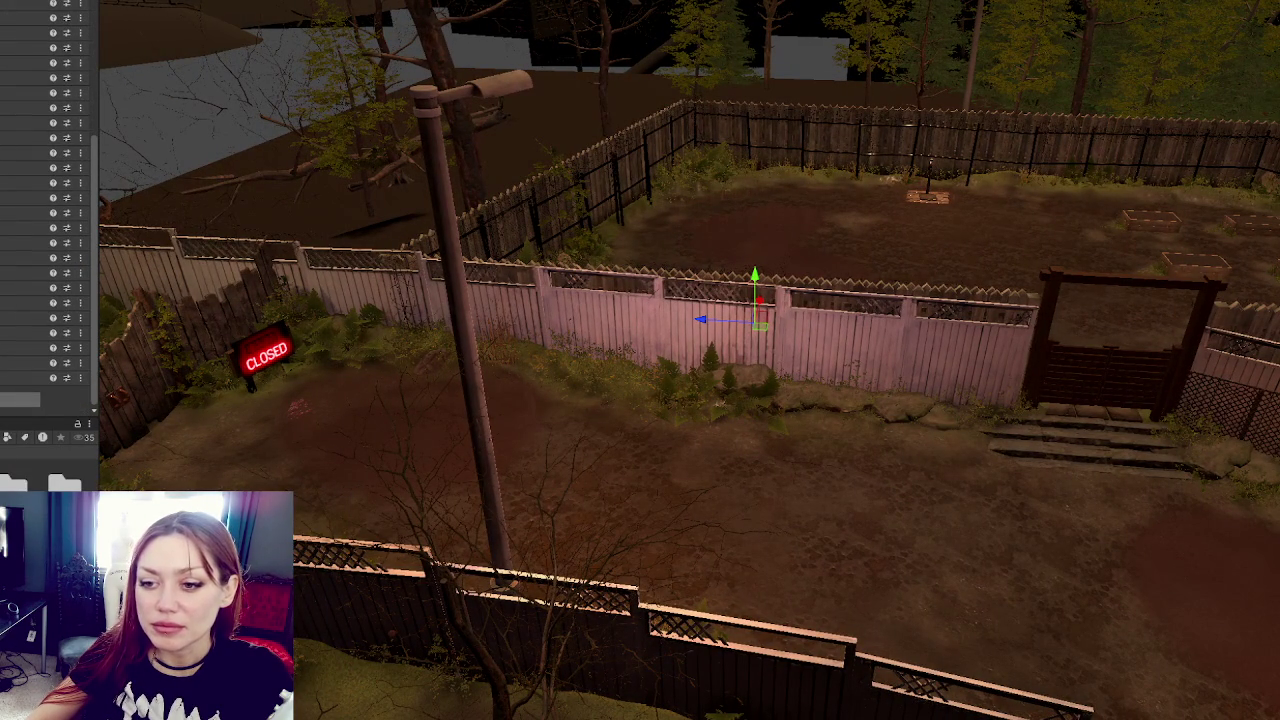
pyautogui.scroll(-2, 45, 200)
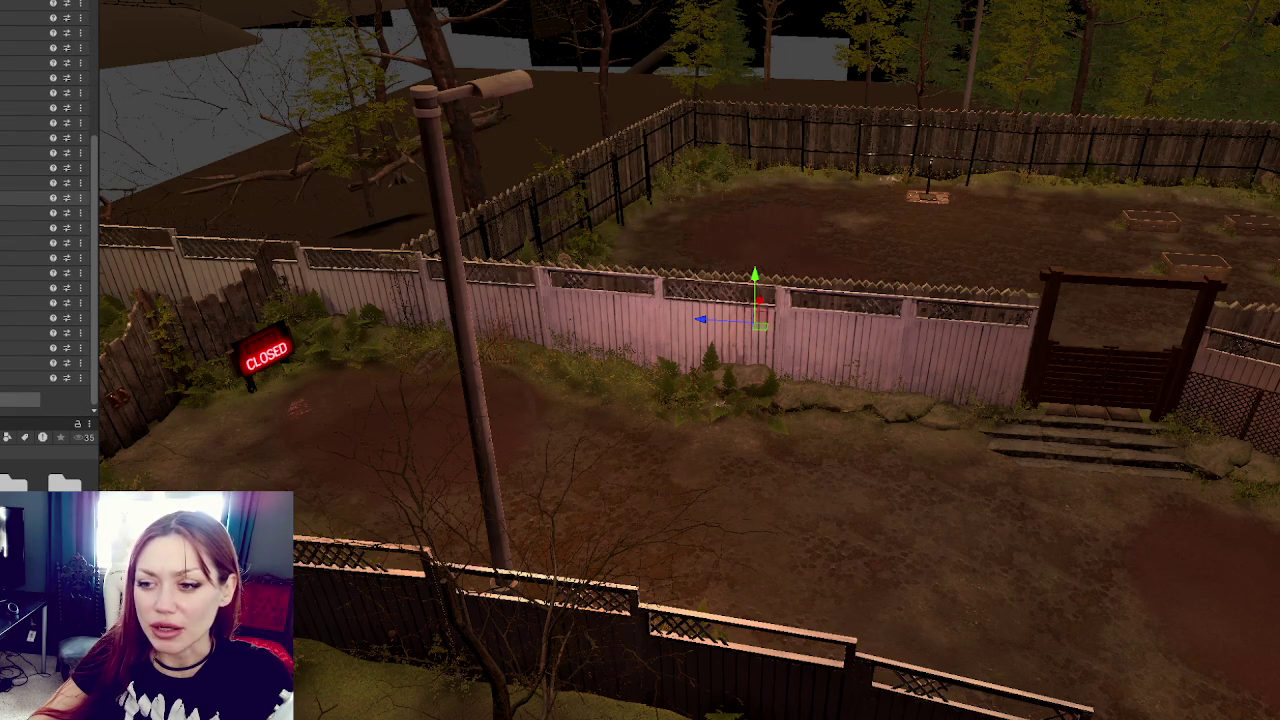
pyautogui.moveTo(739, 374)
pyautogui.mouseDown()
pyautogui.moveTo(734, 337)
pyautogui.moveTo(543, 343)
pyautogui.moveTo(435, 276)
pyautogui.moveTo(666, 340)
pyautogui.moveTo(443, 334)
pyautogui.moveTo(743, 354)
pyautogui.moveTo(609, 394)
pyautogui.moveTo(560, 357)
pyautogui.mouseUp()
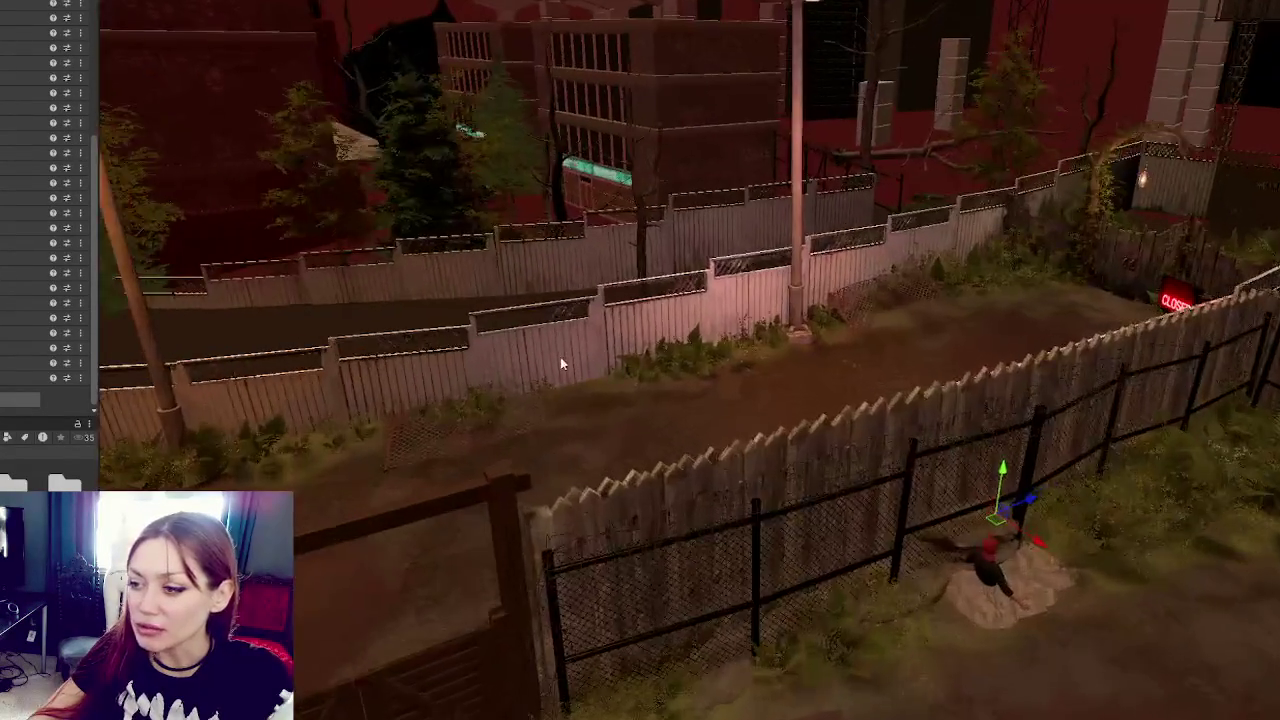
pyautogui.scroll(5, 564, 359)
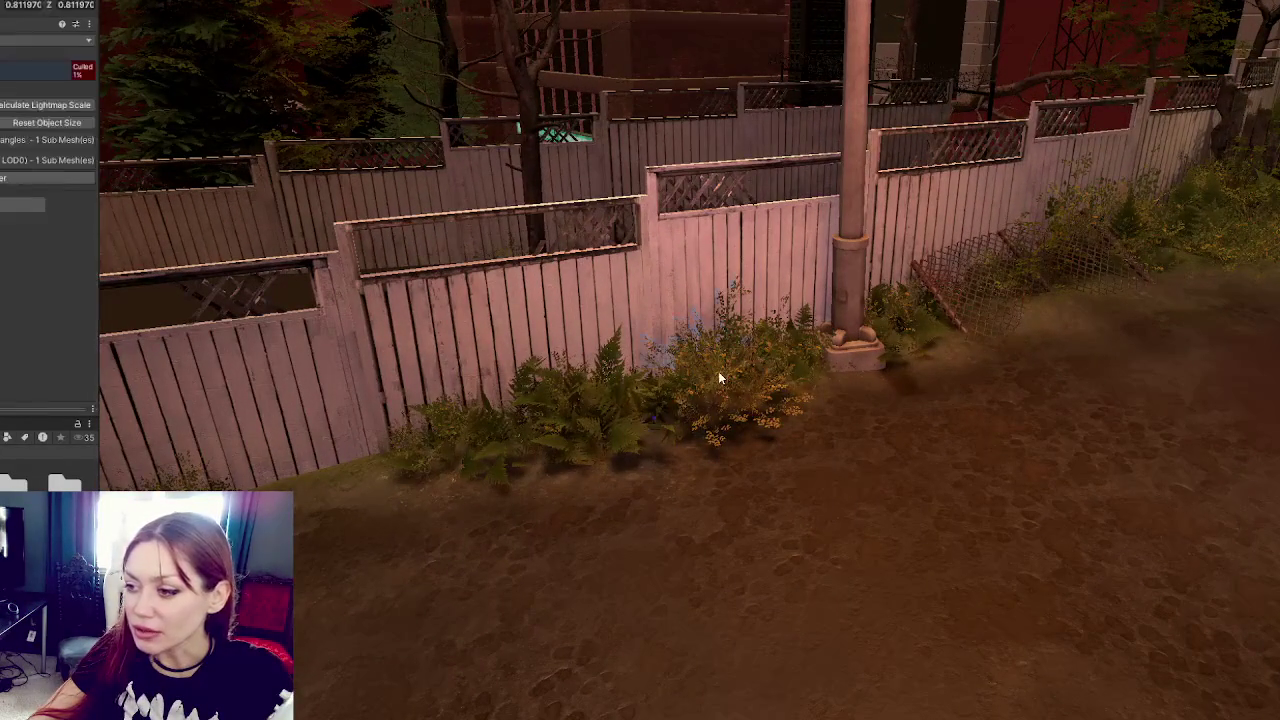
pyautogui.click(718, 377)
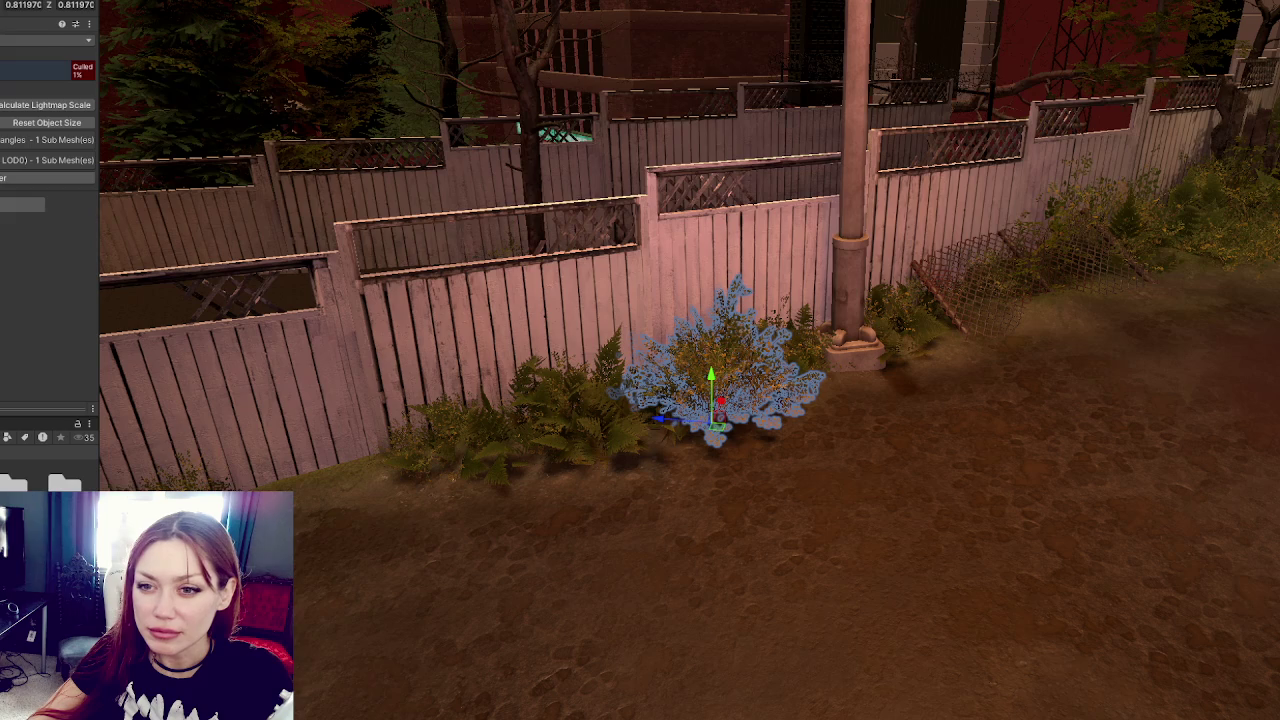
pyautogui.click(718, 377)
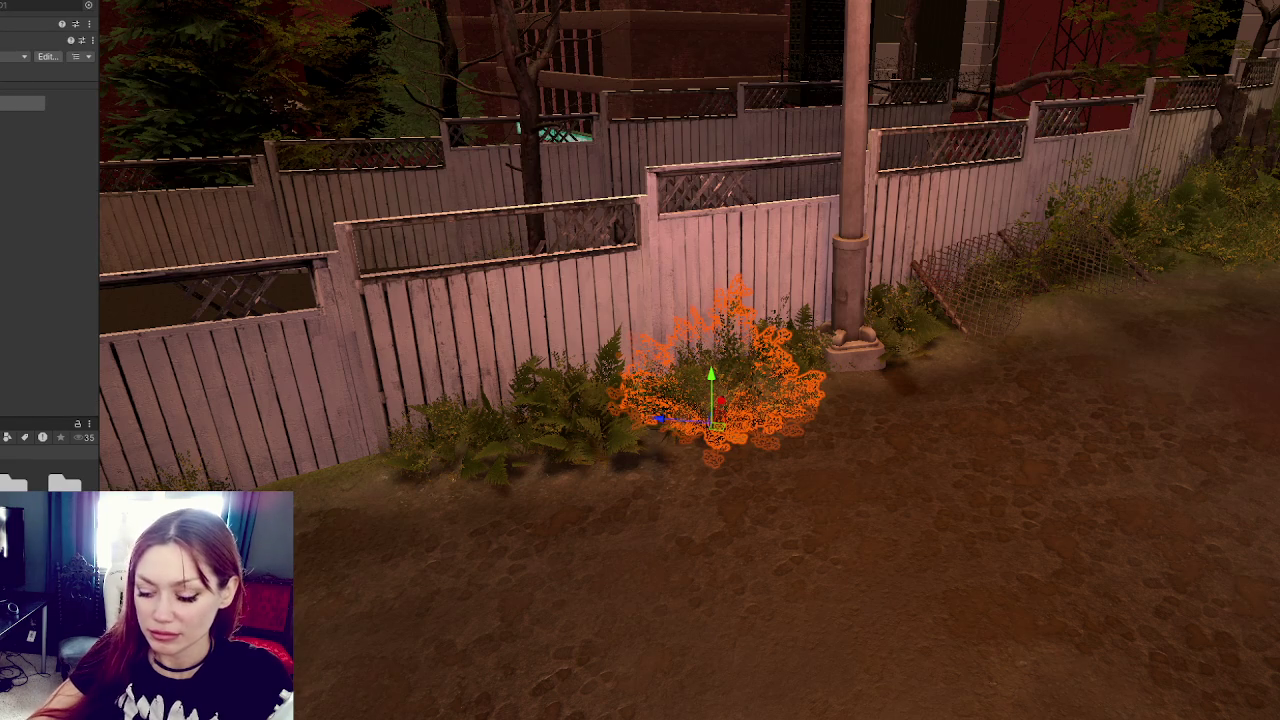
pyautogui.click(718, 377)
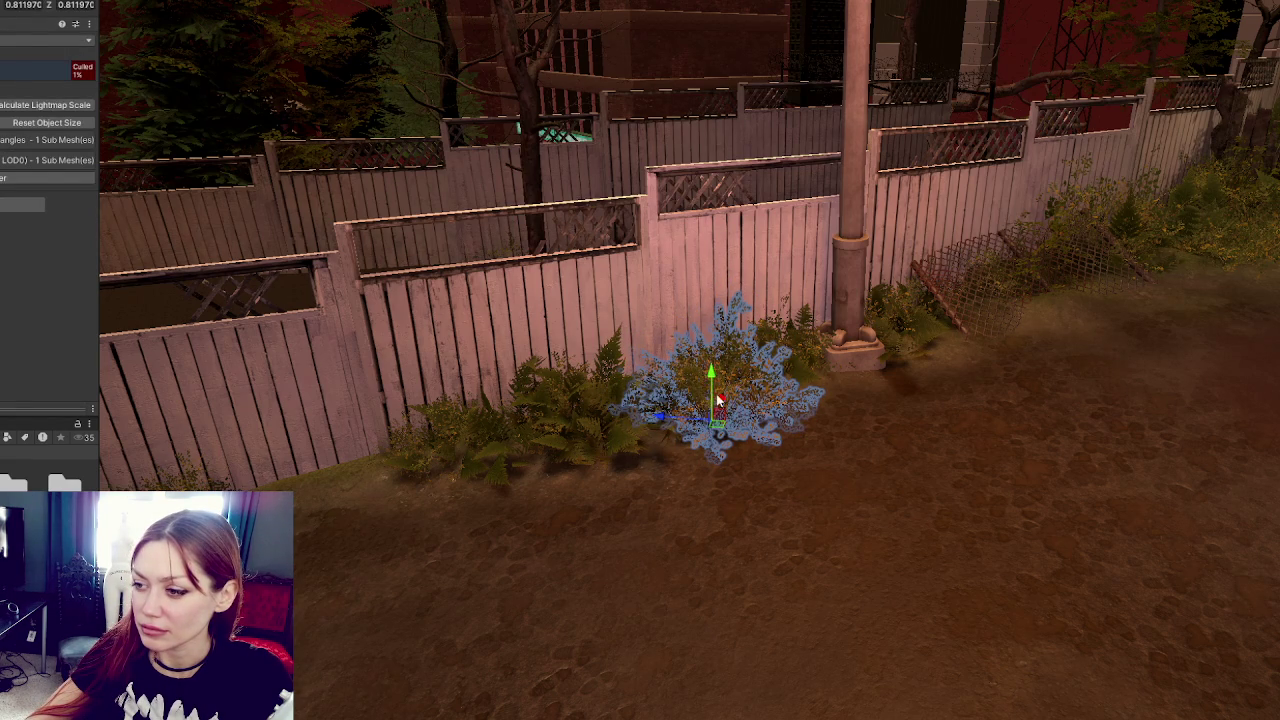
pyautogui.moveTo(673, 415); pyautogui.dragTo(665, 415)
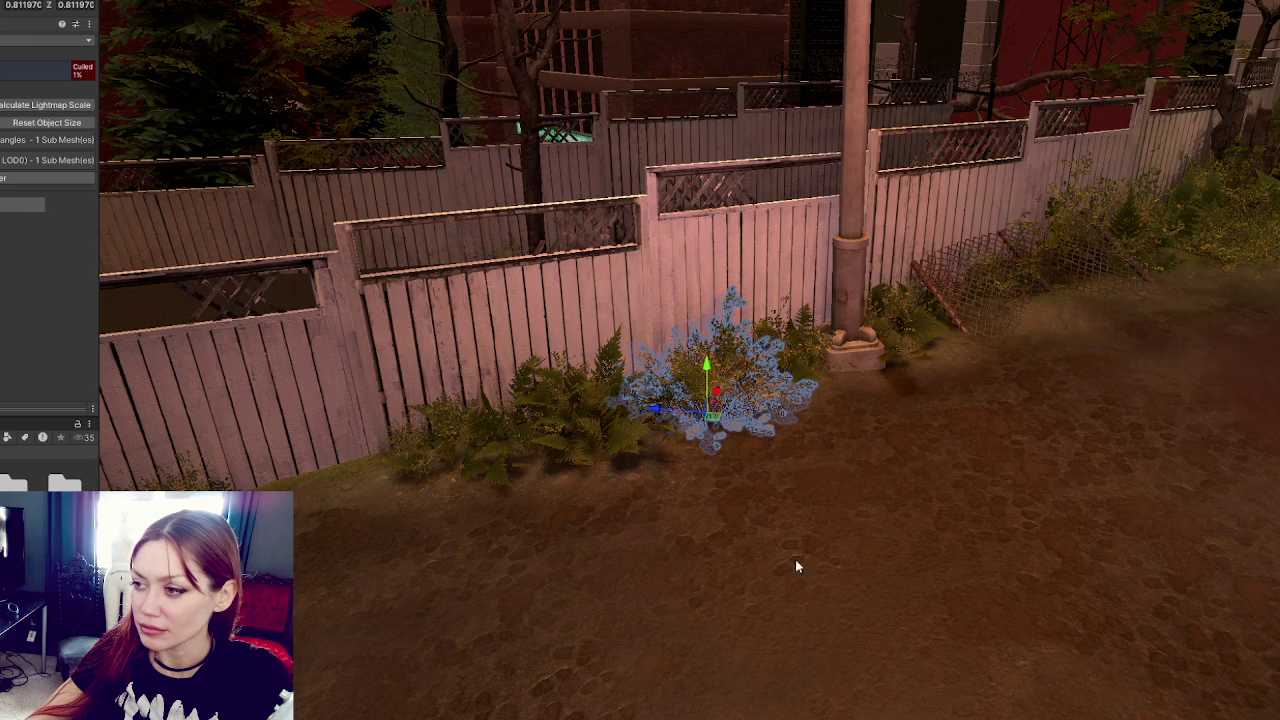
# Step: Turn the view toward the CLOSED sign and delete the bush group around the garden
pyautogui.click(1117, 559)
pyautogui.press('f')
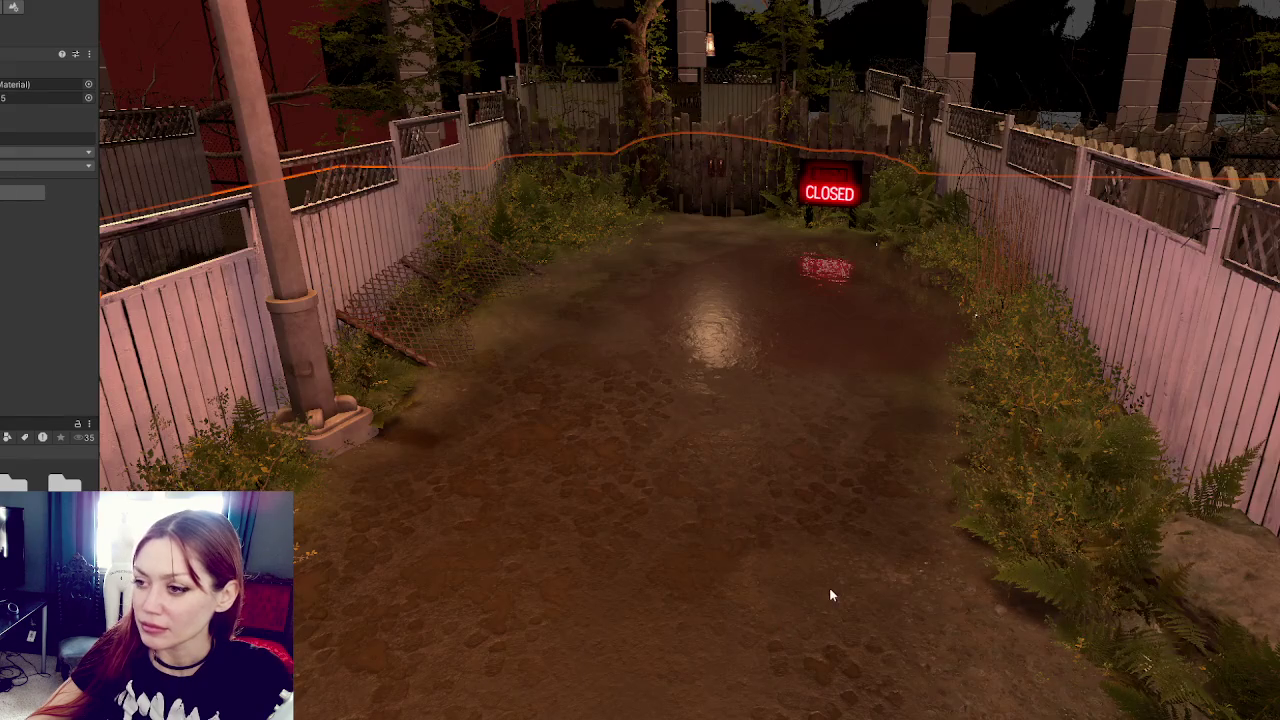
pyautogui.moveTo(829, 587)
pyautogui.mouseDown()
pyautogui.moveTo(766, 583)
pyautogui.moveTo(1258, 588)
pyautogui.mouseUp()
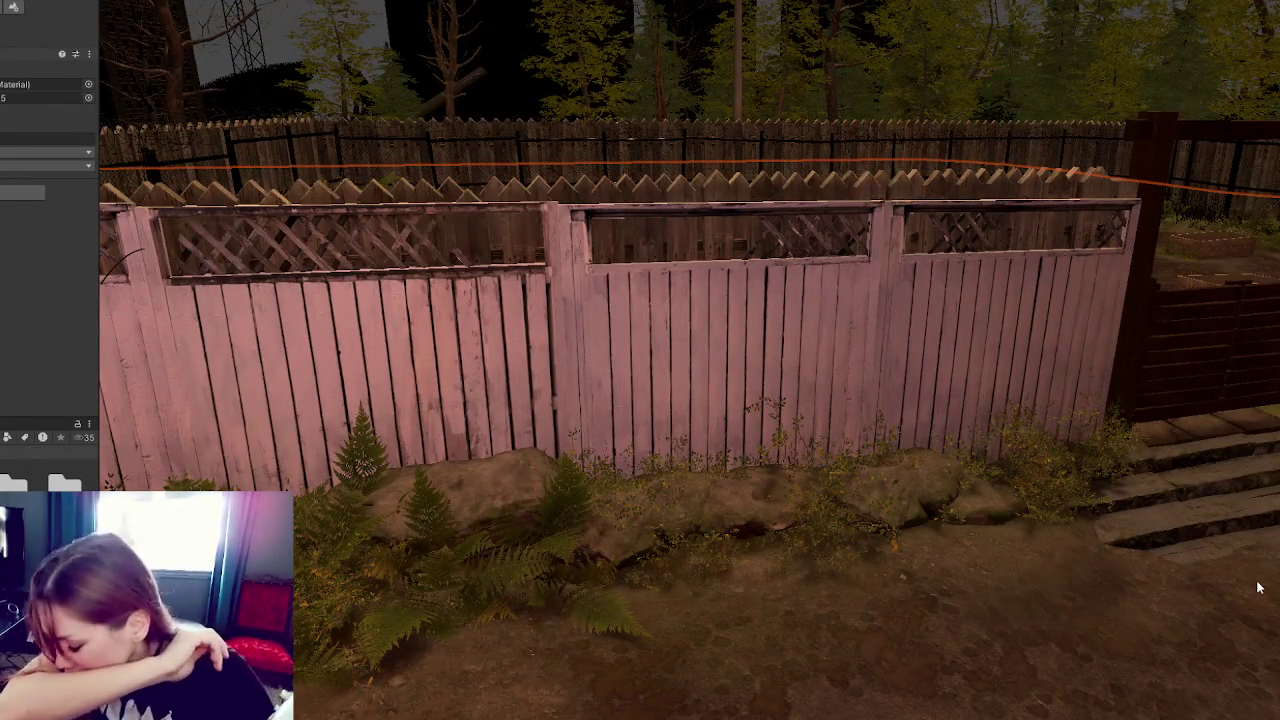
pyautogui.moveTo(1240, 588)
pyautogui.mouseDown()
pyautogui.moveTo(592, 403)
pyautogui.moveTo(629, 423)
pyautogui.moveTo(641, 201)
pyautogui.moveTo(840, 252)
pyautogui.moveTo(1013, 244)
pyautogui.moveTo(786, 186)
pyautogui.moveTo(606, 289)
pyautogui.moveTo(617, 297)
pyautogui.moveTo(659, 252)
pyautogui.moveTo(325, 153)
pyautogui.moveTo(700, 180)
pyautogui.mouseUp()
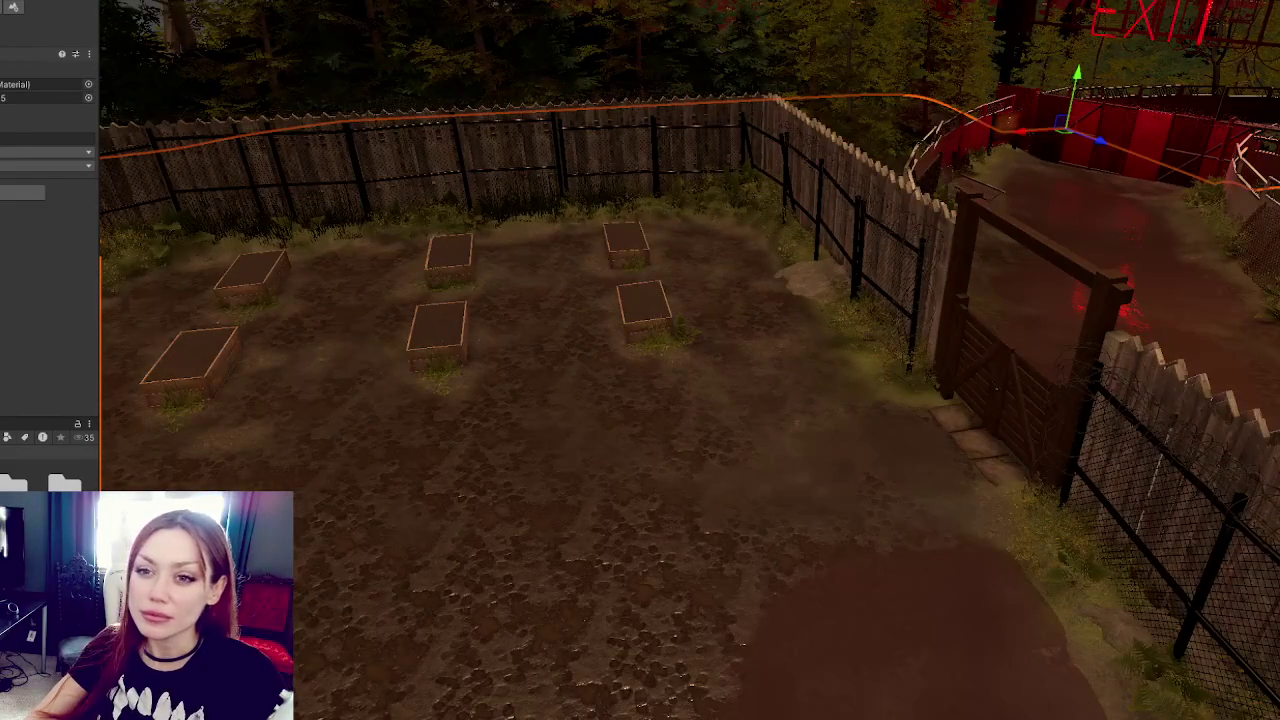
pyautogui.click(700, 185)
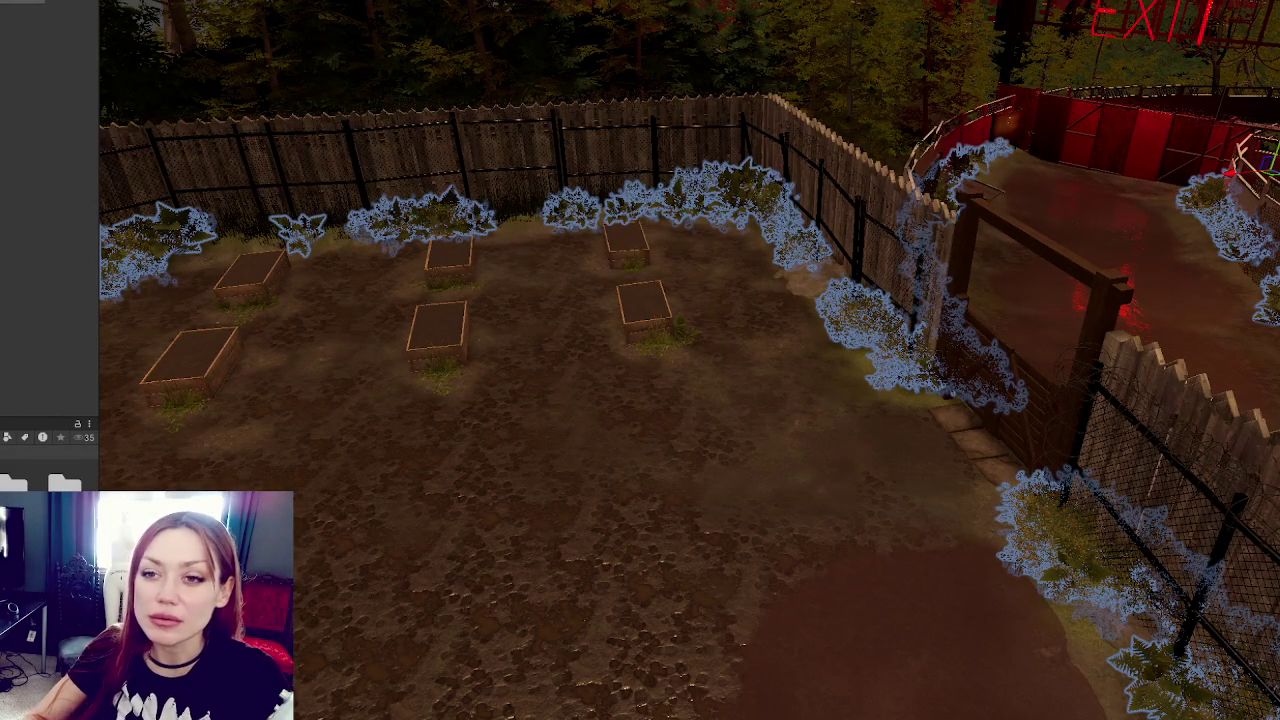
pyautogui.press('Delete')
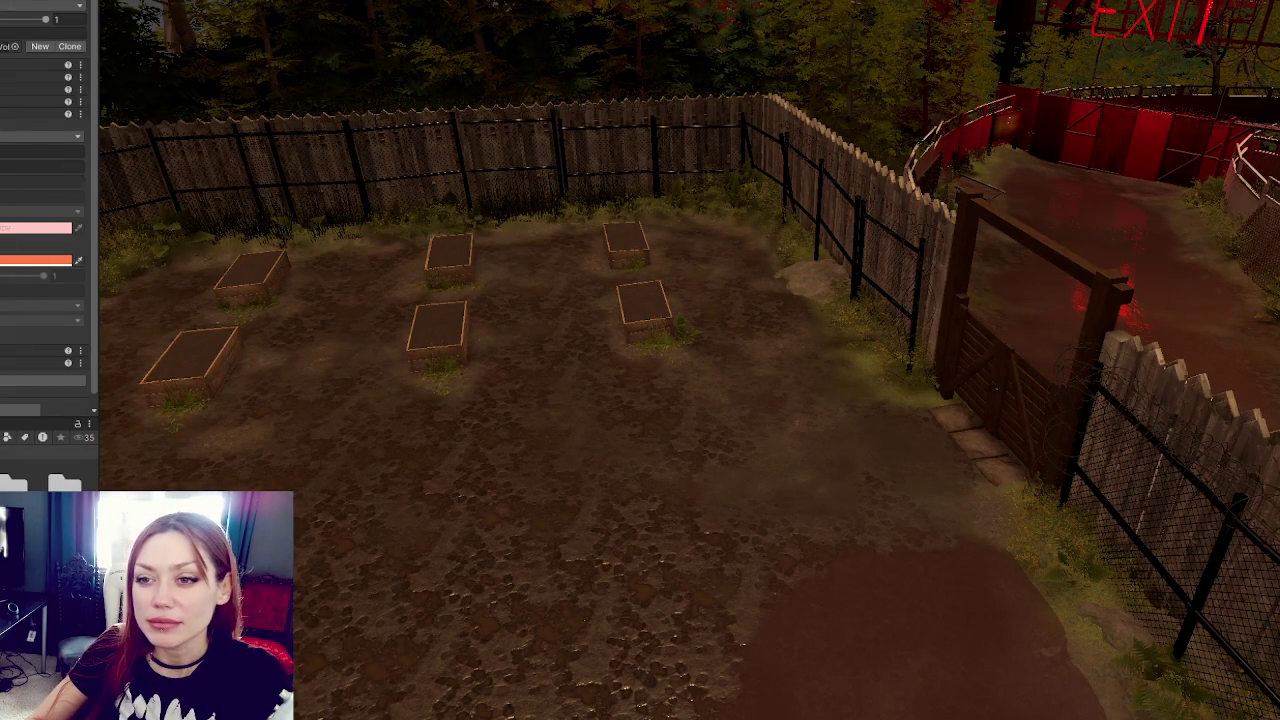
pyautogui.scroll(-5, 49, 220)
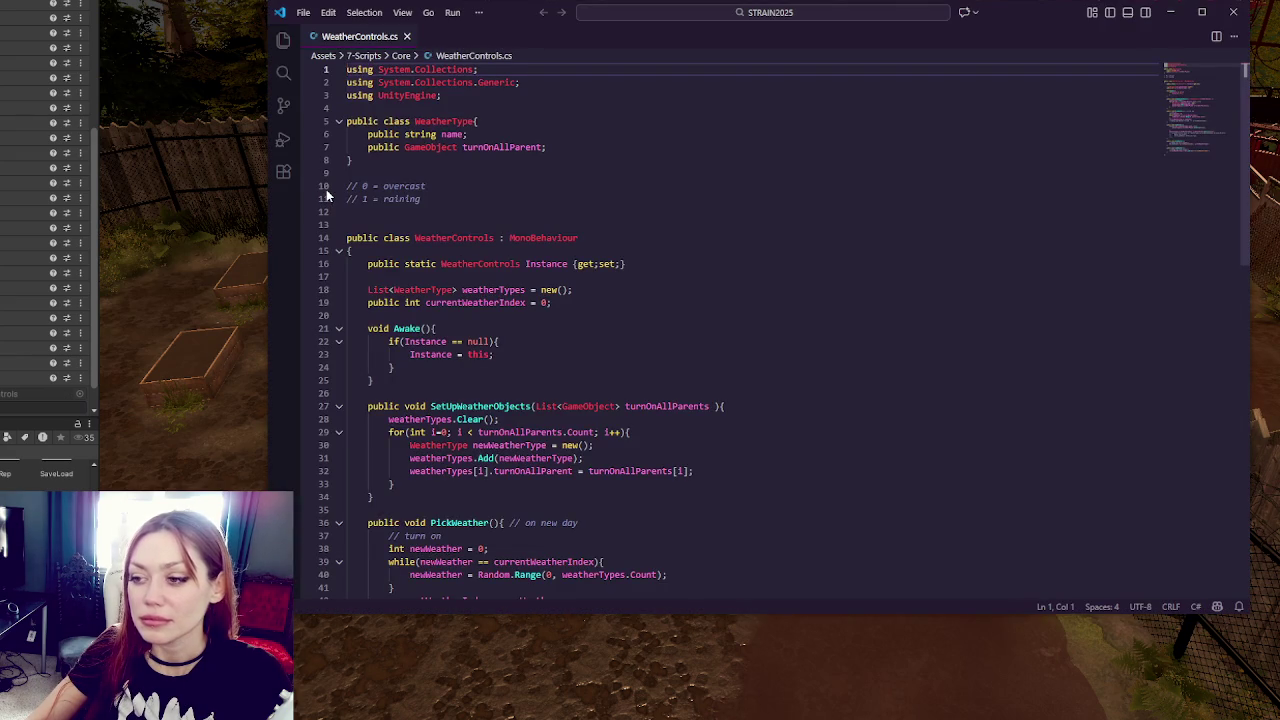
# Step: Change 'overcast' to 'hazy', add a '// 1 = overcast' line, and renumber raining to 2
pyautogui.scroll(-10, 505, 208)
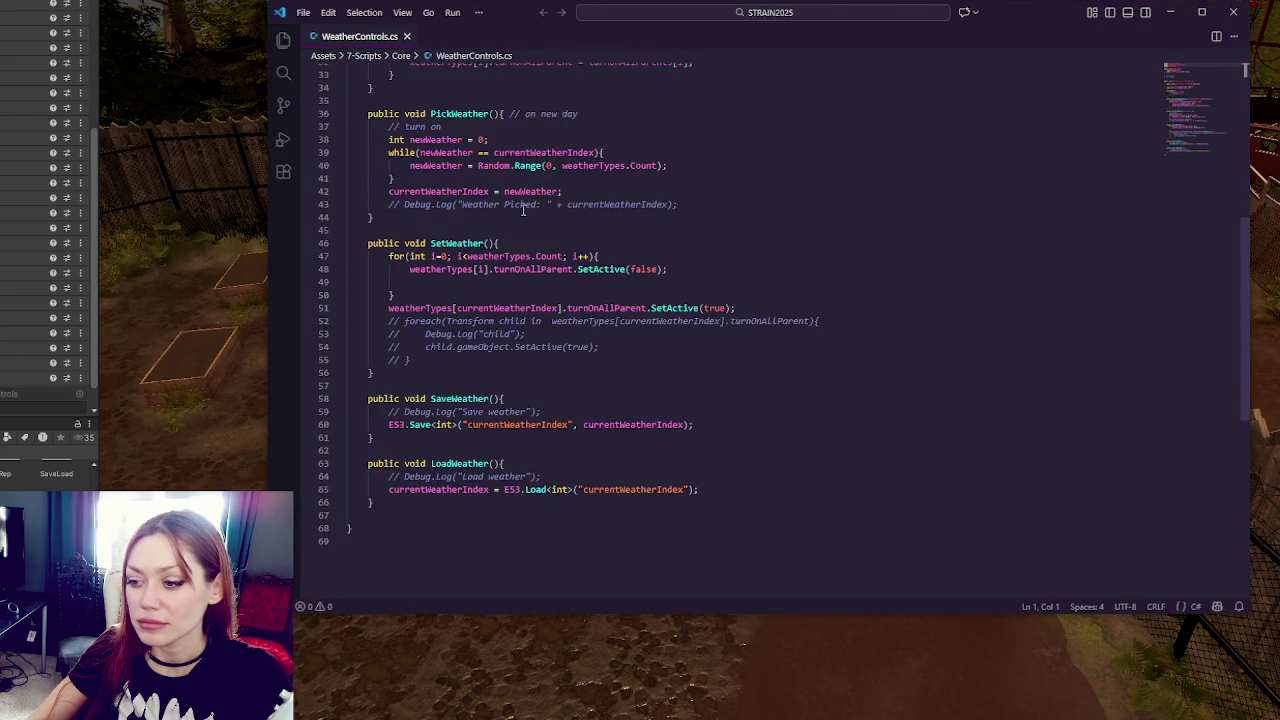
pyautogui.scroll(10, 505, 208)
pyautogui.click(472, 208)
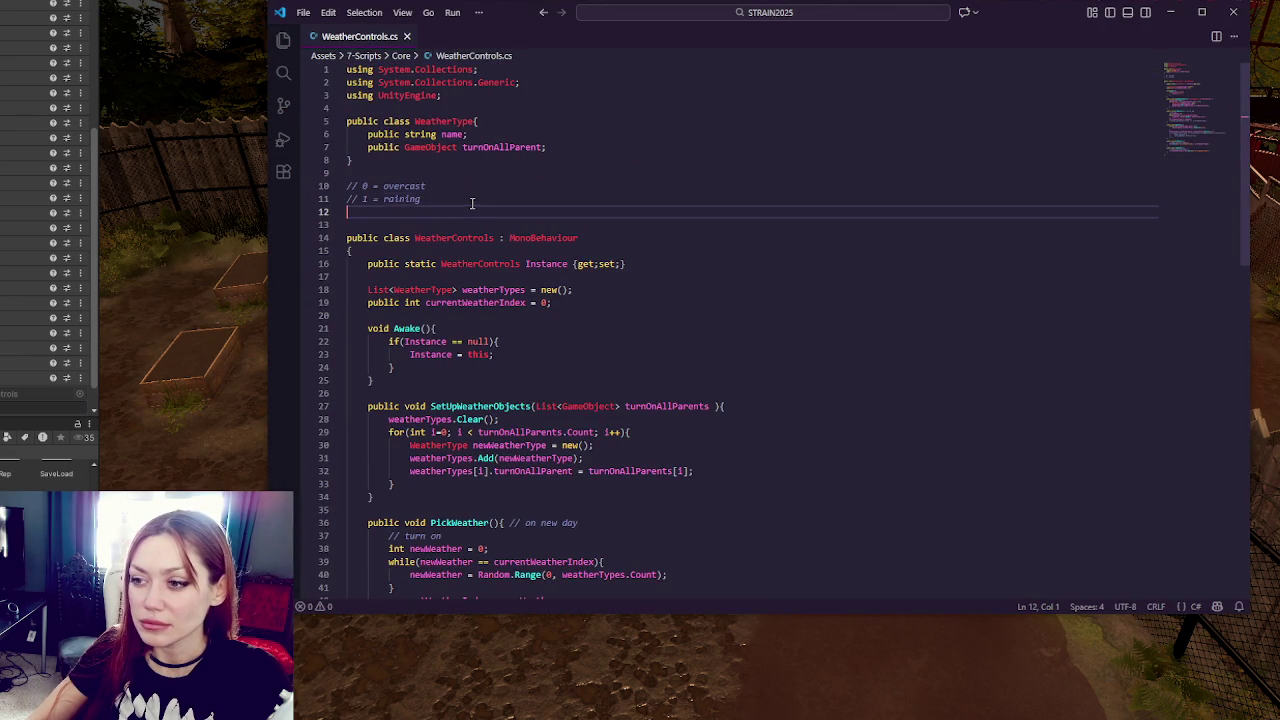
pyautogui.doubleClick(422, 186)
pyautogui.write('hazy')
pyautogui.press('Return')
pyautogui.write('// 1 = overcast')
pyautogui.doubleClick(371, 212)
pyautogui.write('2')
pyautogui.press('End')
# Step: Scroll down to SetWeather and select the commented-out foreach block
pyautogui.click(481, 187)
pyautogui.click(511, 146)
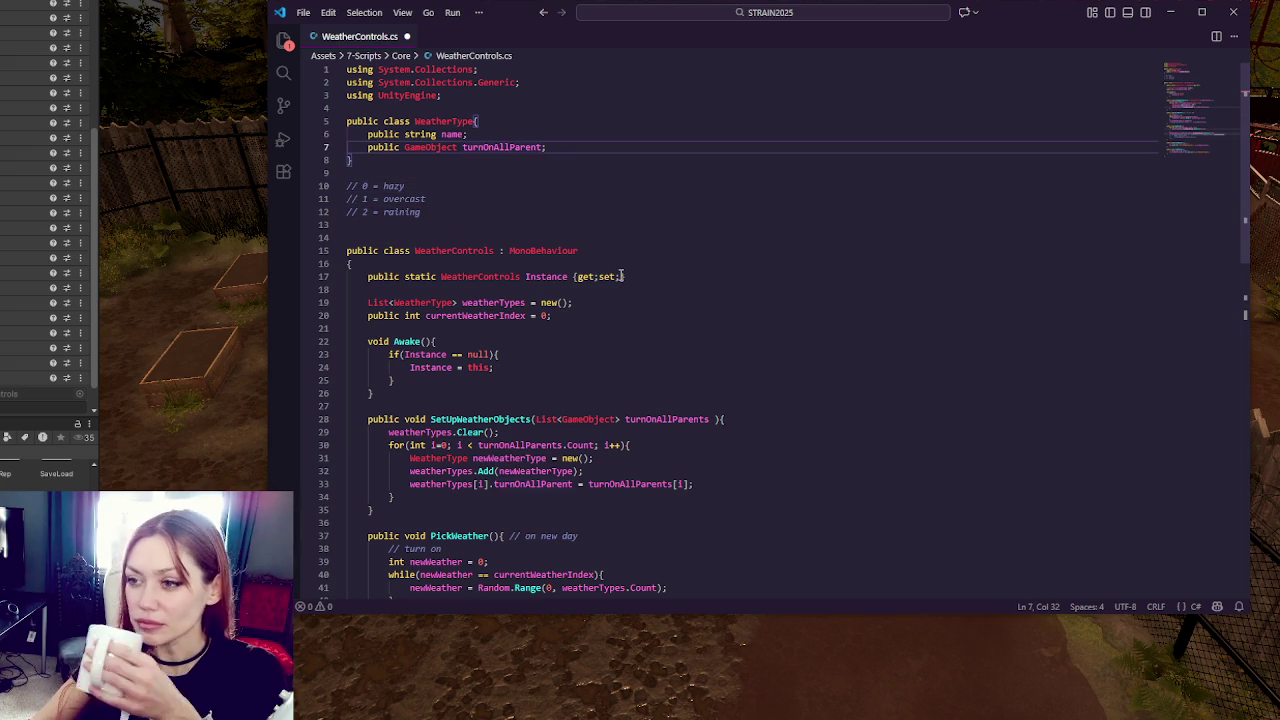
pyautogui.scroll(-1, 620, 275)
pyautogui.scroll(-5, 620, 275)
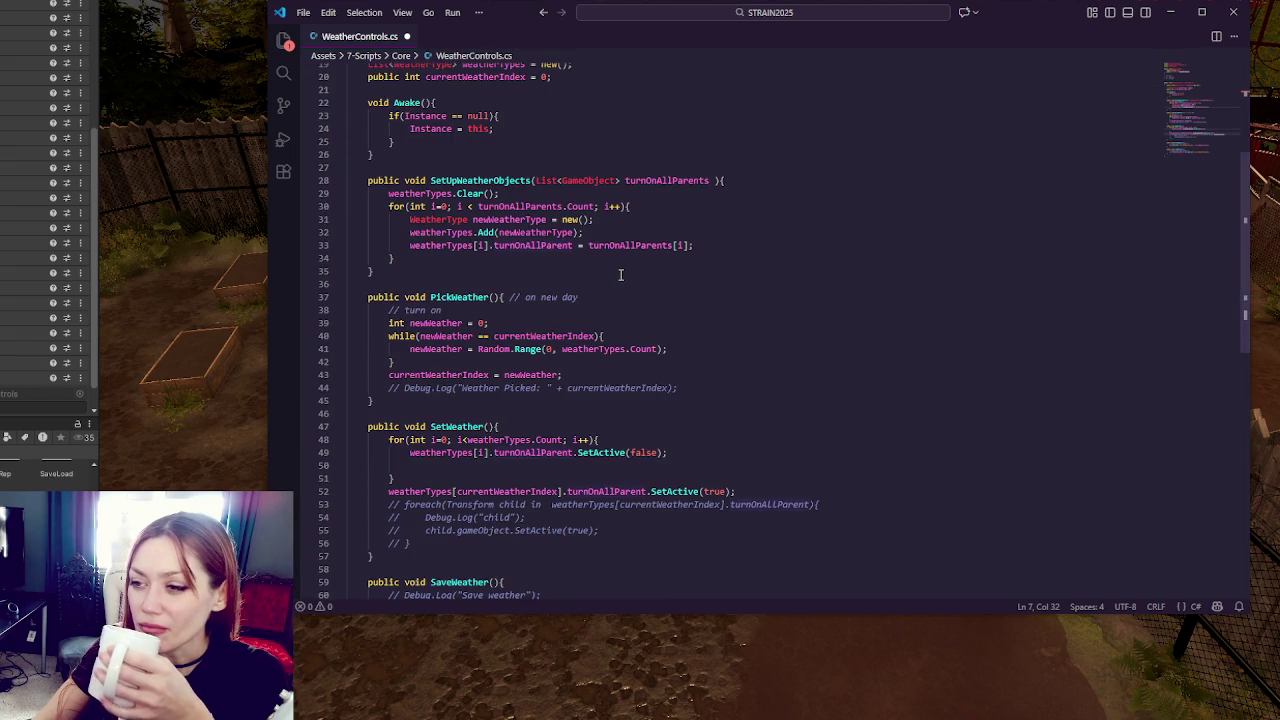
pyautogui.scroll(-2, 620, 275)
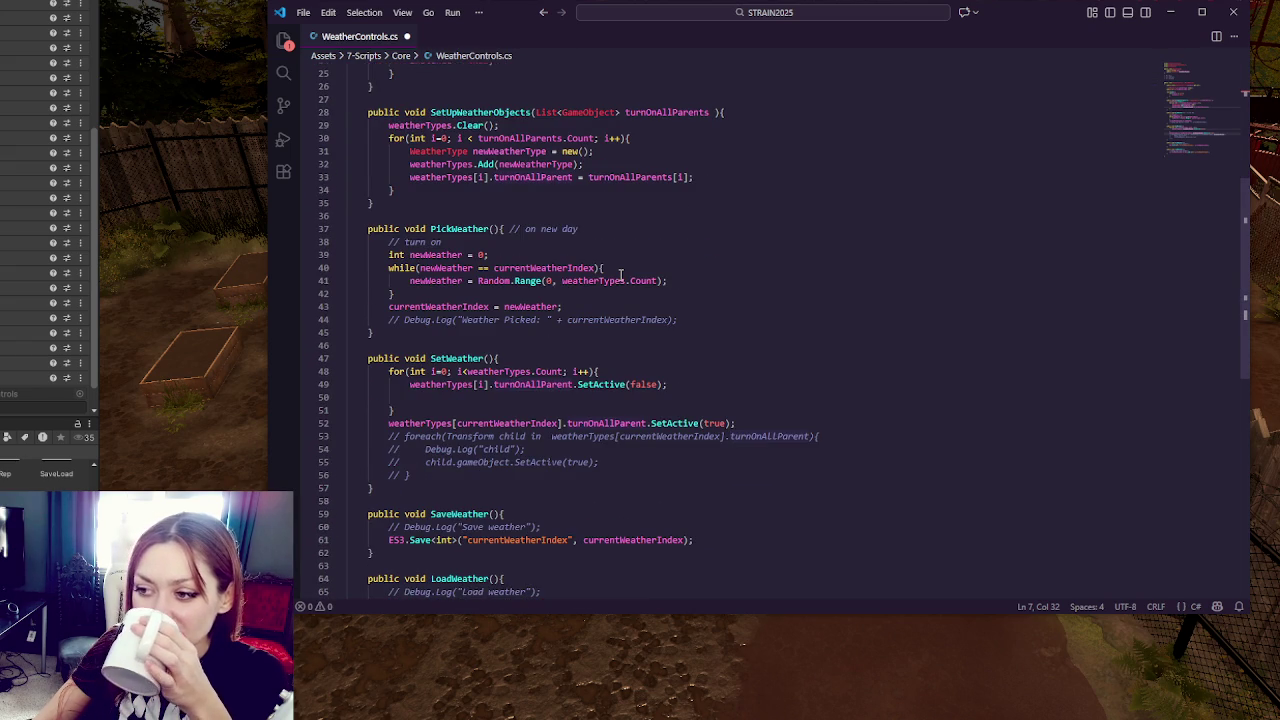
pyautogui.scroll(-2, 620, 275)
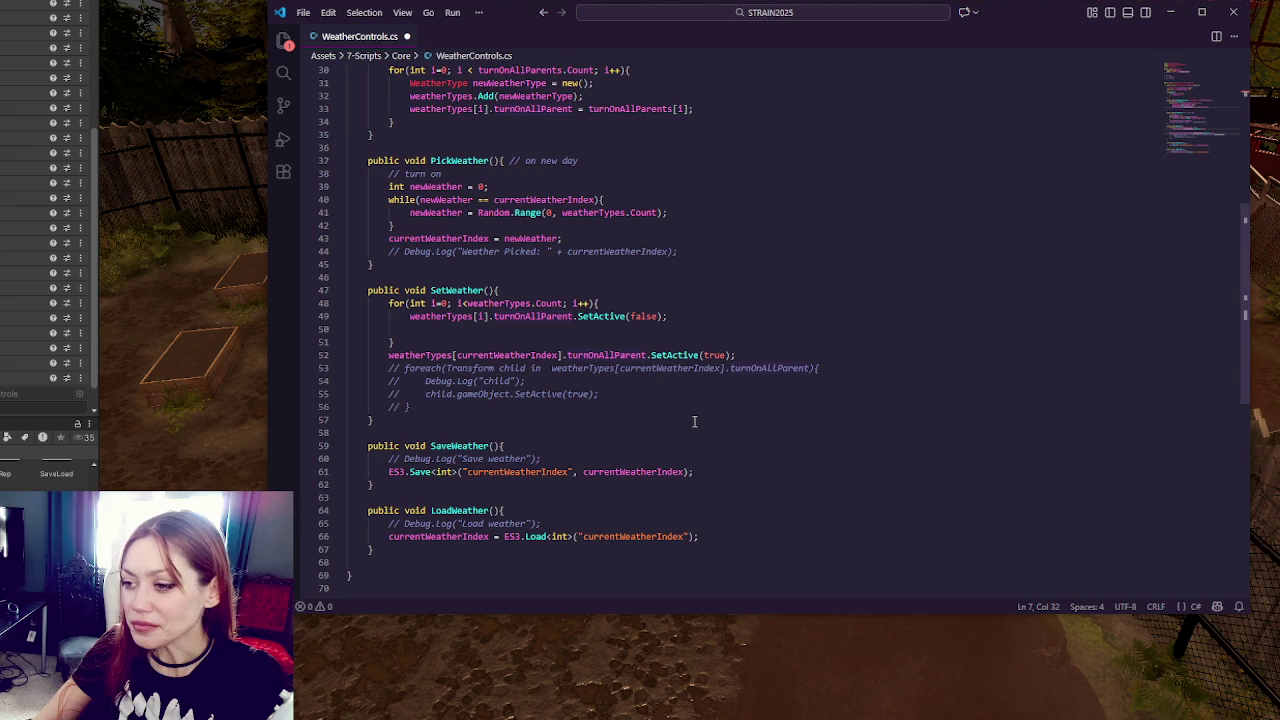
pyautogui.moveTo(695, 410); pyautogui.dragTo(782, 352)
# Step: Delete the commented foreach block and the commented Debug.Log lines in PickWeather, SaveWeather and LoadWeather
pyautogui.press('BackSpace')
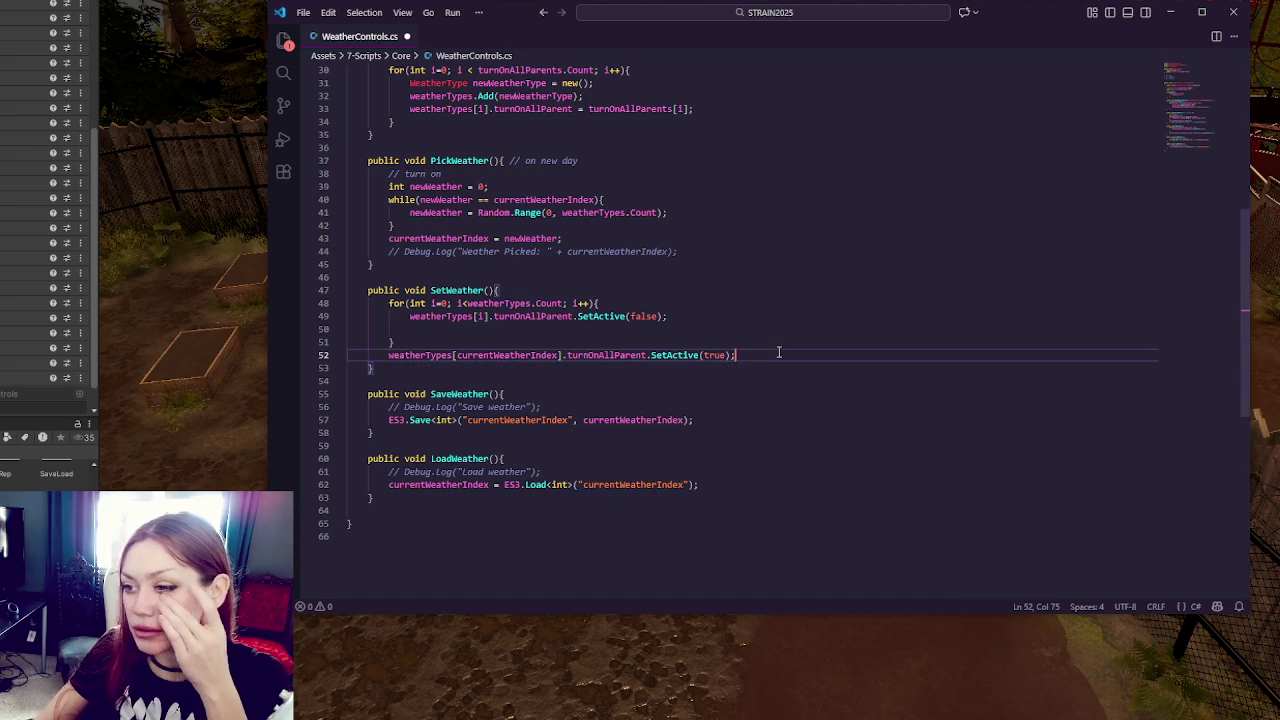
pyautogui.tripleClick(722, 250)
pyautogui.press('BackSpace')
pyautogui.click(656, 172)
pyautogui.moveTo(556, 394); pyautogui.dragTo(576, 381)
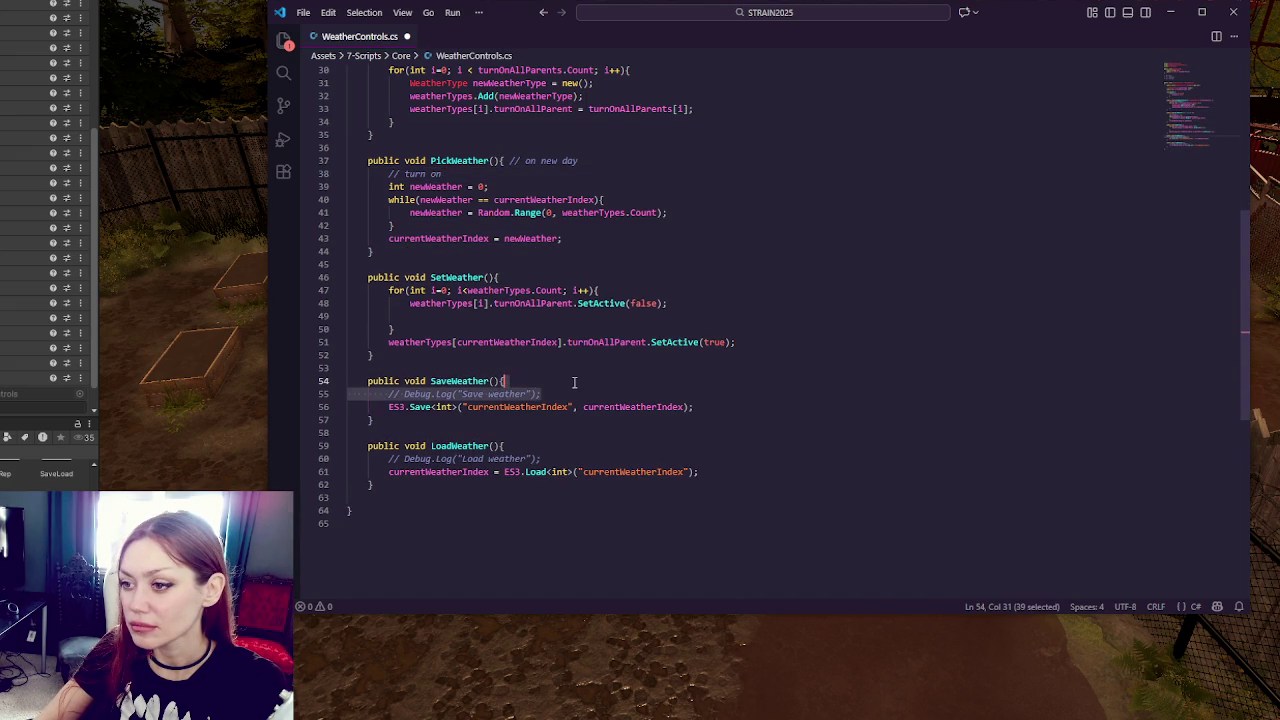
pyautogui.press('BackSpace')
pyautogui.click(614, 422)
pyautogui.moveTo(620, 445); pyautogui.dragTo(620, 432)
pyautogui.press('BackSpace')
pyautogui.click(620, 420)
# Step: Review where SetUpWeatherObjects, turnOnAllParent, weatherTypes and currentWeatherIndex are used
pyautogui.scroll(4, 723, 342)
pyautogui.doubleClick(490, 214)
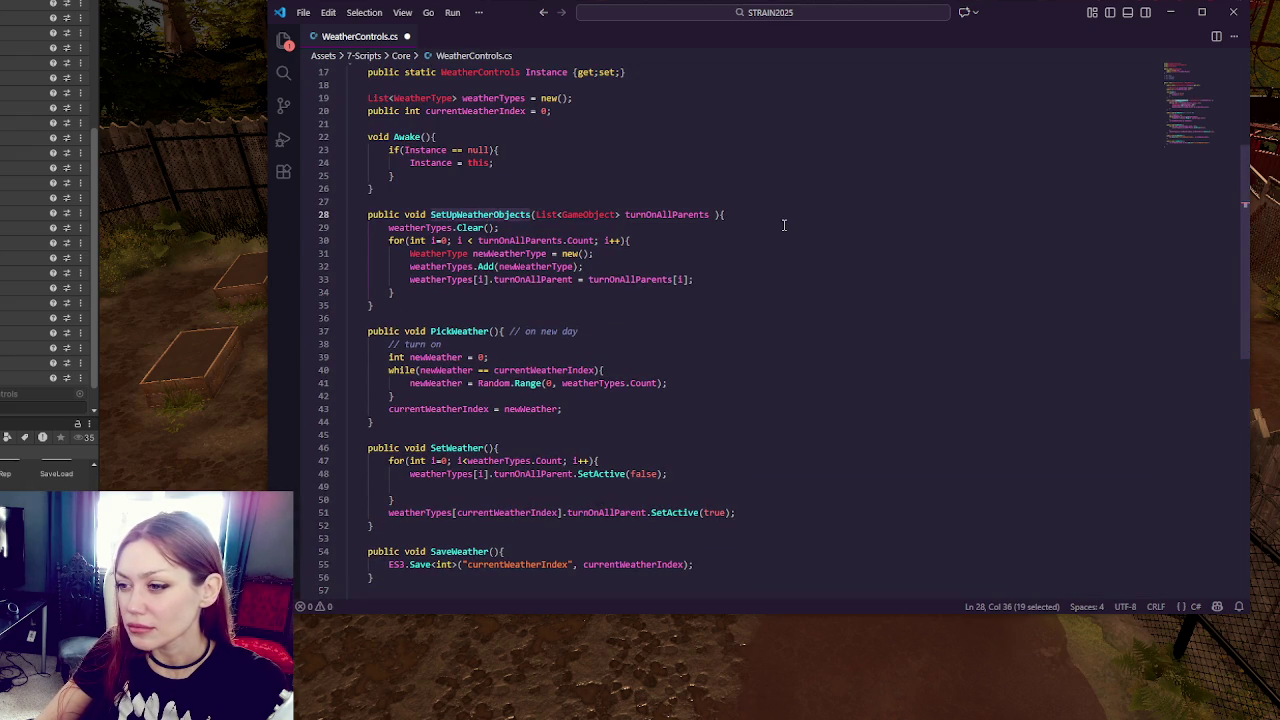
pyautogui.doubleClick(533, 279)
pyautogui.scroll(5, 650, 267)
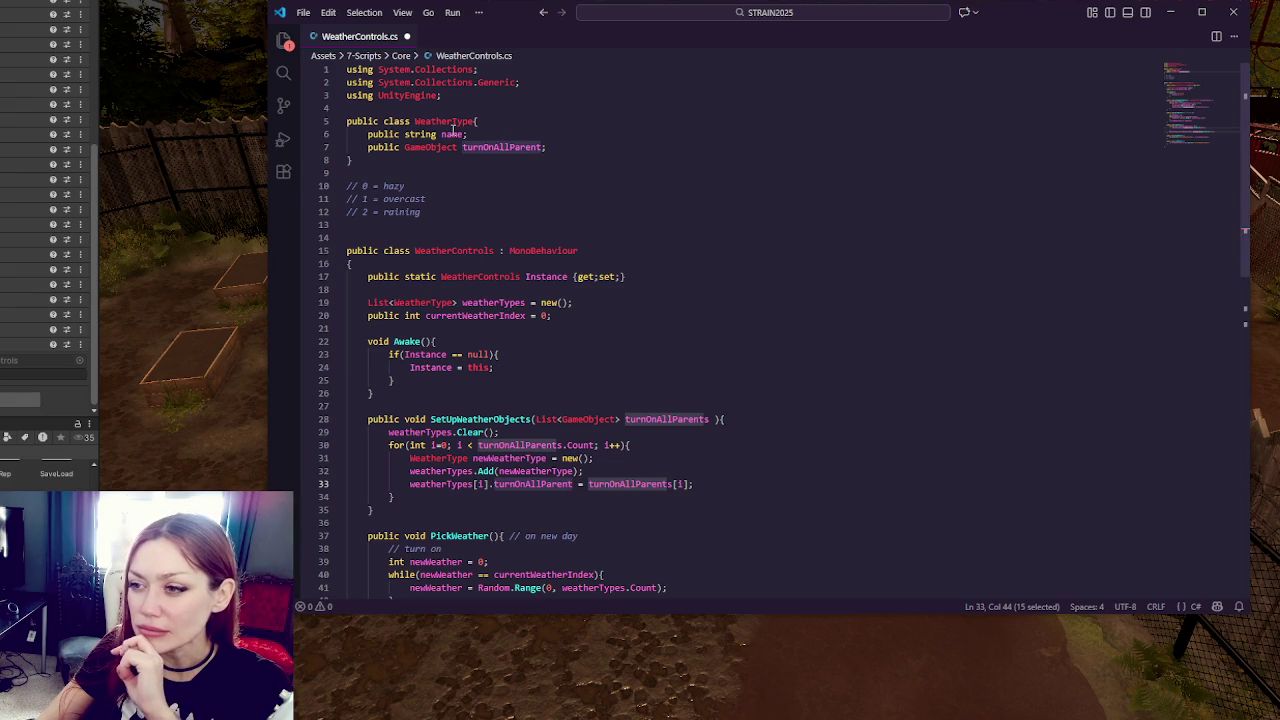
pyautogui.scroll(-3, 515, 167)
pyautogui.doubleClick(505, 166)
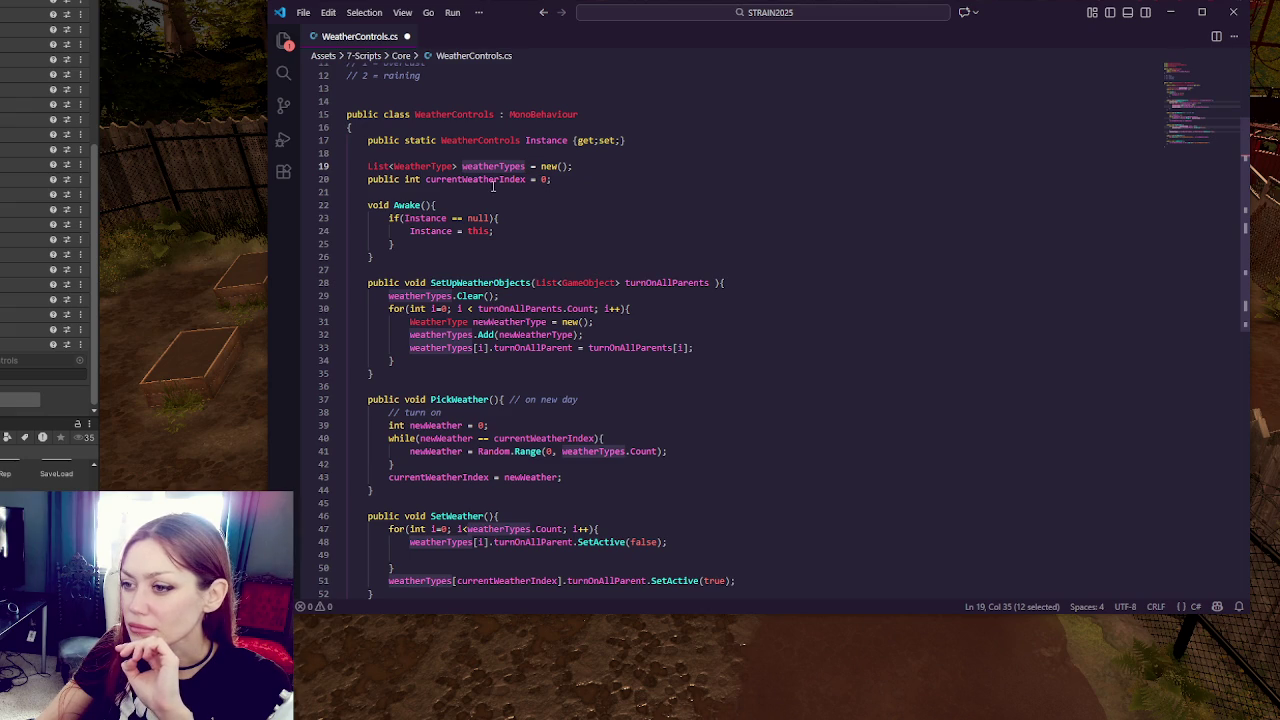
pyautogui.press('Down')
pyautogui.hotkey('ctrl', 'd')
pyautogui.scroll(-1, 590, 174)
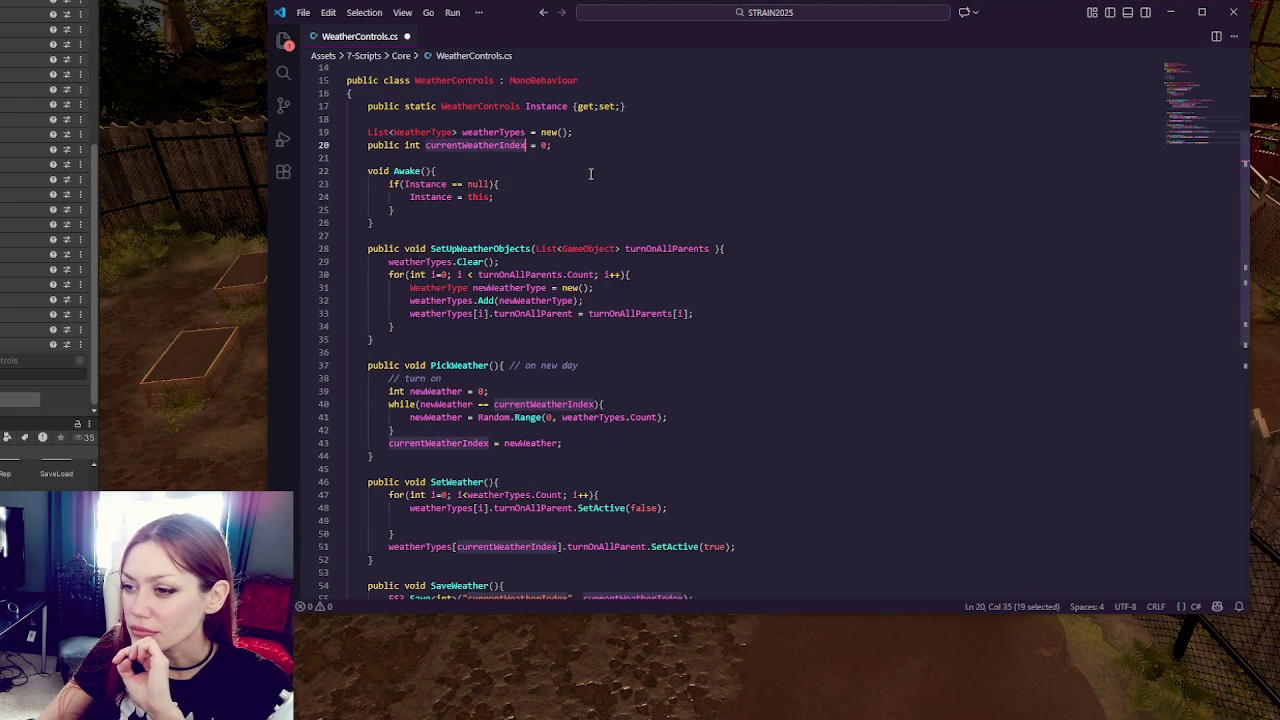
pyautogui.scroll(-1, 590, 174)
# Step: Trace the uses of turnOnAllParents, the WeatherType class and the turnOnAllParents parameter
pyautogui.doubleClick(514, 240)
pyautogui.scroll(5, 635, 195)
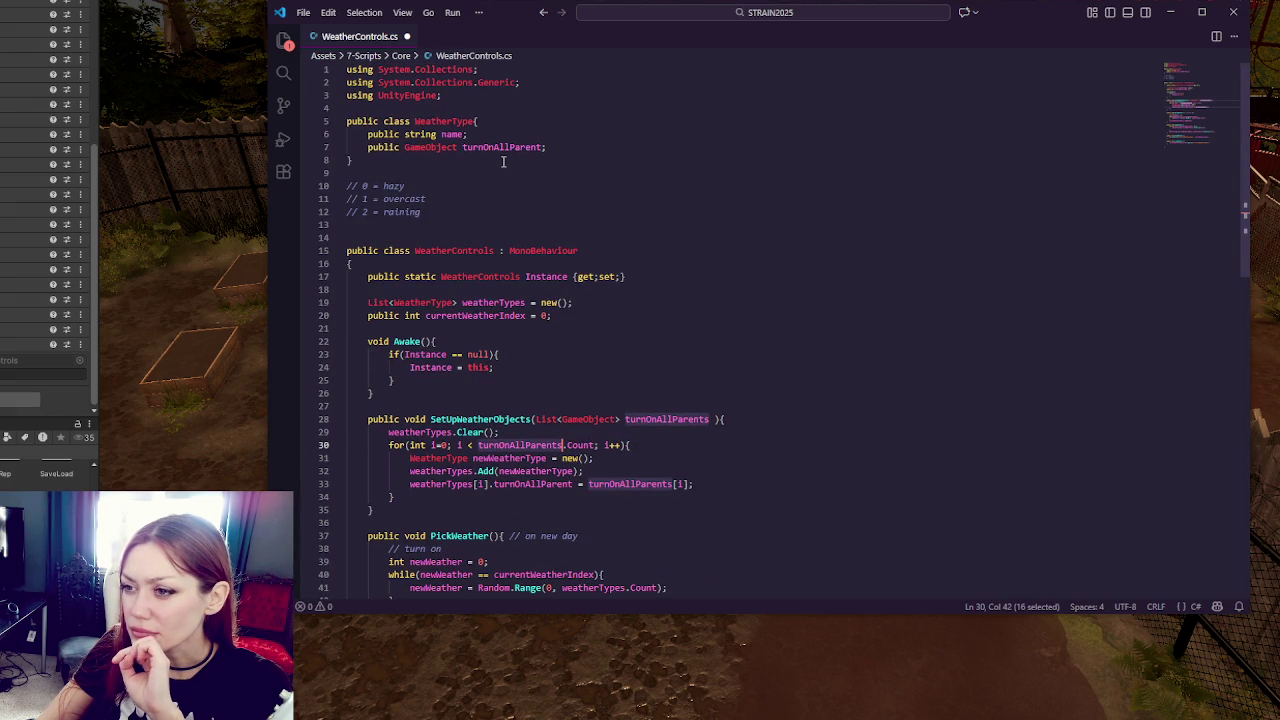
pyautogui.doubleClick(468, 122)
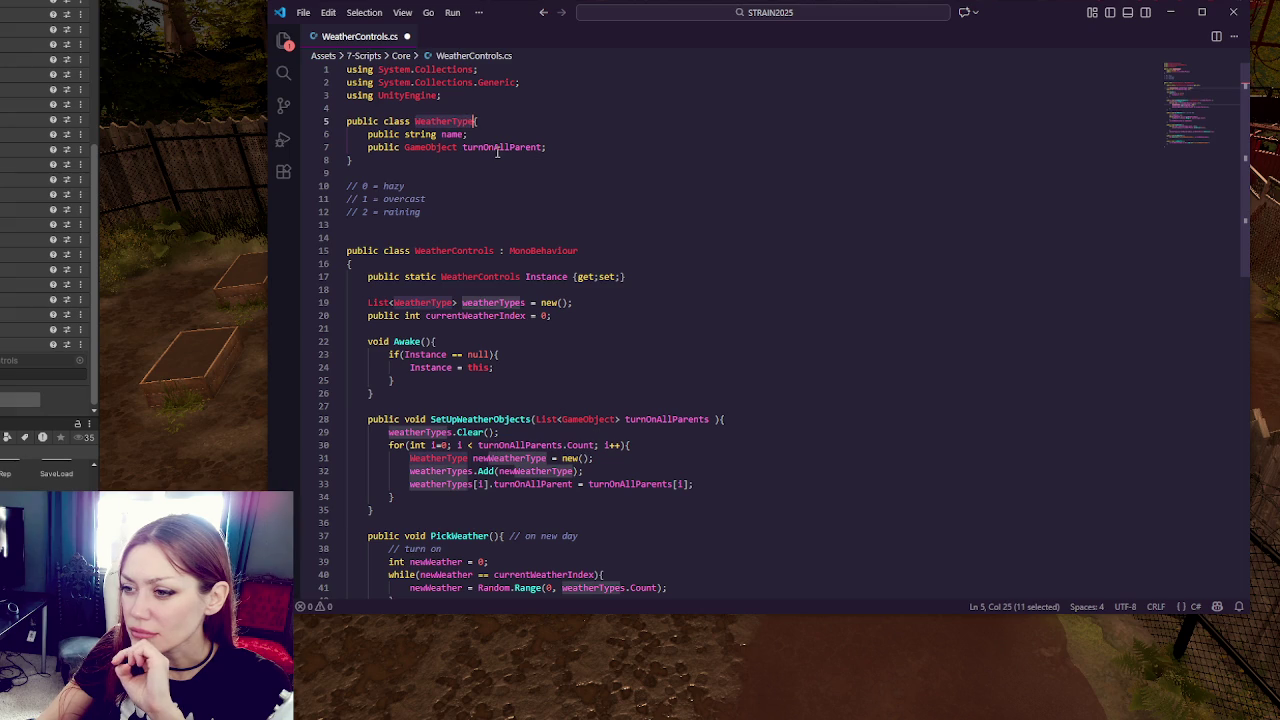
pyautogui.scroll(-4, 497, 152)
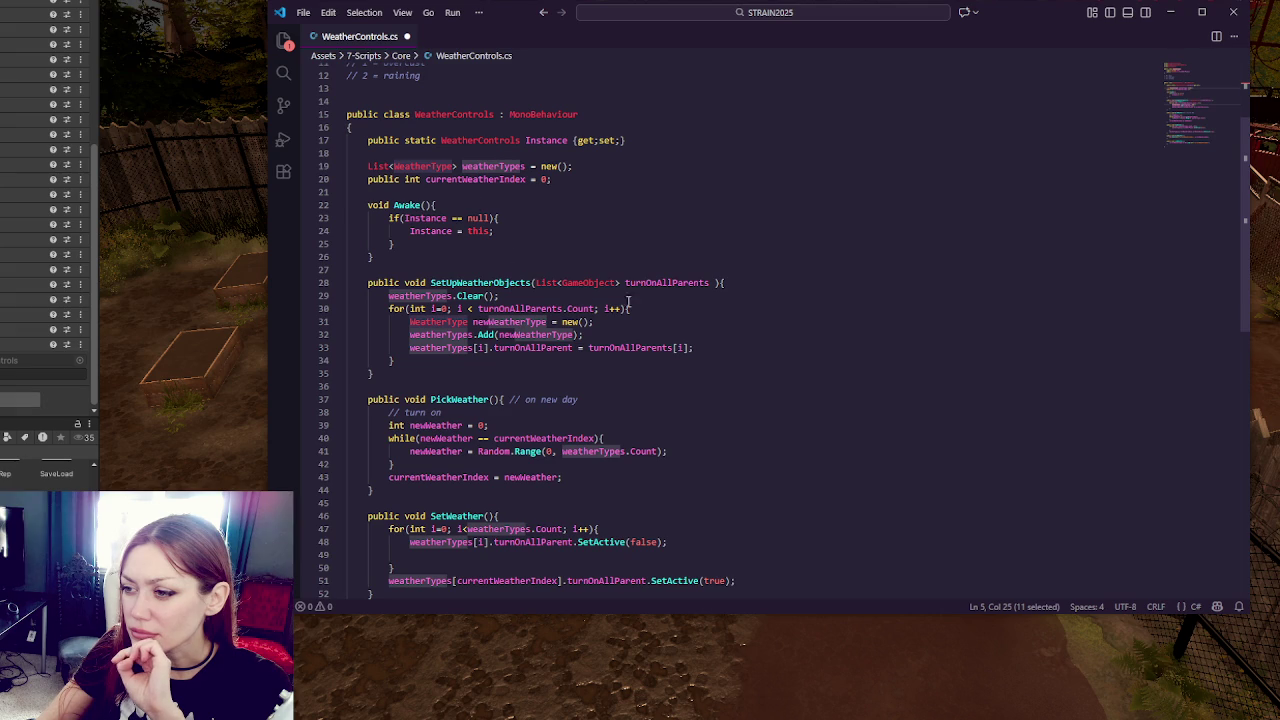
pyautogui.doubleClick(699, 283)
pyautogui.scroll(-1, 734, 283)
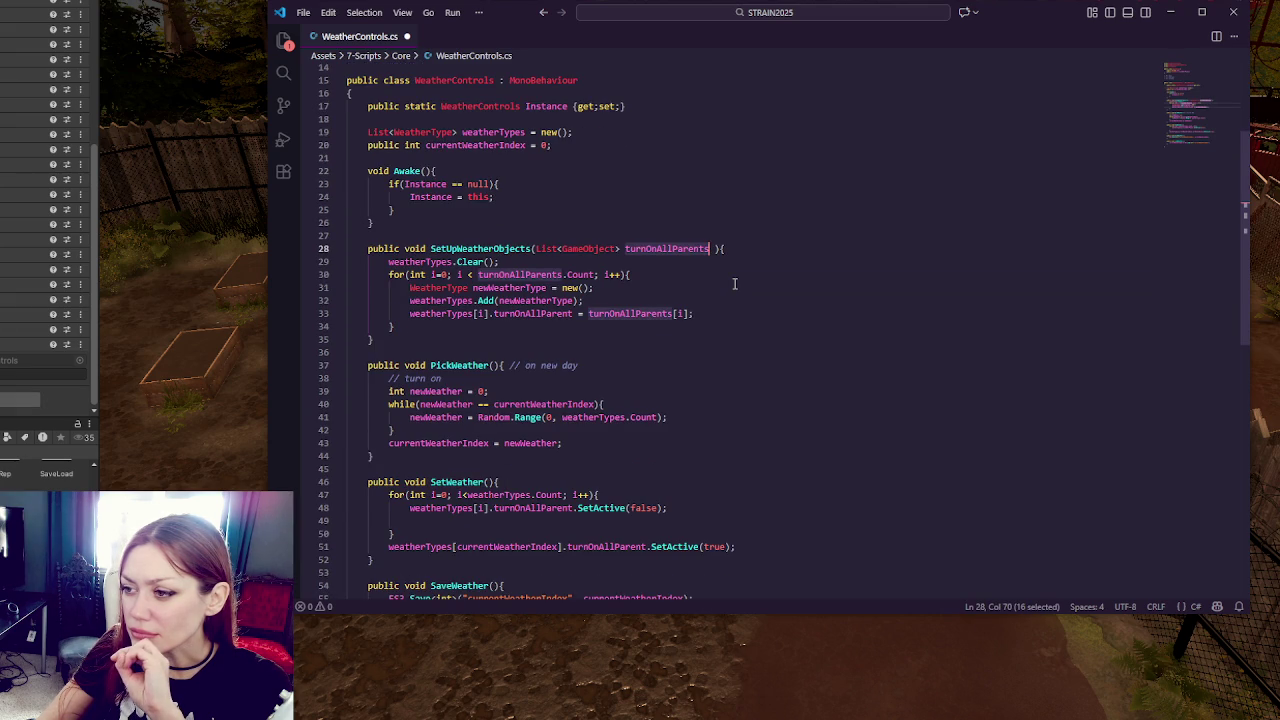
pyautogui.scroll(5, 734, 283)
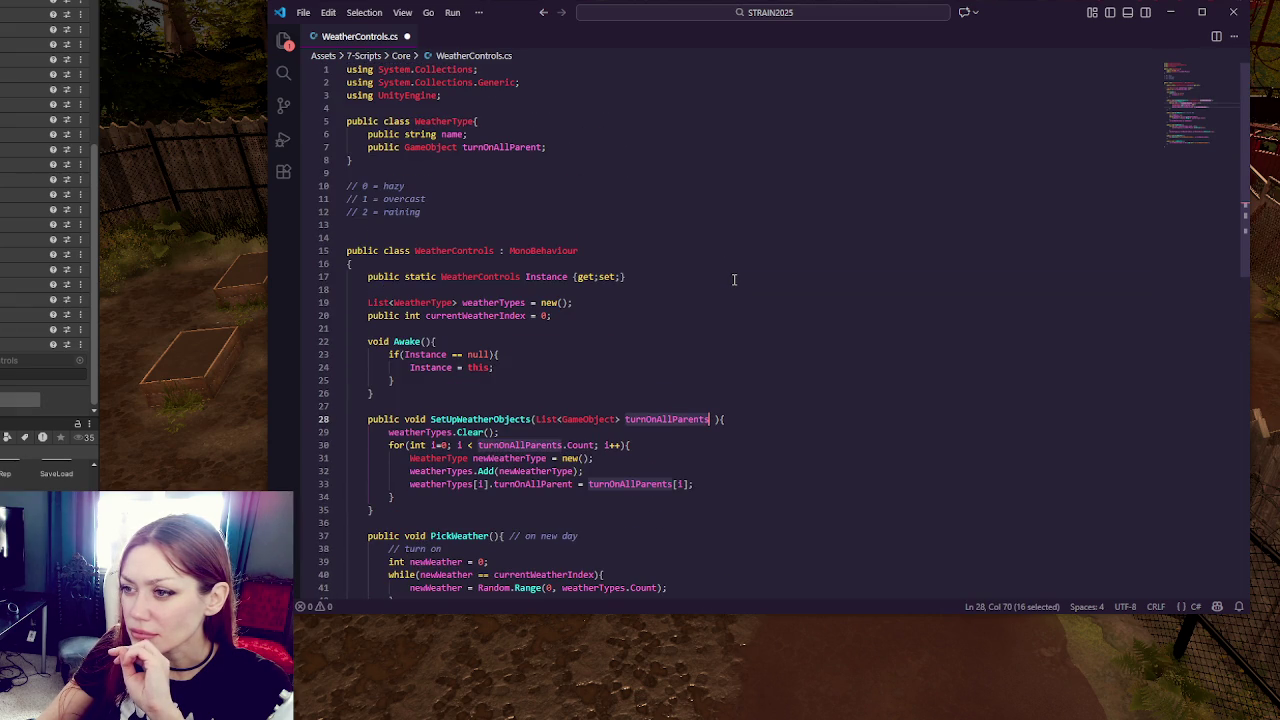
pyautogui.scroll(-4, 734, 280)
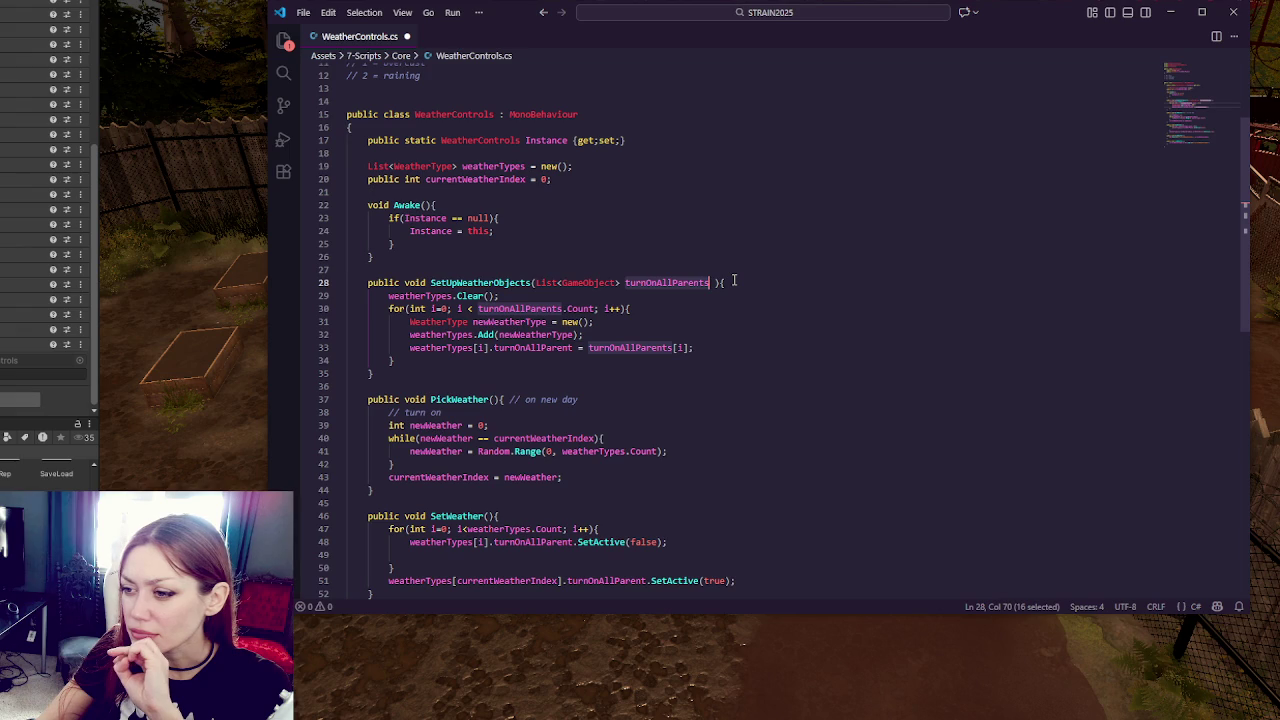
pyautogui.scroll(-2, 734, 281)
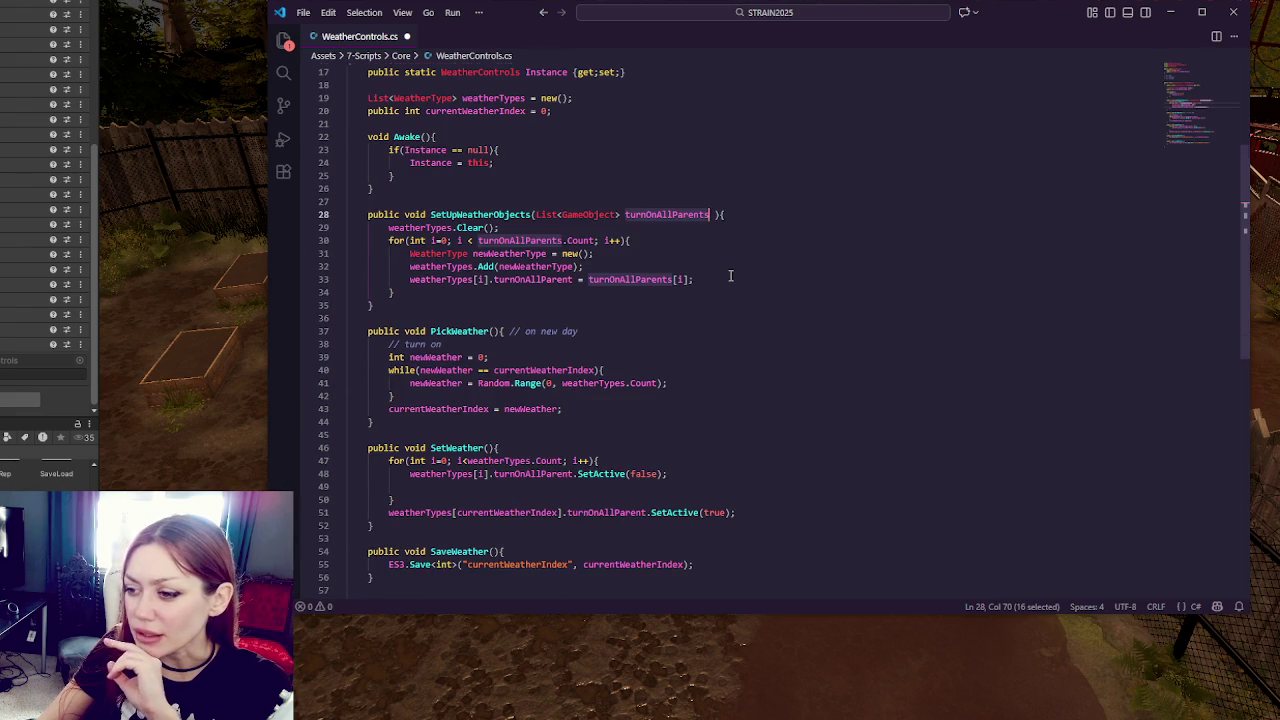
pyautogui.scroll(-3, 730, 276)
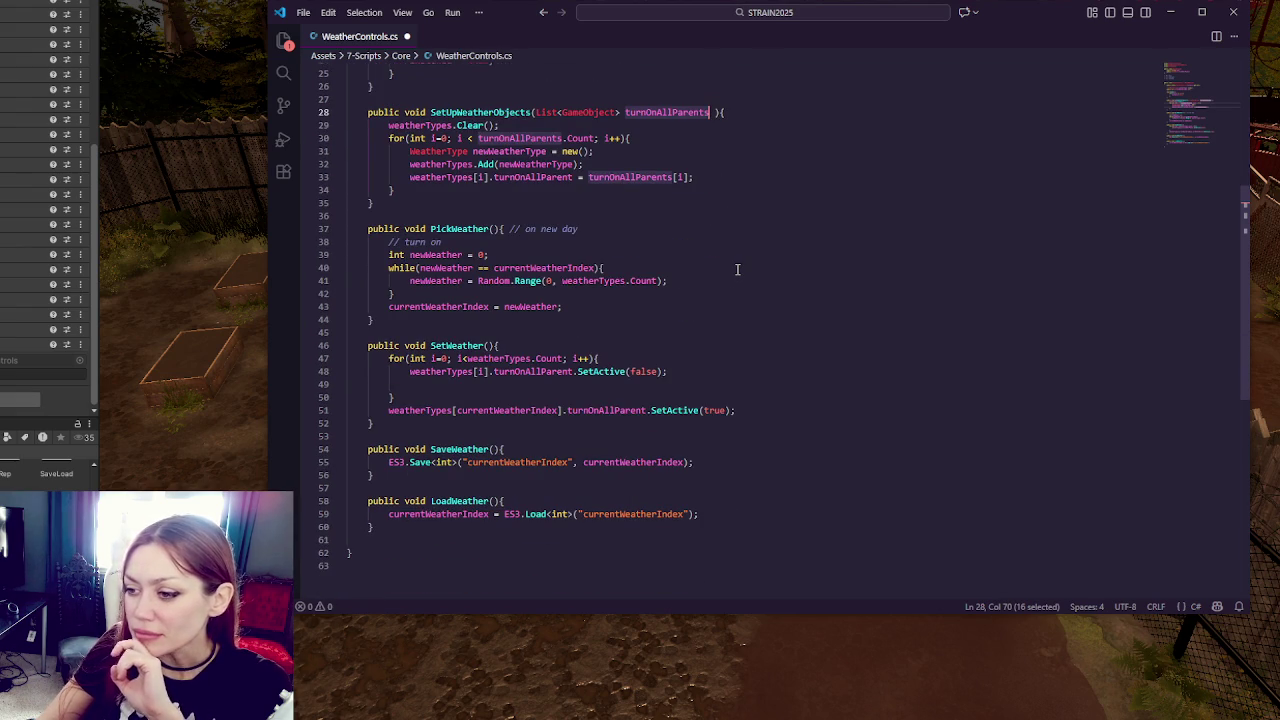
# Step: Check PickWeather and weatherTypes inside SetUpWeatherObjects, ending with the caret after the method name
pyautogui.doubleClick(445, 229)
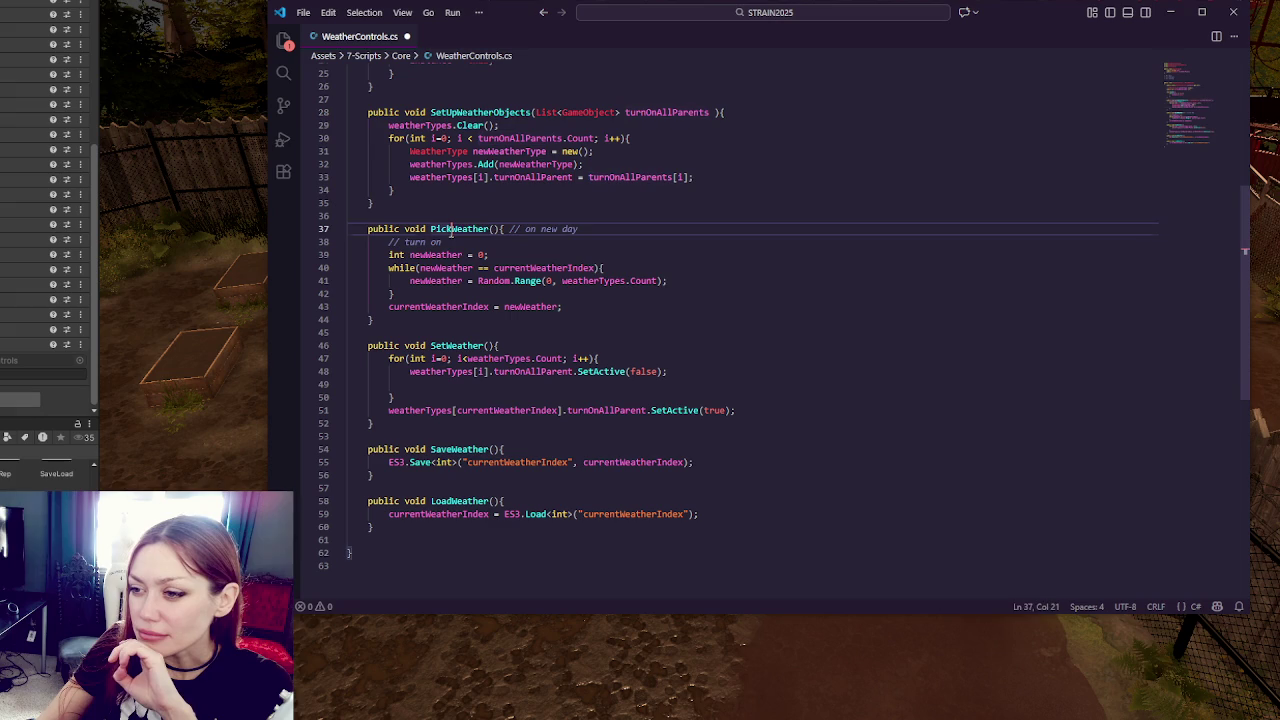
pyautogui.scroll(2, 444, 247)
pyautogui.click(495, 181)
pyautogui.doubleClick(432, 193)
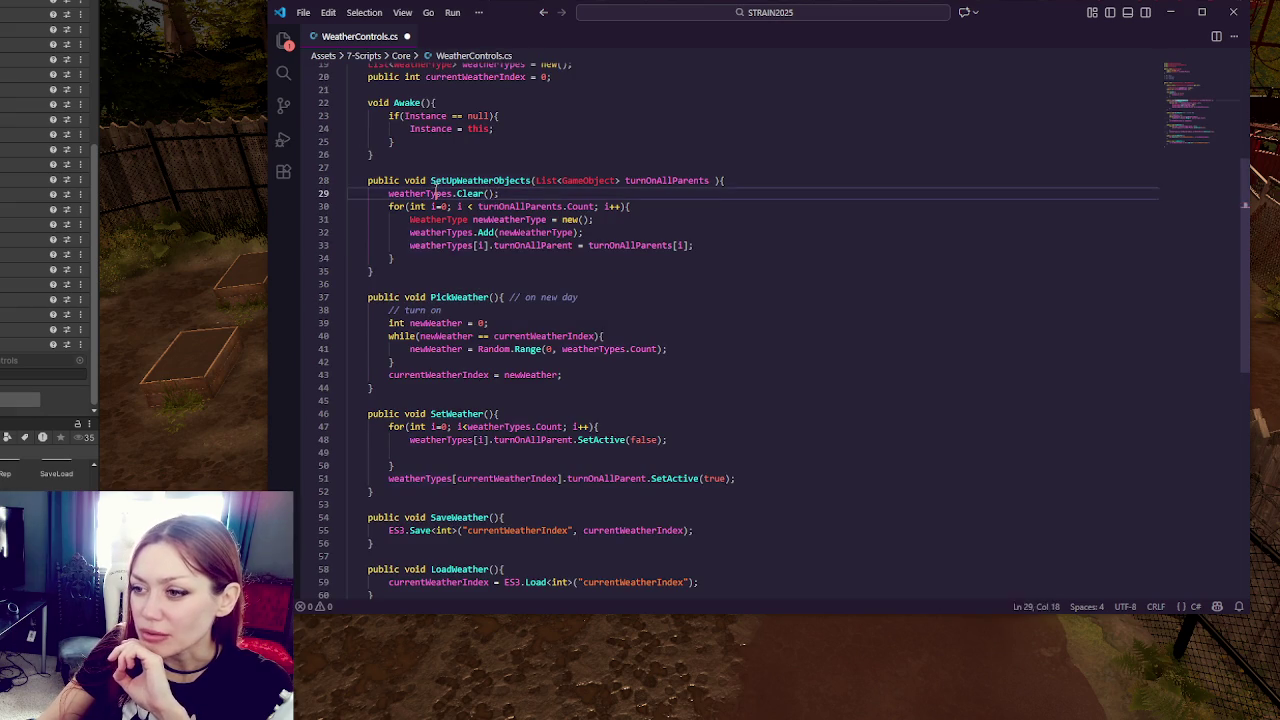
pyautogui.scroll(5, 580, 187)
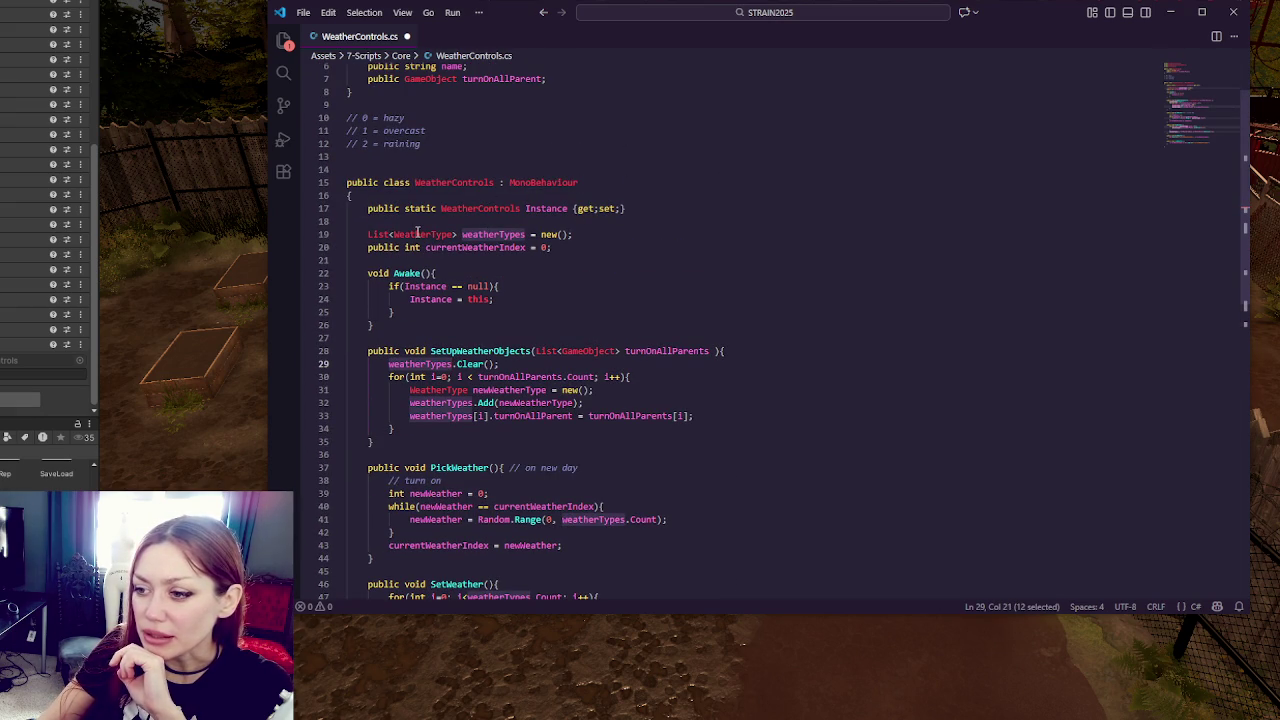
pyautogui.scroll(-4, 417, 232)
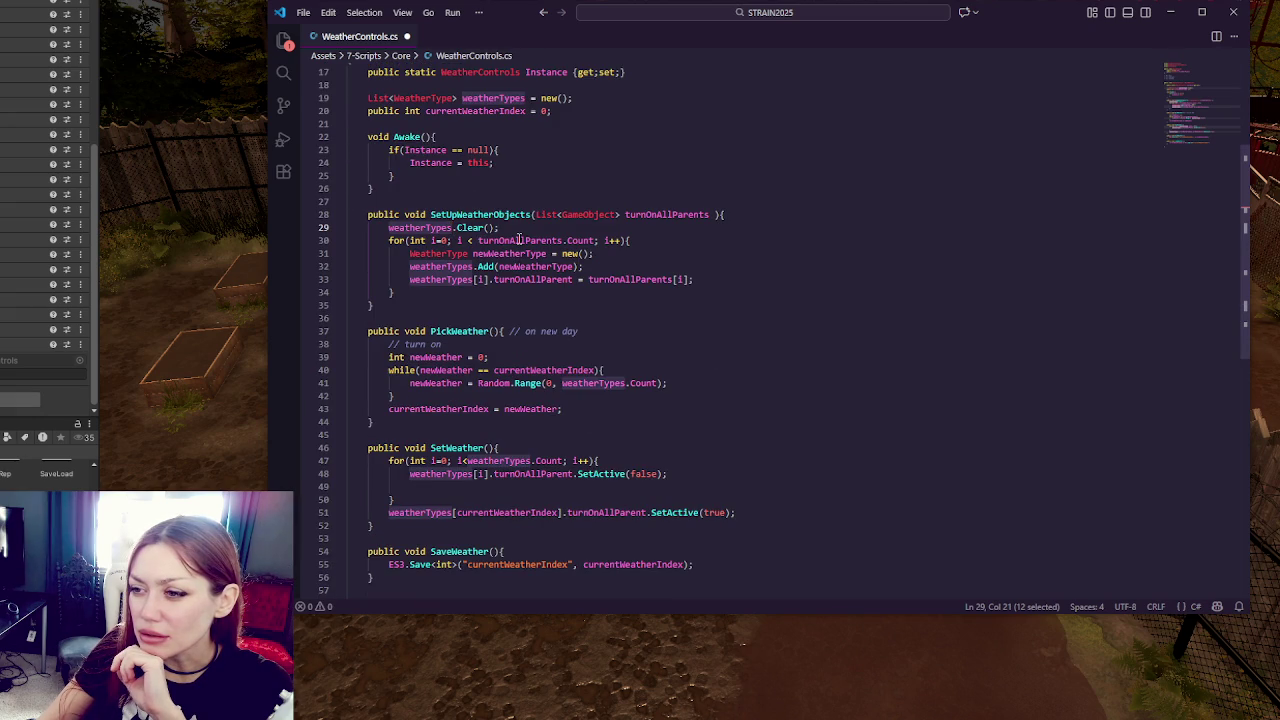
pyautogui.click(533, 214)
# Step: Rename the method to SetUpWeatherObjects2, save, and let Unity recompile
pyautogui.write('2')
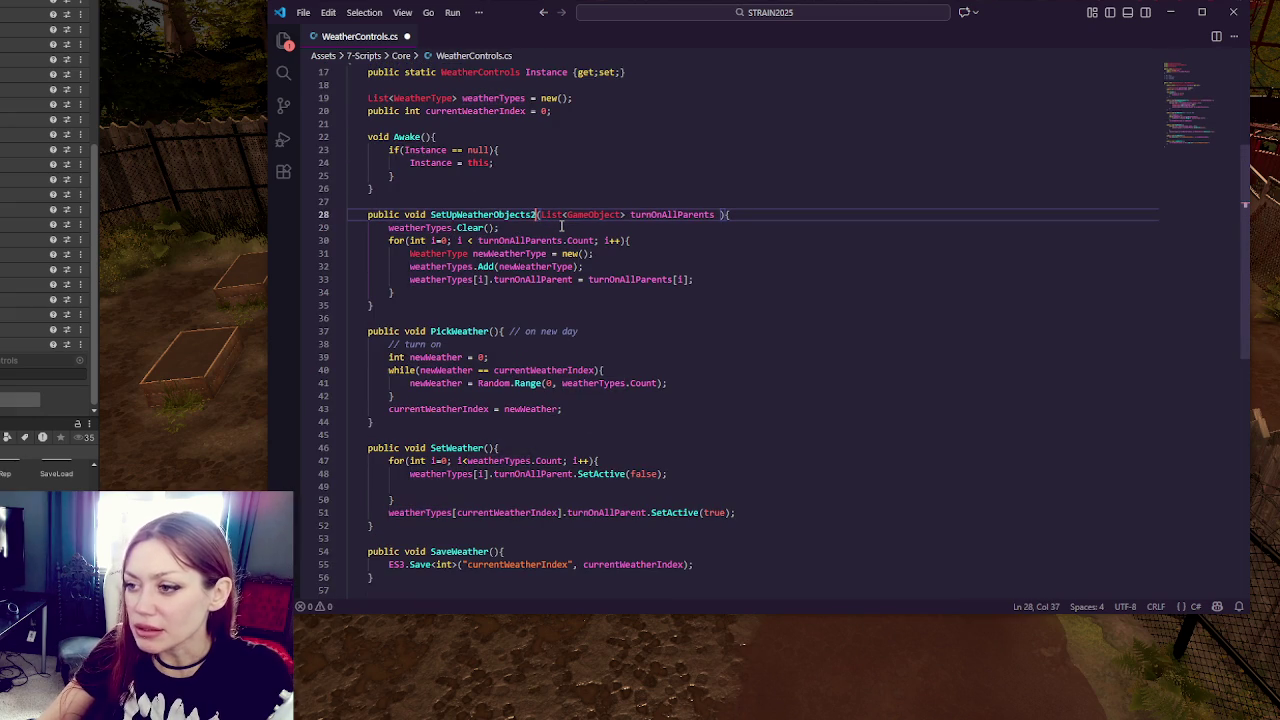
pyautogui.hotkey('ctrl', 's')
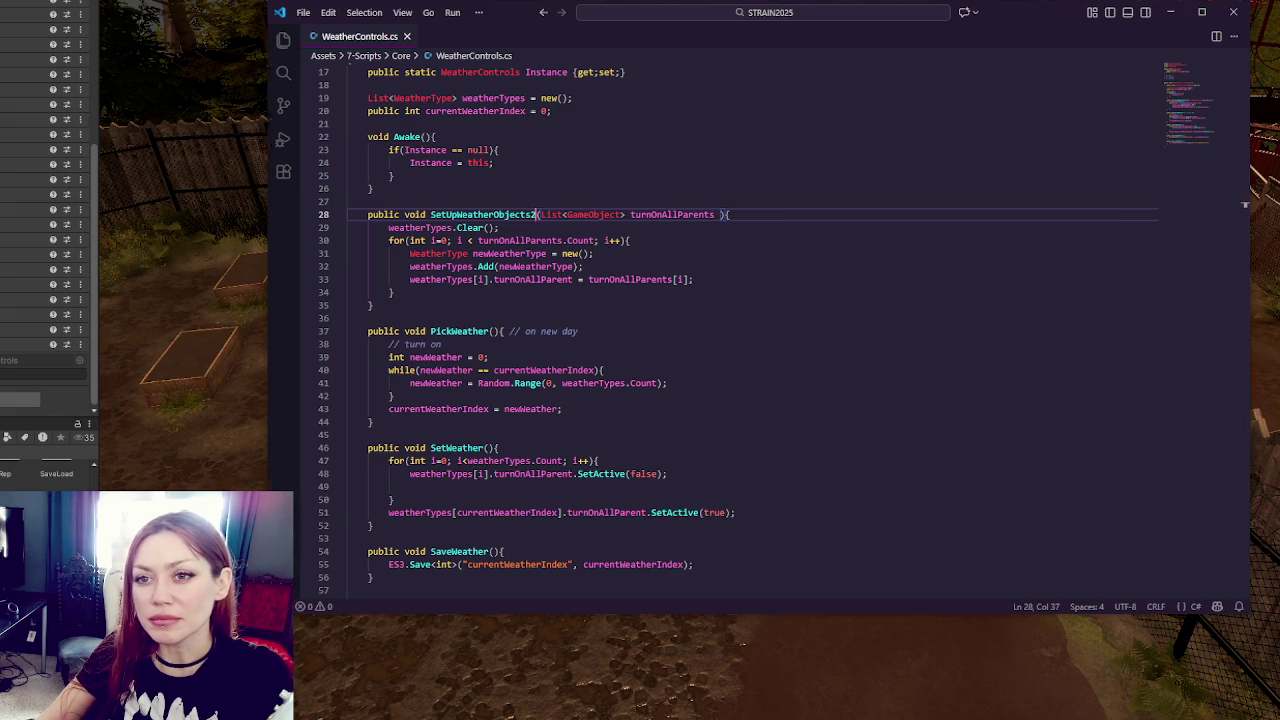
pyautogui.hotkey('alt', 'Tab')
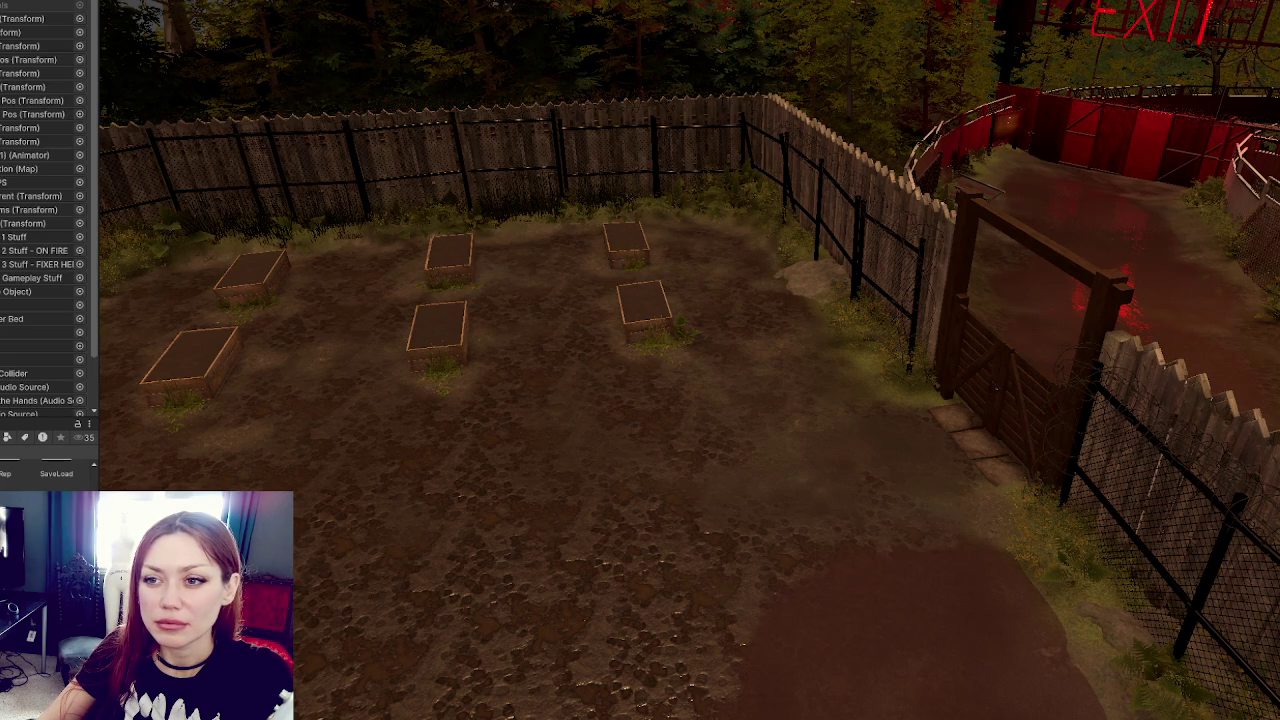
# Step: Check the SetWeather call in HomeControls, then restore the name SetUpWeatherObjects, save, and return to Unity
pyautogui.hotkey('alt', 'Tab')
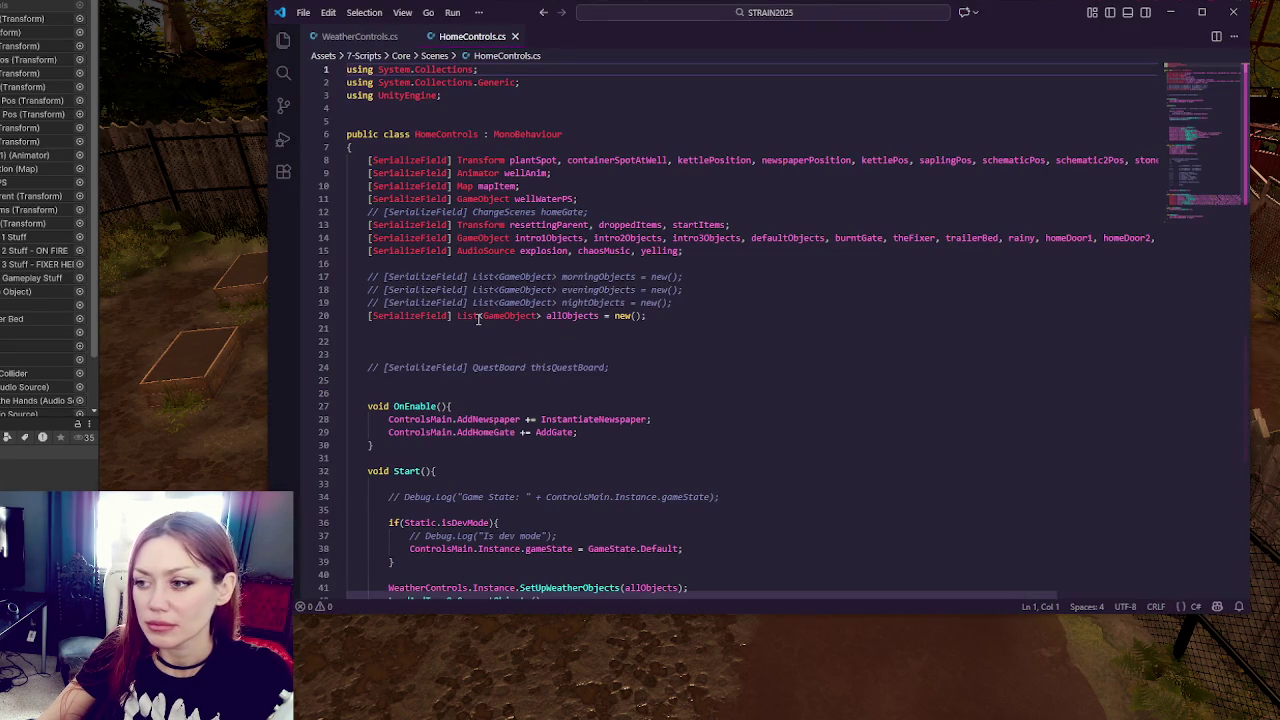
pyautogui.scroll(-8, 508, 305)
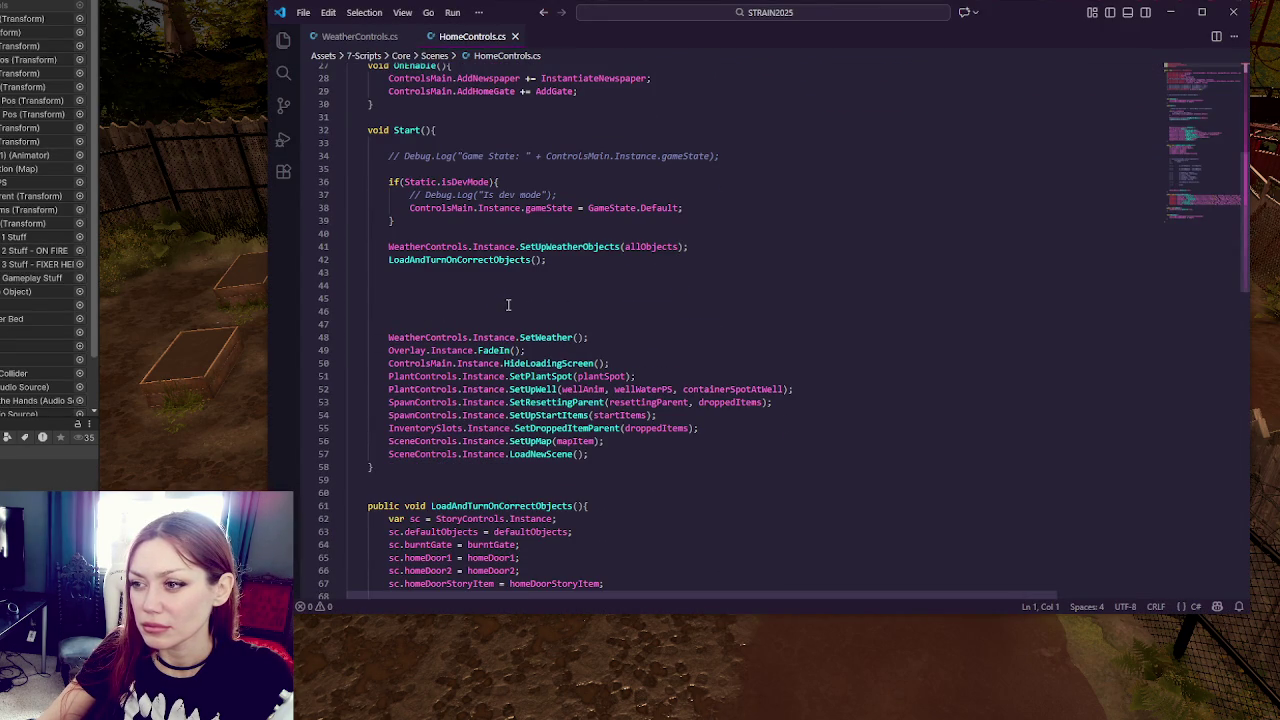
pyautogui.doubleClick(545, 337)
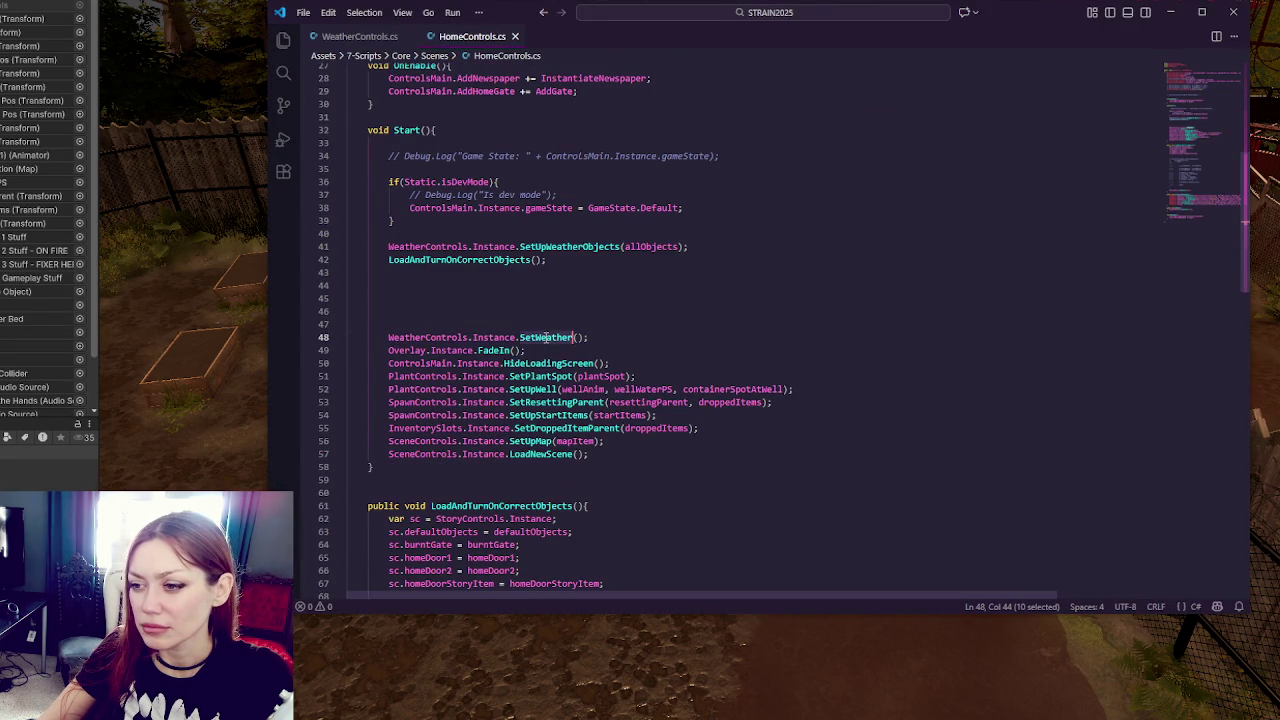
pyautogui.click(362, 36)
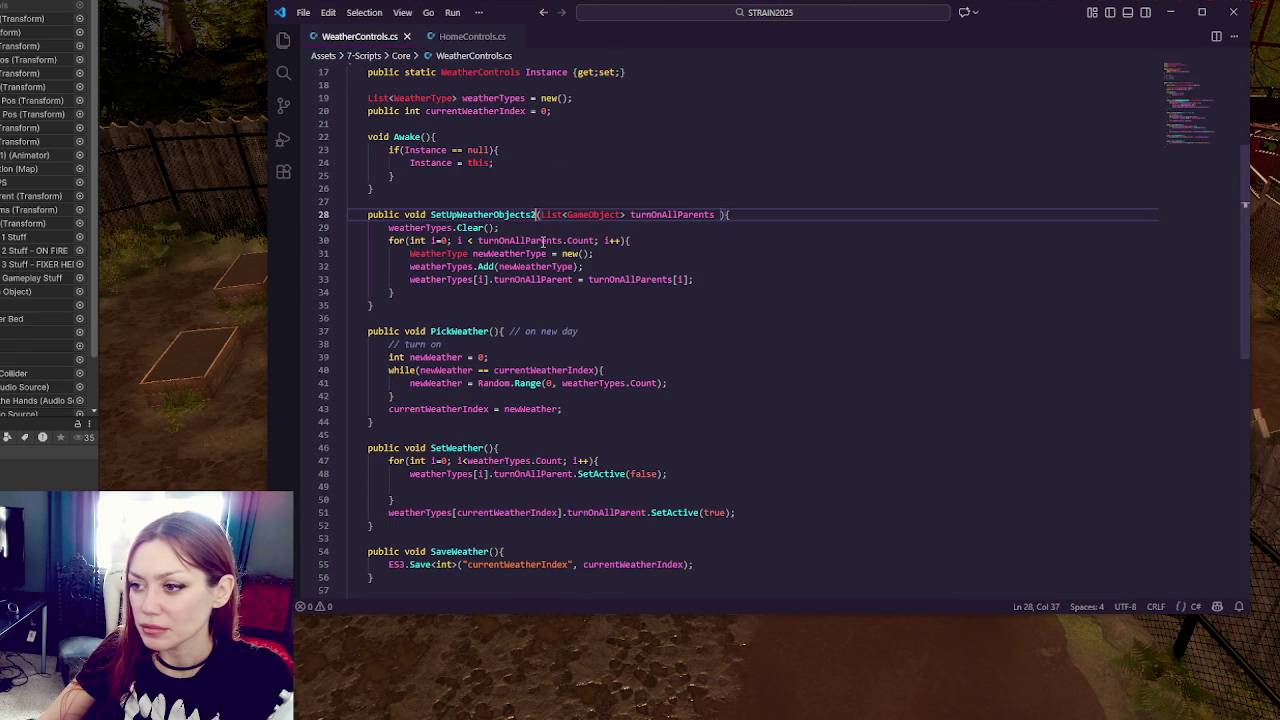
pyautogui.click(449, 40)
pyautogui.click(365, 38)
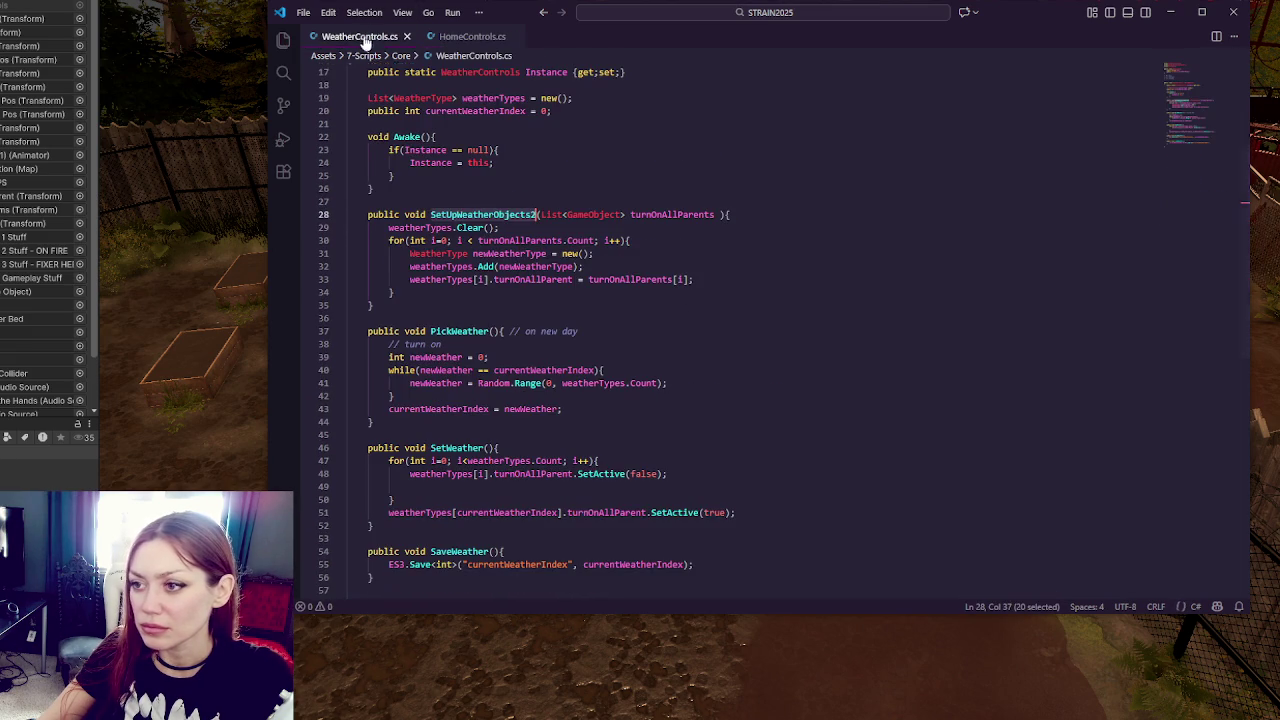
pyautogui.press('BackSpace')
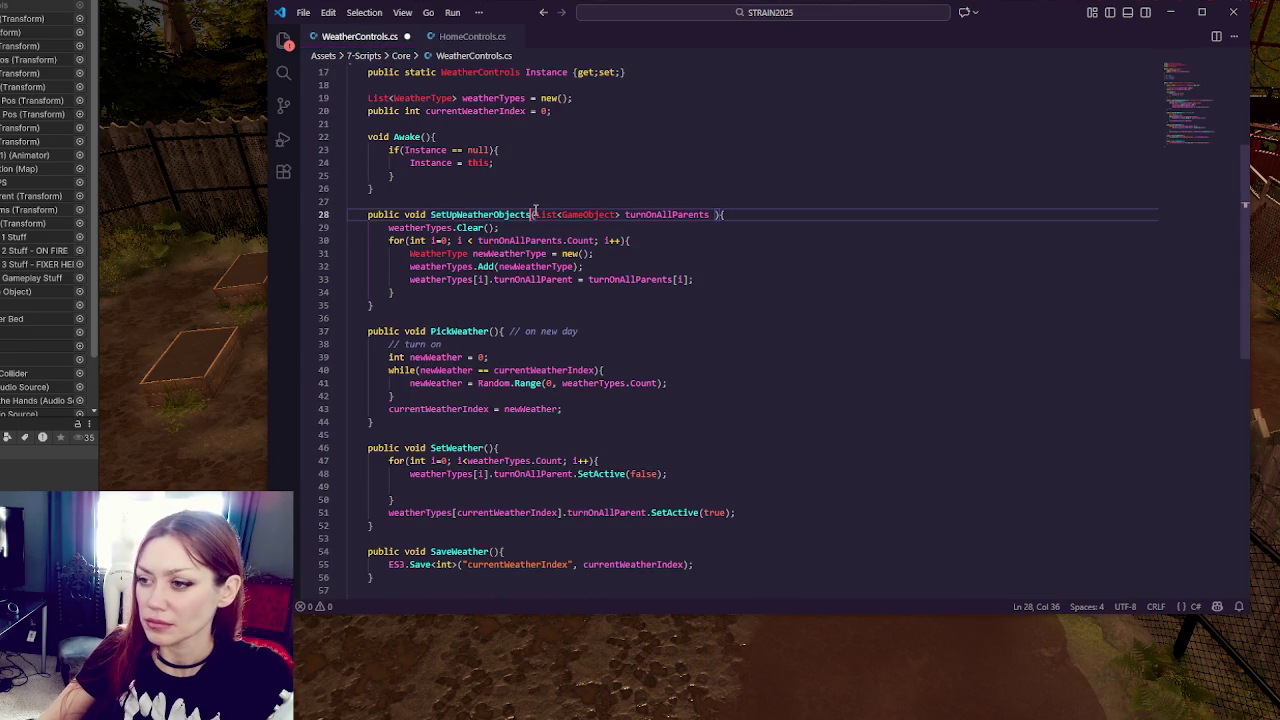
pyautogui.hotkey('ctrl', 's')
pyautogui.hotkey('alt', 'Tab')
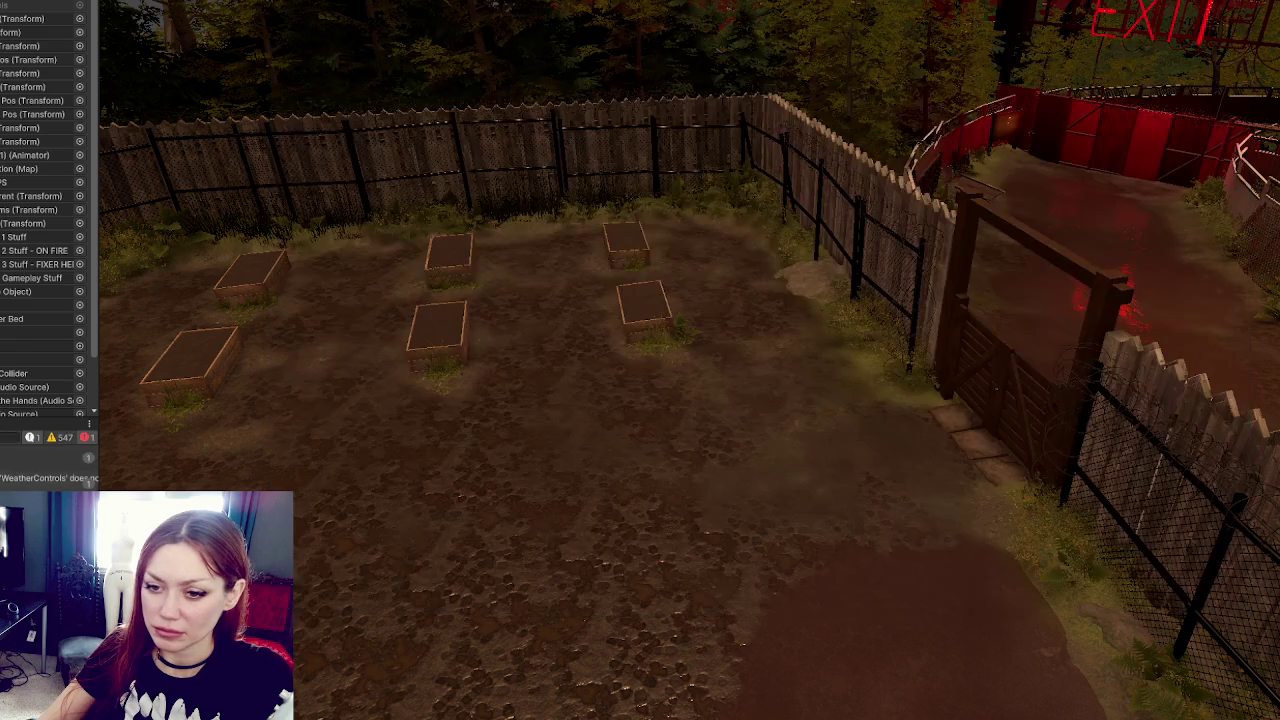
# Step: Find the SetUpWeatherObjects call on HomeControls.cs line 41 and search for it in WeatherControls.cs
pyautogui.hotkey('alt', 'Tab')
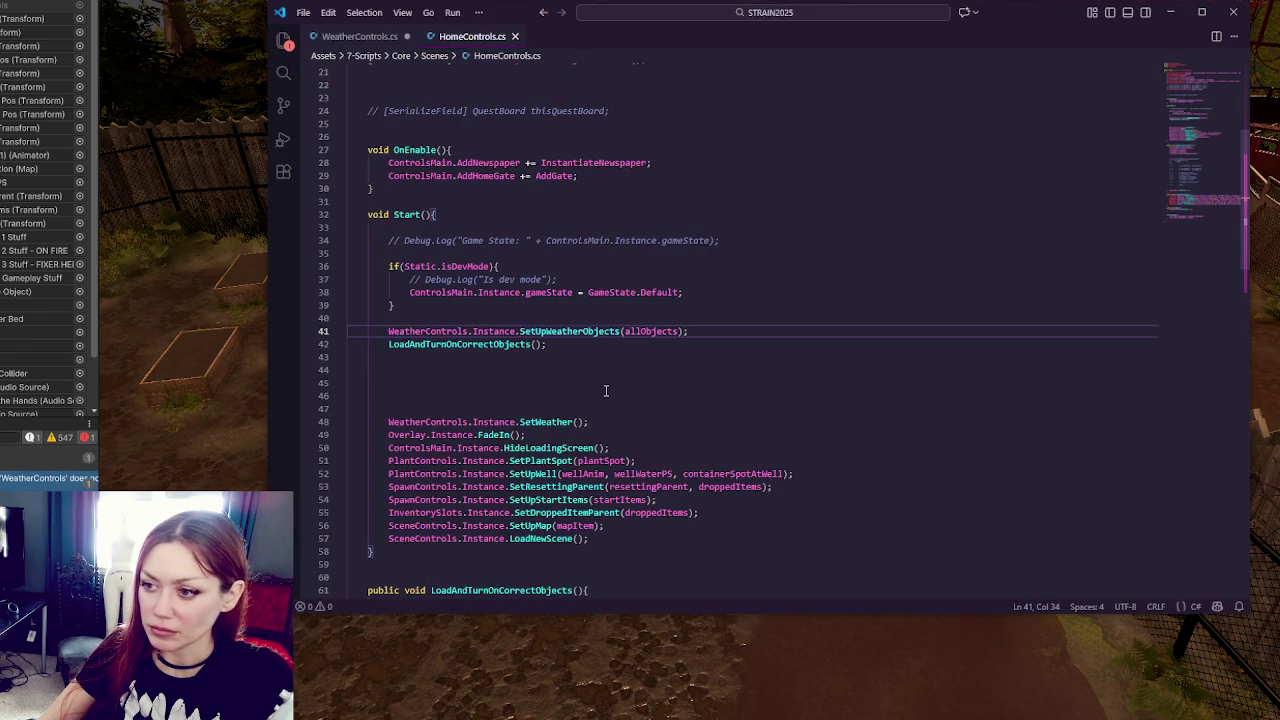
pyautogui.doubleClick(572, 332)
pyautogui.click(711, 332)
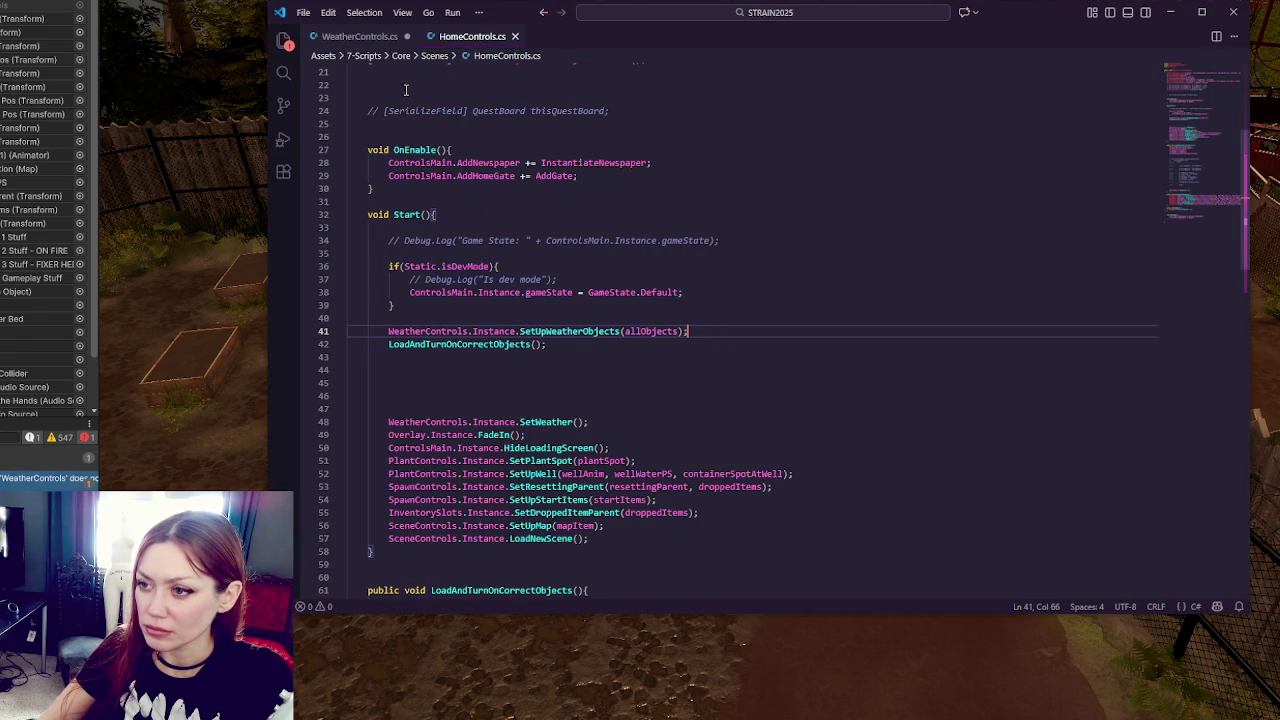
pyautogui.click(372, 37)
pyautogui.hotkey('ctrl', 'f')
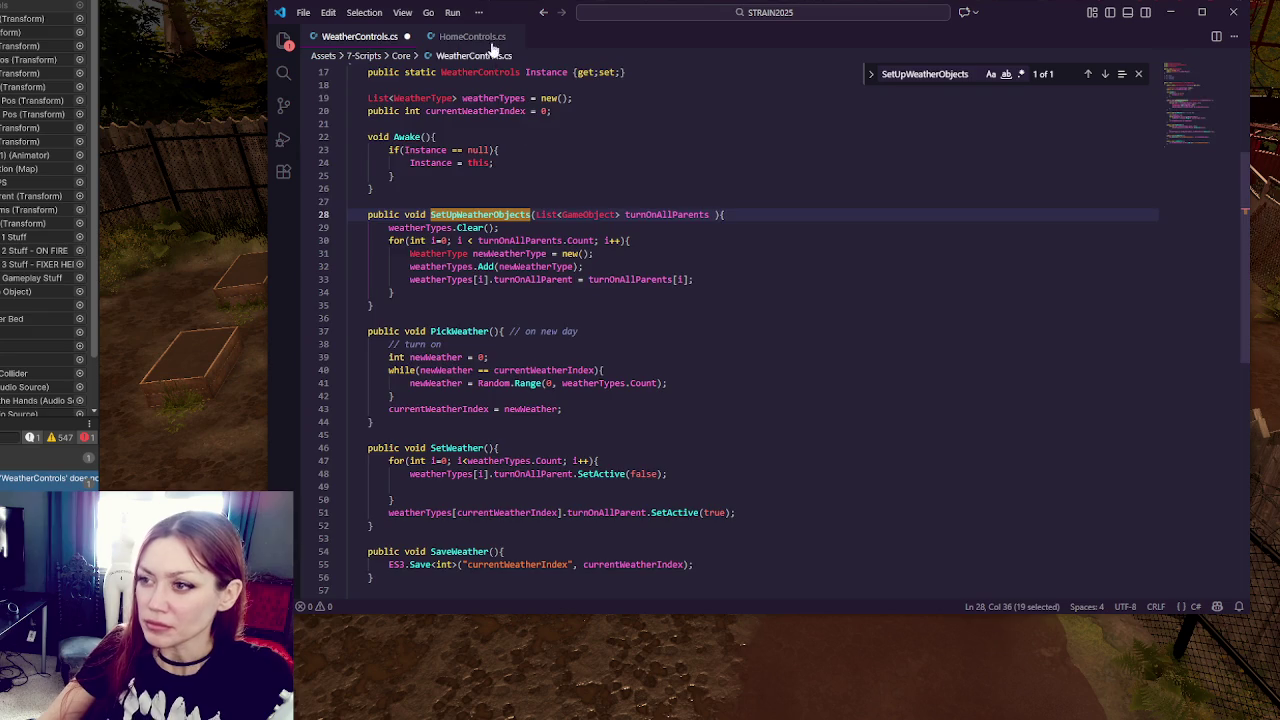
pyautogui.hotkey('ctrl', 'Tab')
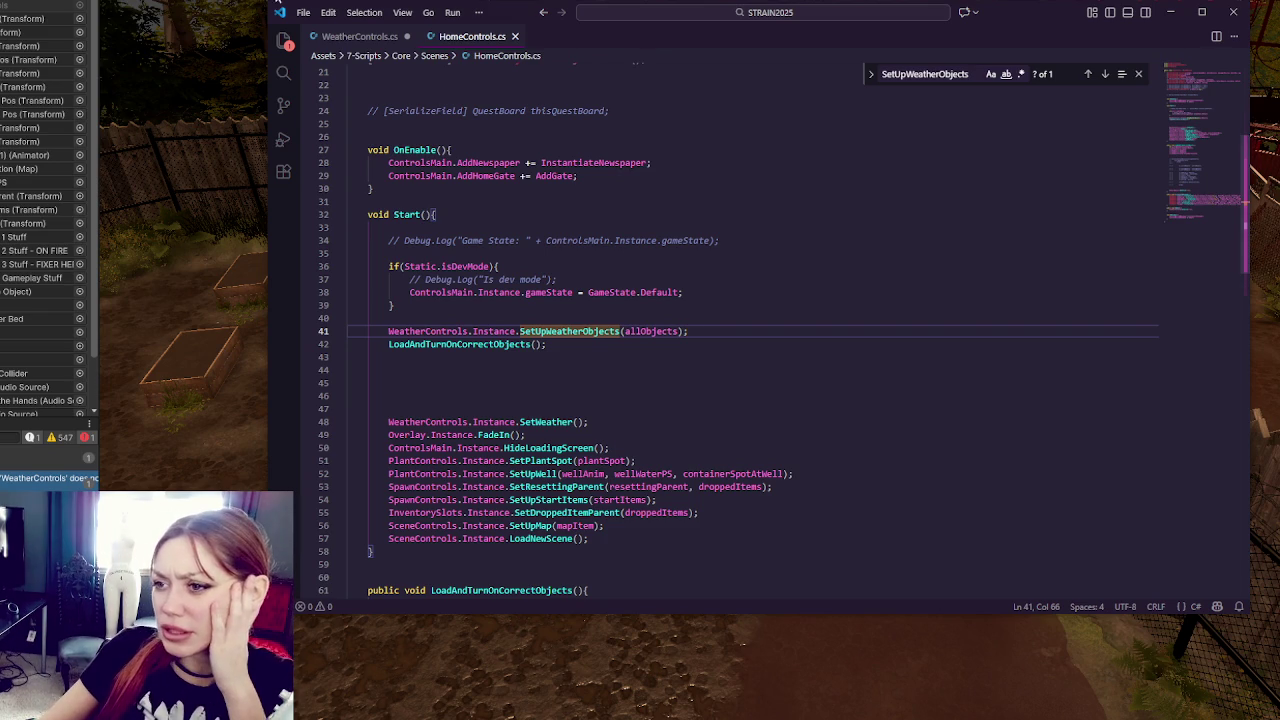
# Step: Compare the SetUpWeatherObjects definition and its turnOnAllParents loop with the HomeControls call
pyautogui.keyDown('ctrl'); pyautogui.click(568, 331); pyautogui.keyUp('ctrl')
pyautogui.click(610, 253)
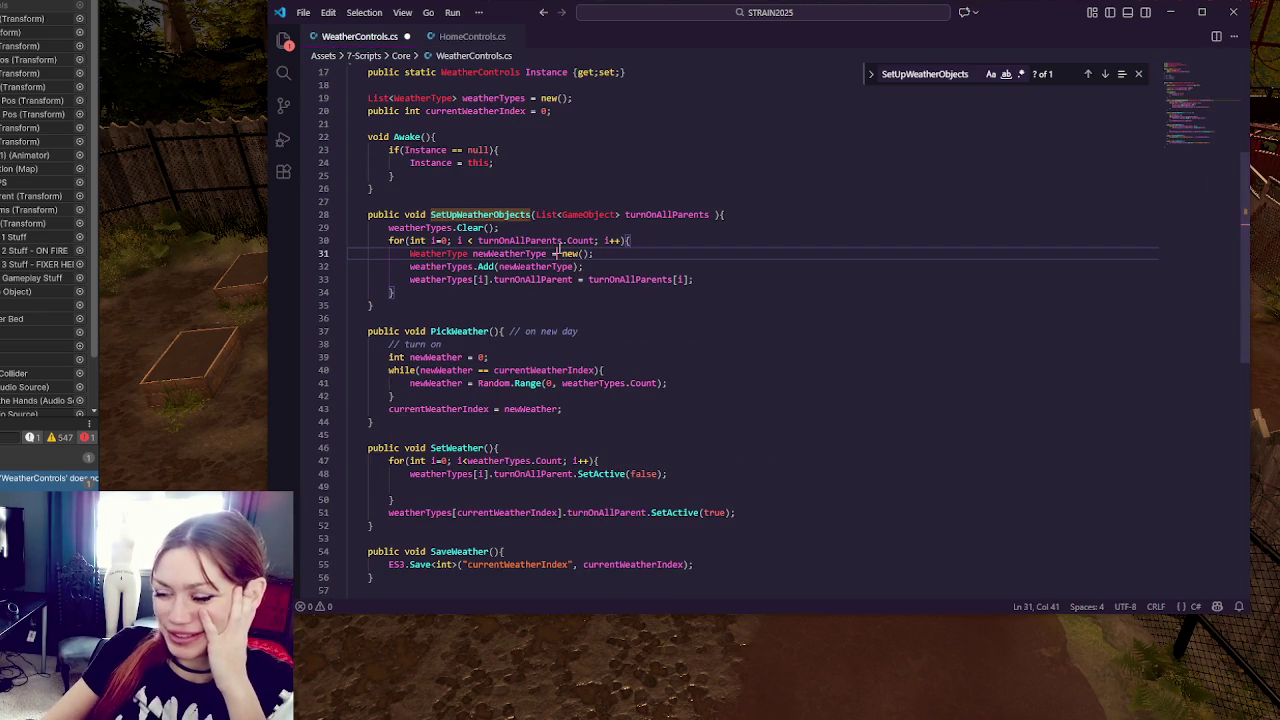
pyautogui.doubleClick(651, 215)
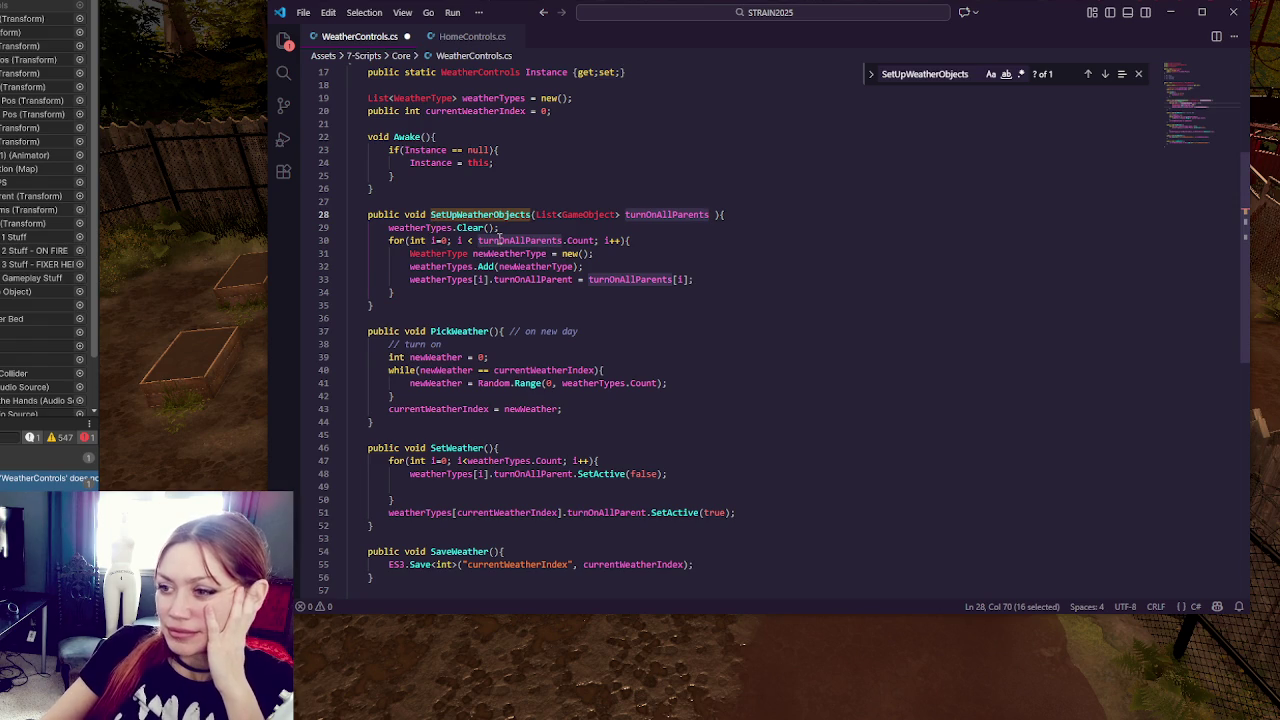
pyautogui.click(463, 37)
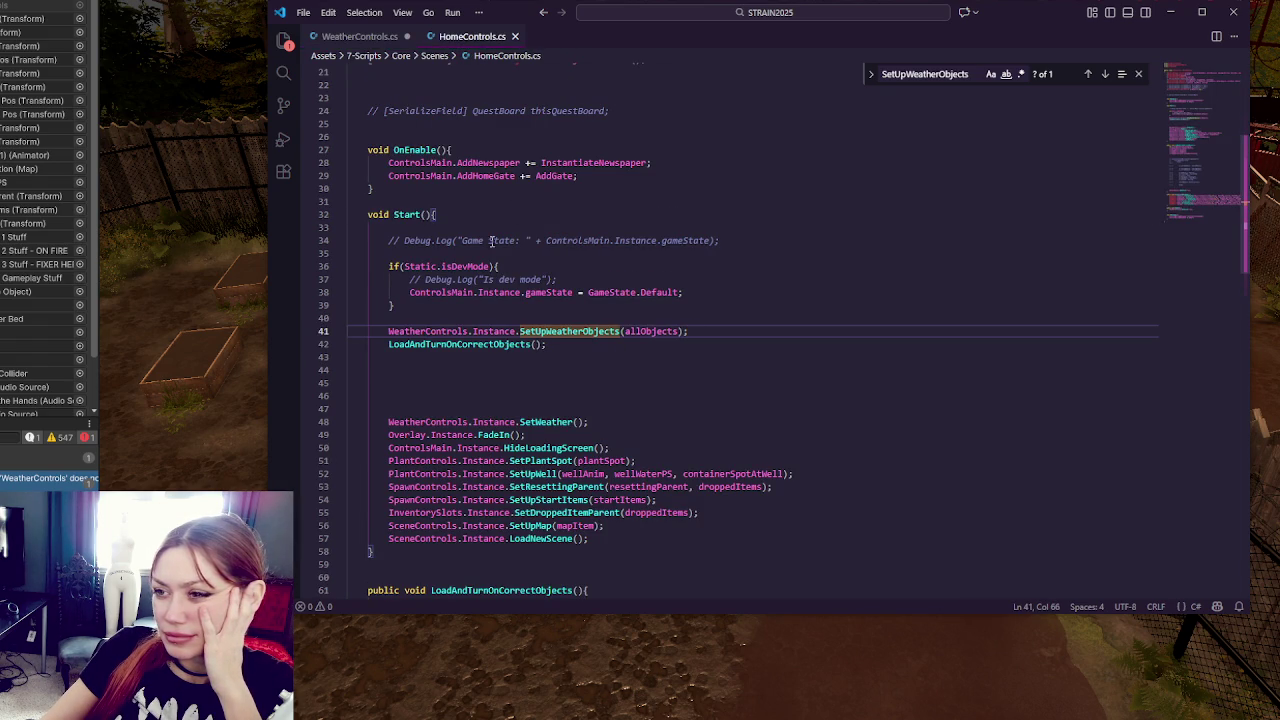
pyautogui.click(378, 37)
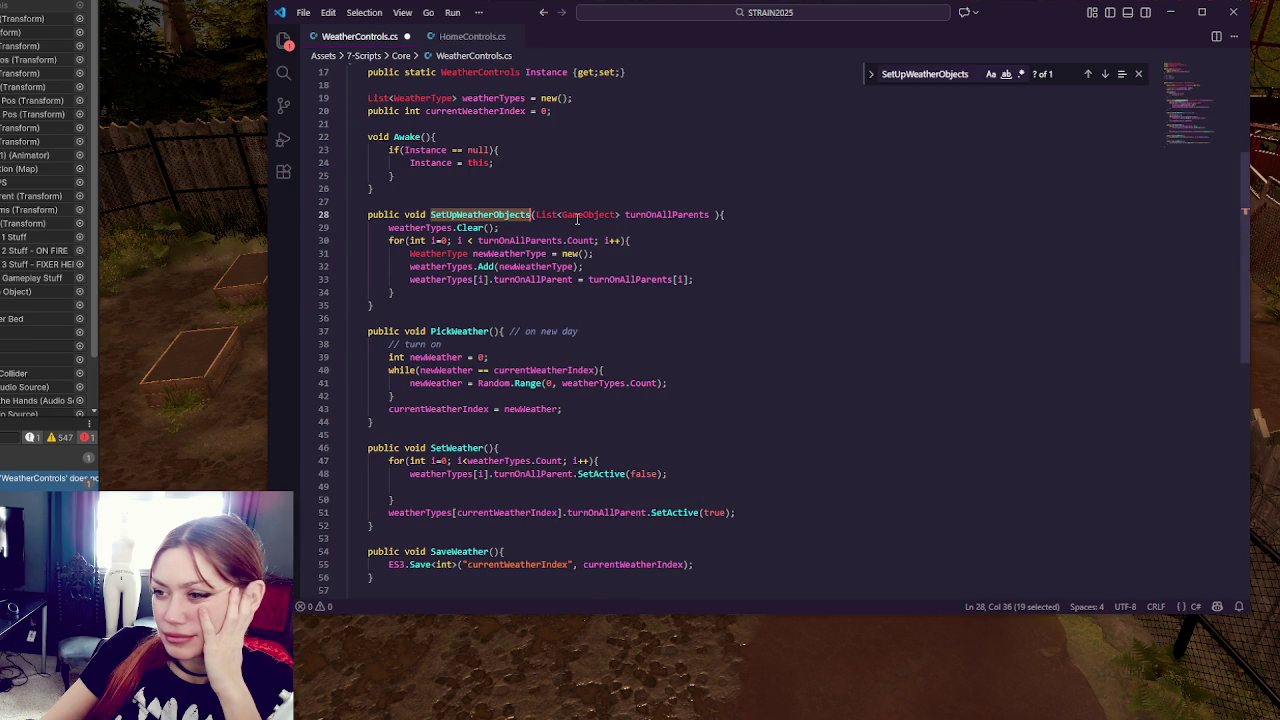
pyautogui.click(466, 37)
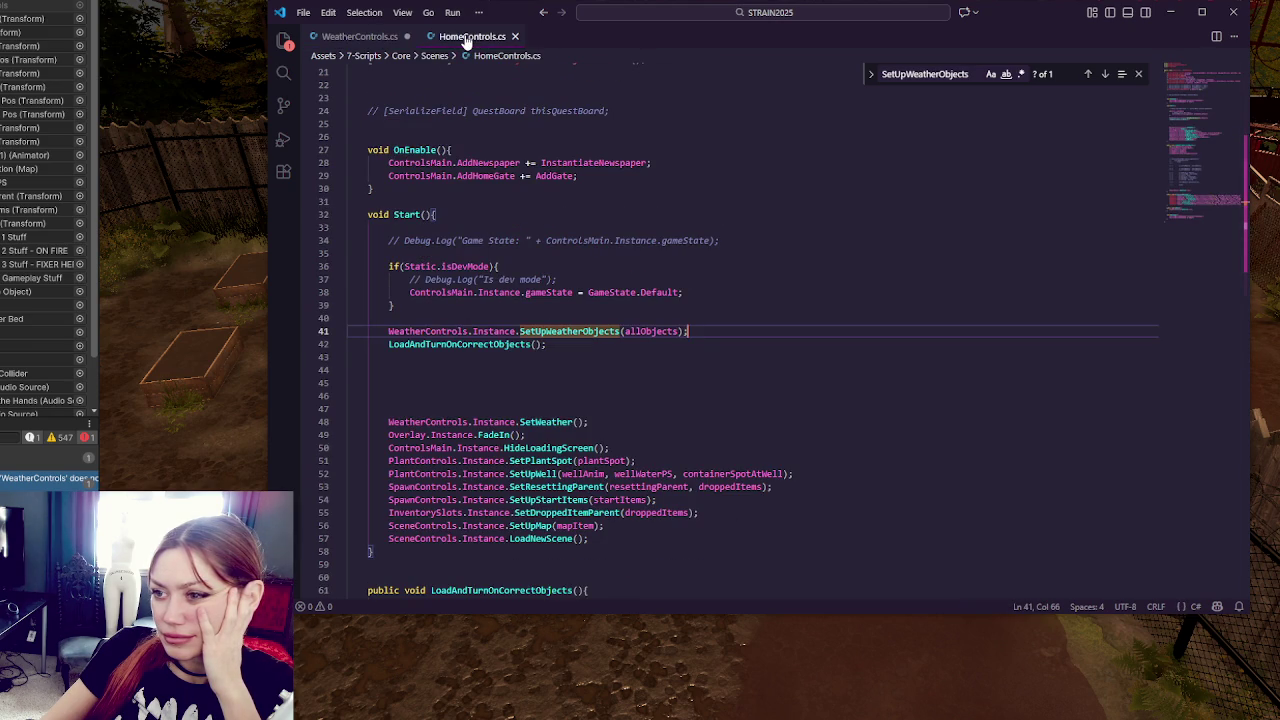
pyautogui.click(378, 37)
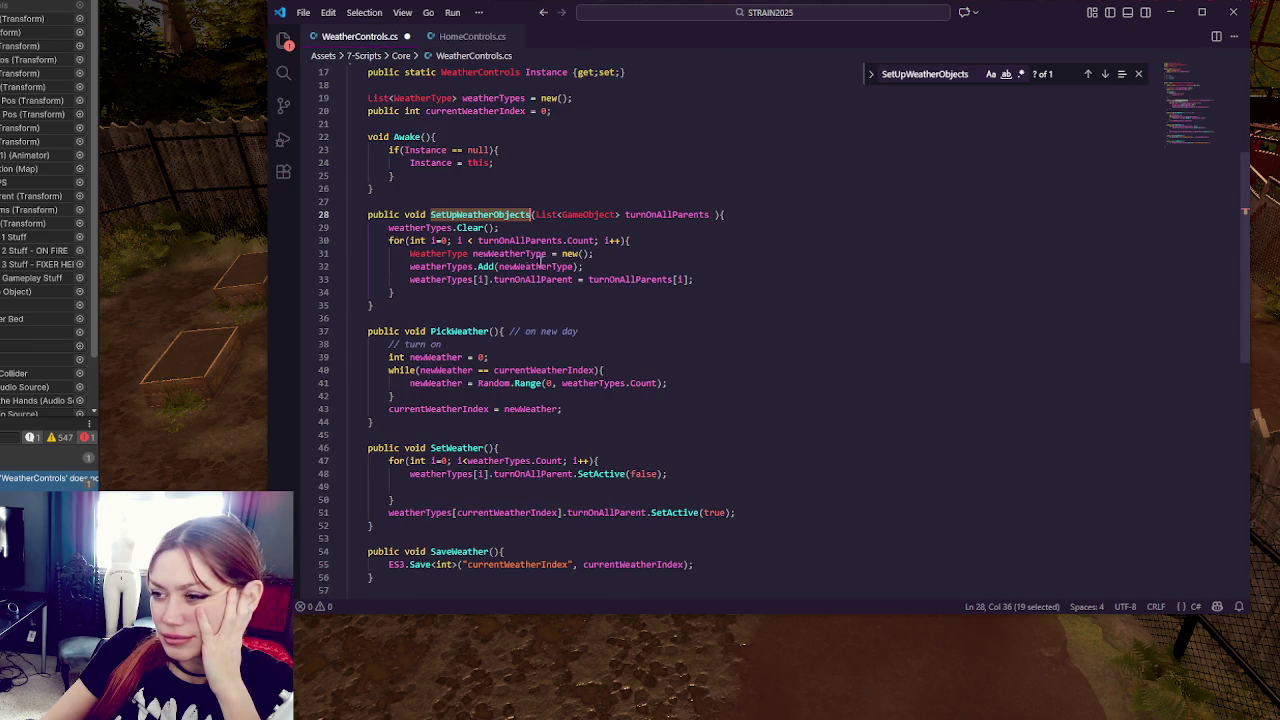
# Step: Review PickWeather, the SetUpWeatherObjects loop on lines 28–33, and where weatherTypes is used
pyautogui.click(489, 331)
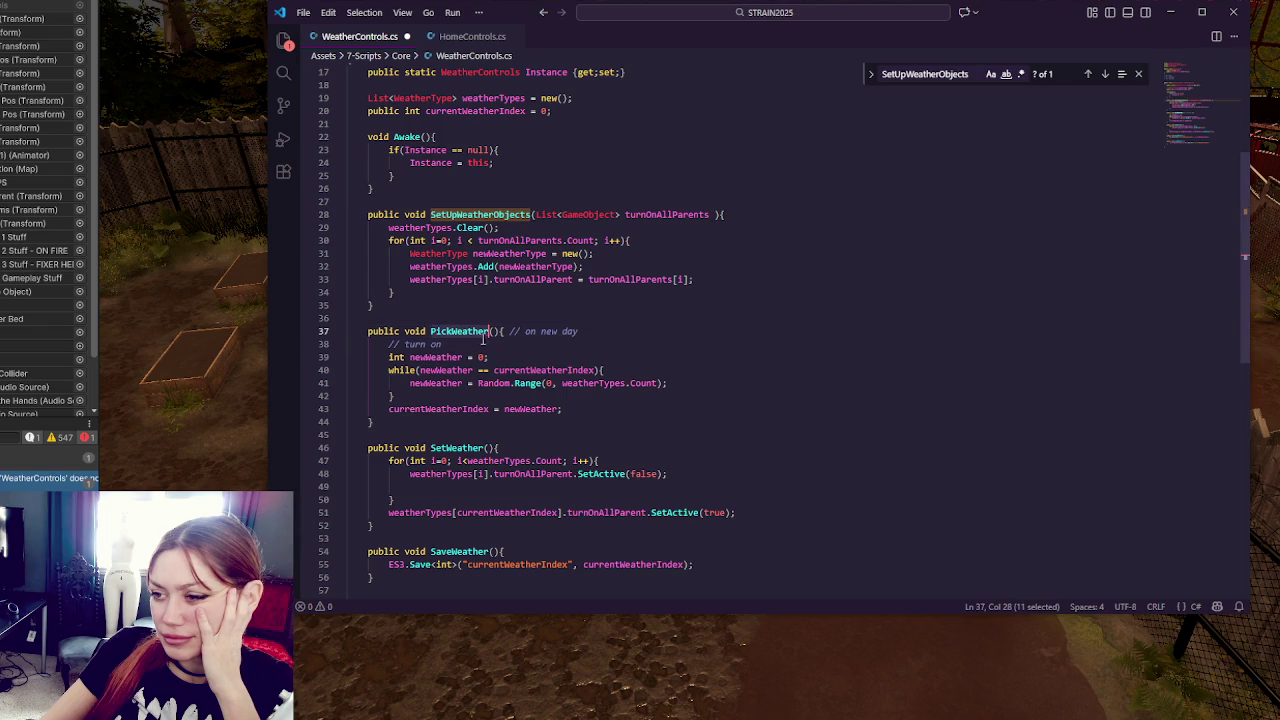
pyautogui.scroll(-3, 664, 285)
pyautogui.scroll(1, 664, 285)
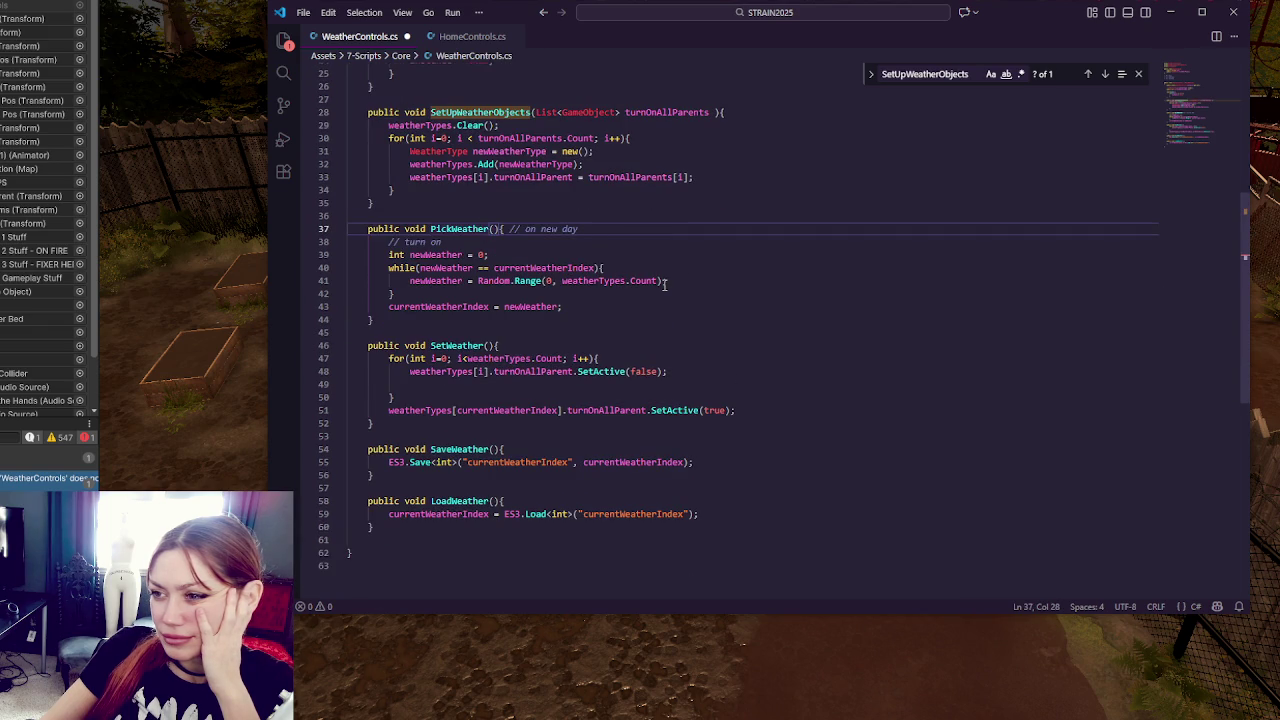
pyautogui.scroll(2, 664, 285)
pyautogui.press('F3')
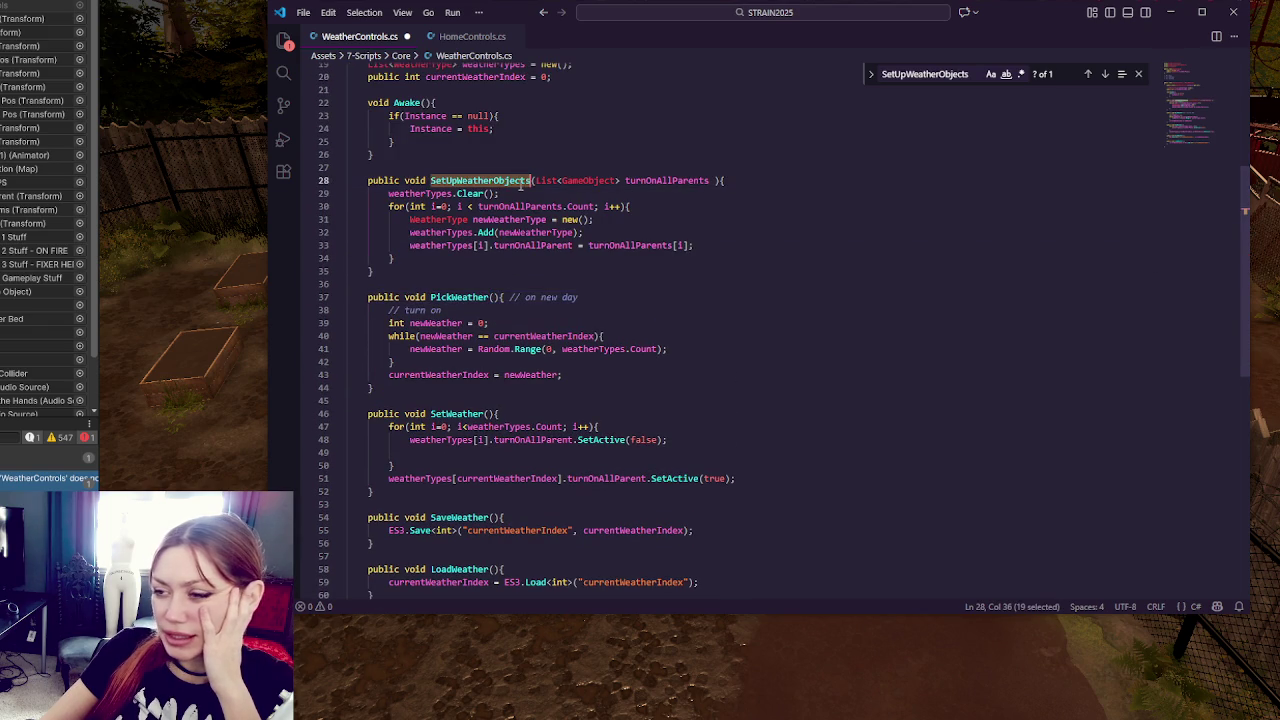
pyautogui.click(698, 245)
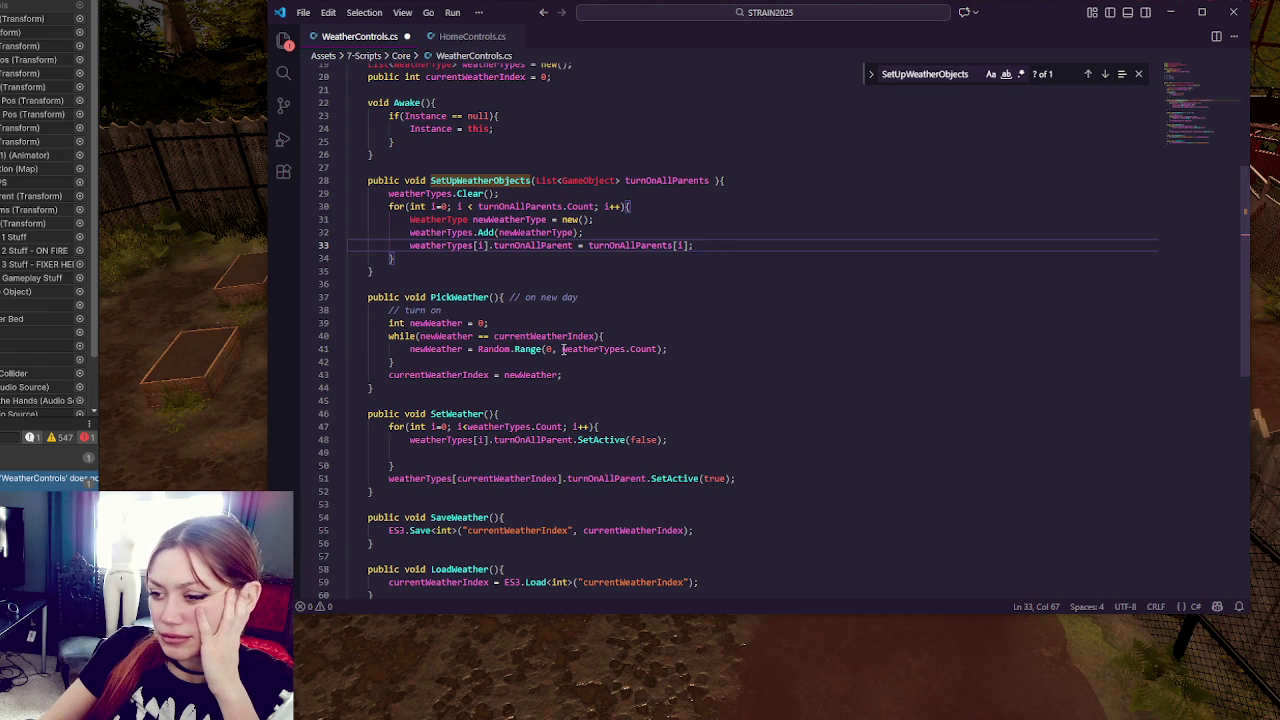
pyautogui.scroll(-2, 489, 401)
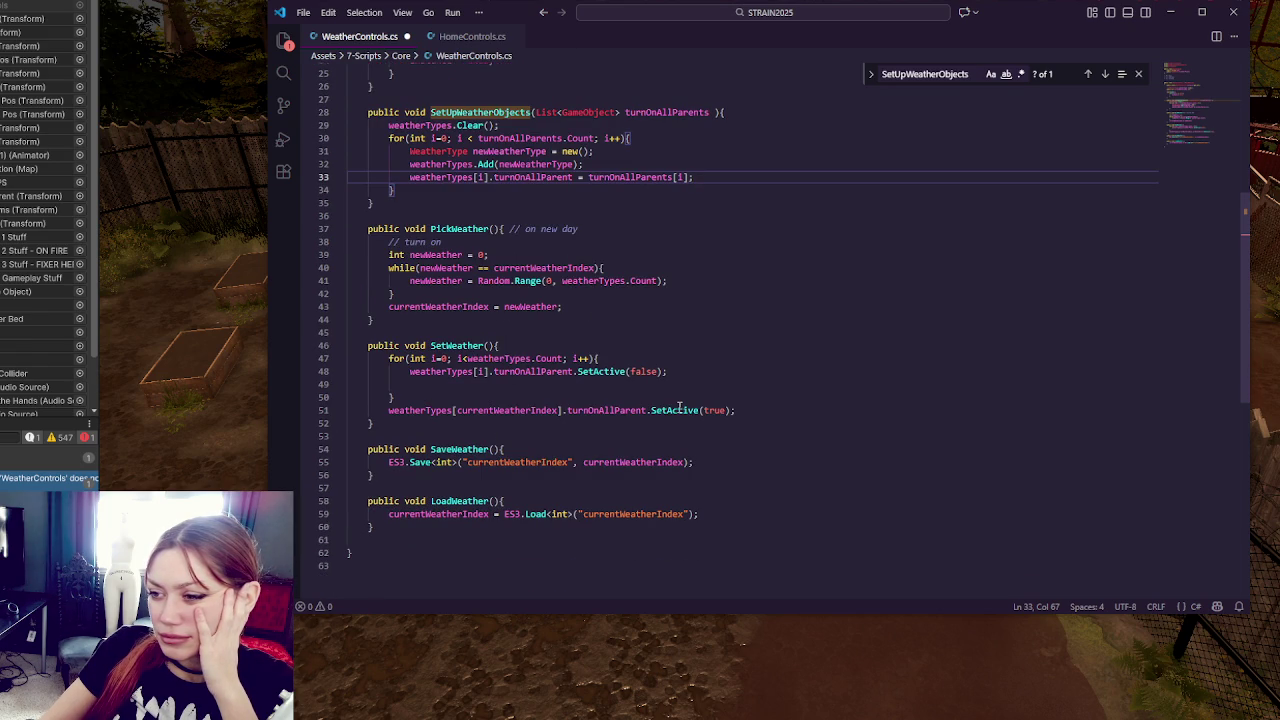
pyautogui.doubleClick(503, 359)
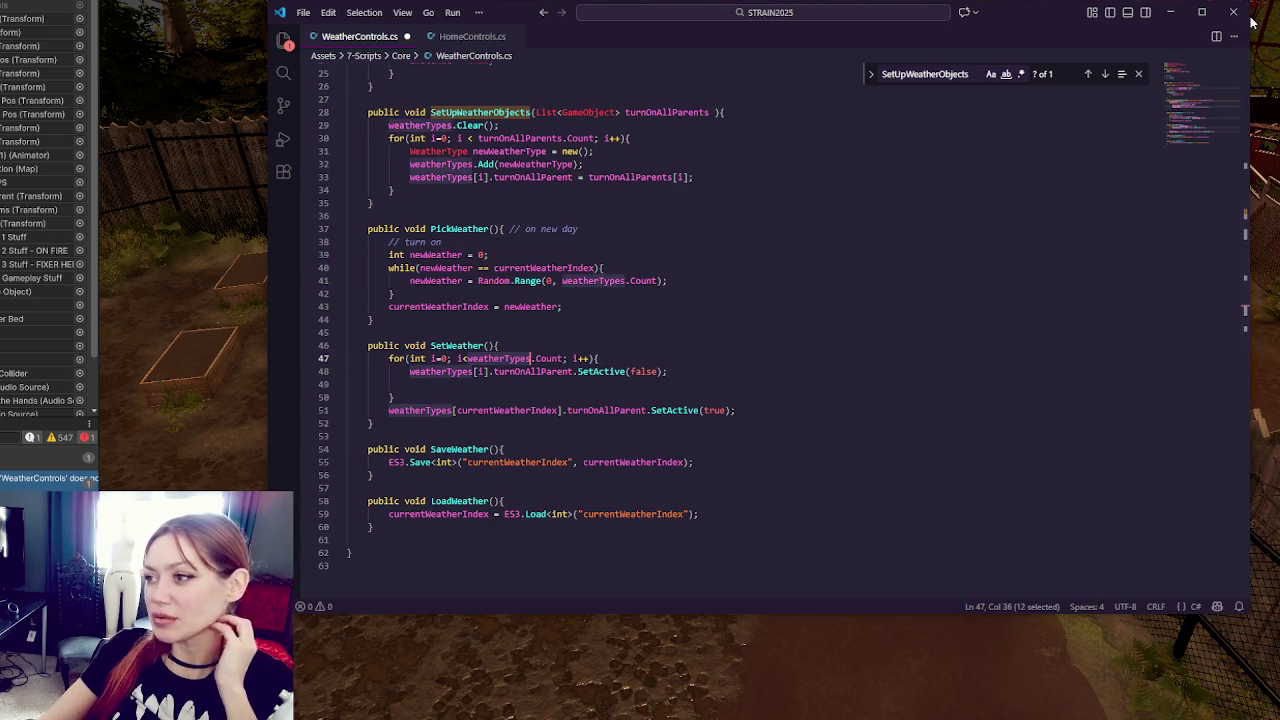
# Step: Read the weather index comments (0 hazy, 1 overcast, 2 raining), then return to Unity
pyautogui.scroll(8, 420, 210)
pyautogui.doubleClick(400, 208)
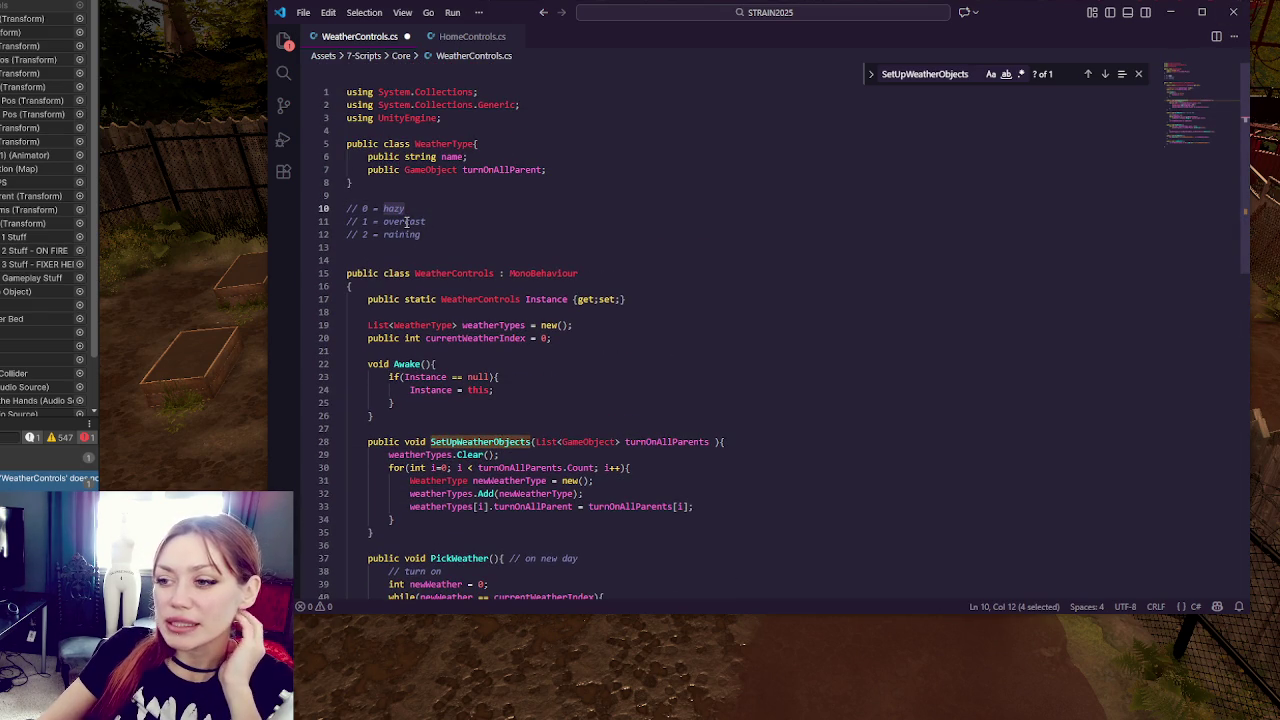
pyautogui.doubleClick(406, 221)
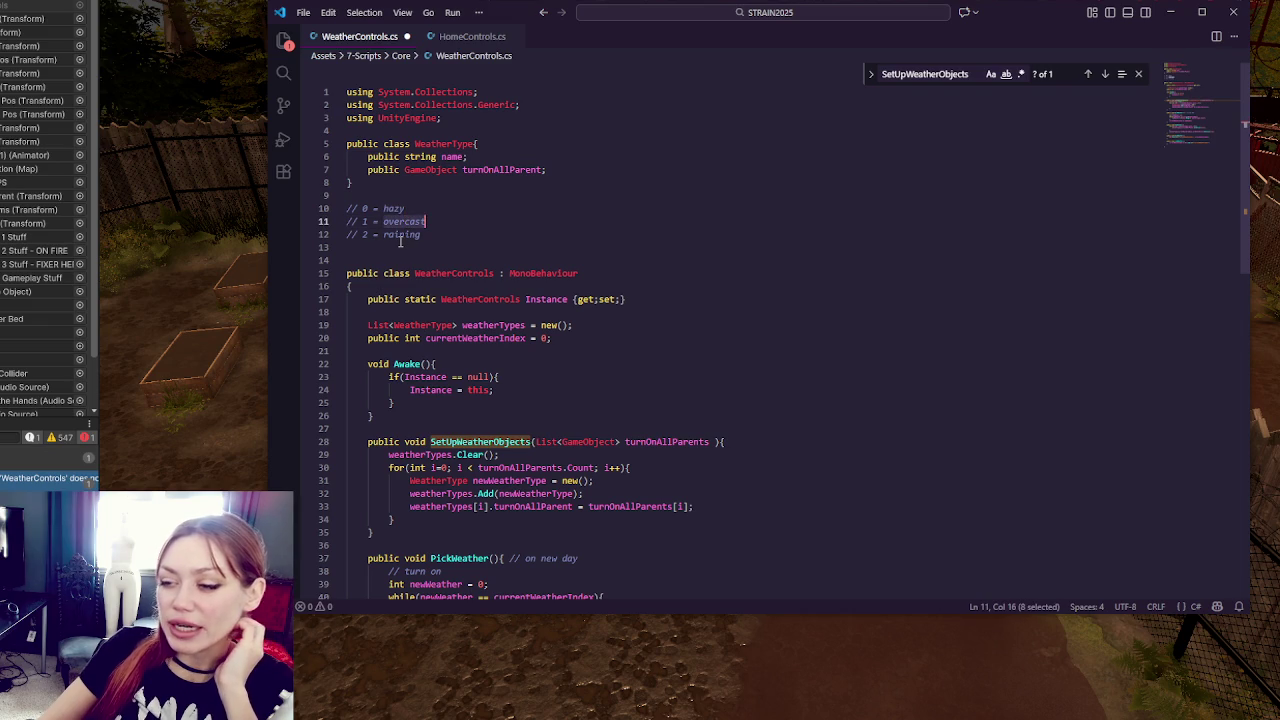
pyautogui.doubleClick(405, 234)
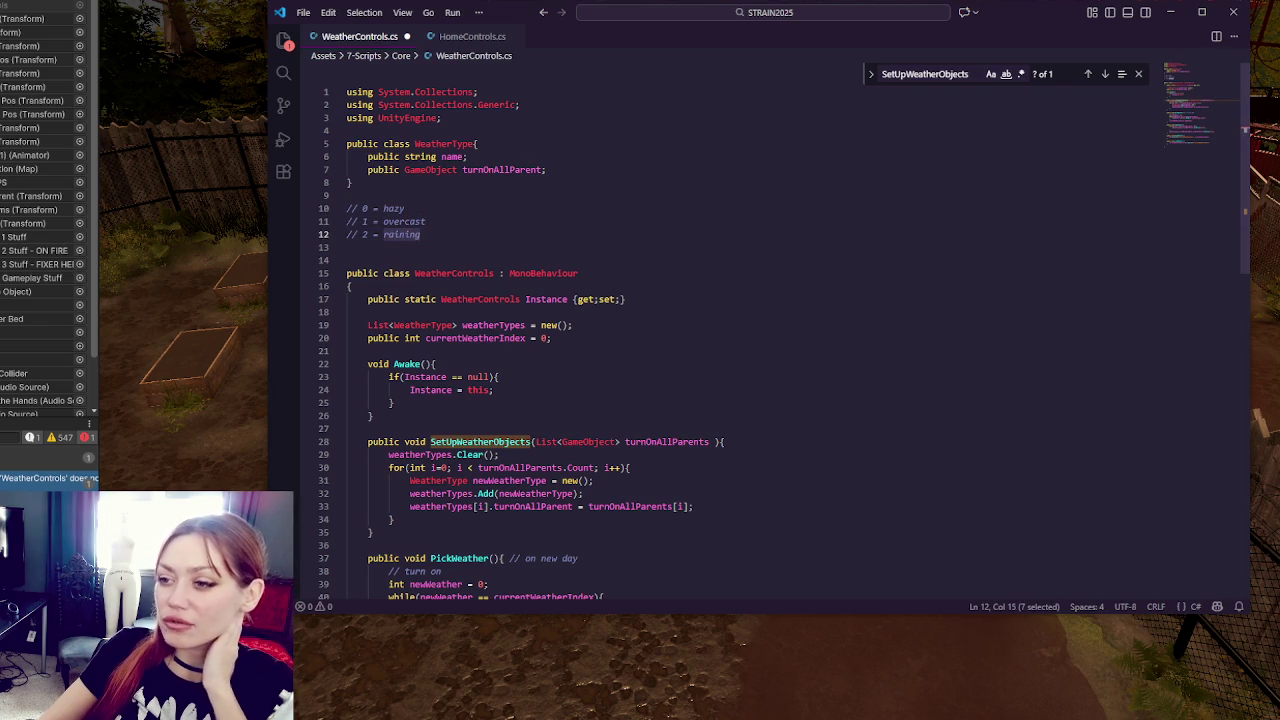
pyautogui.click(1233, 12)
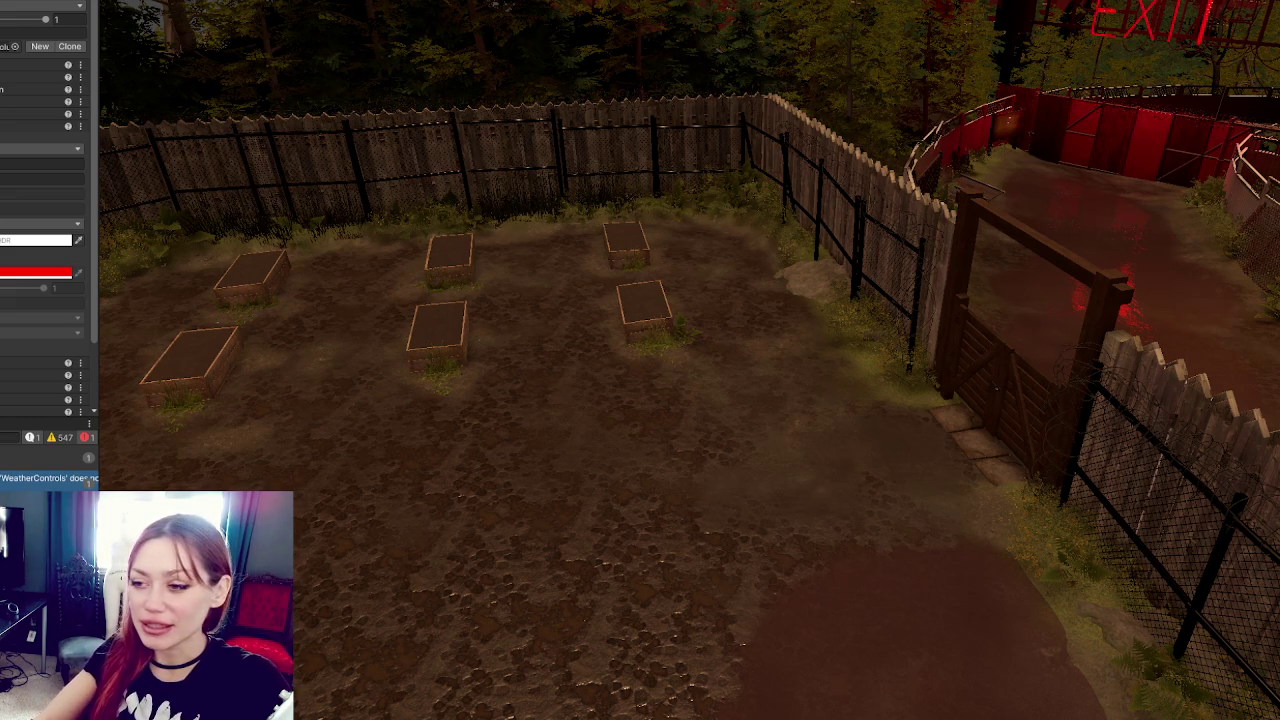
# Step: Select the planter boxes and frame them in the Scene view
pyautogui.click(50, 458)
pyautogui.press('f')
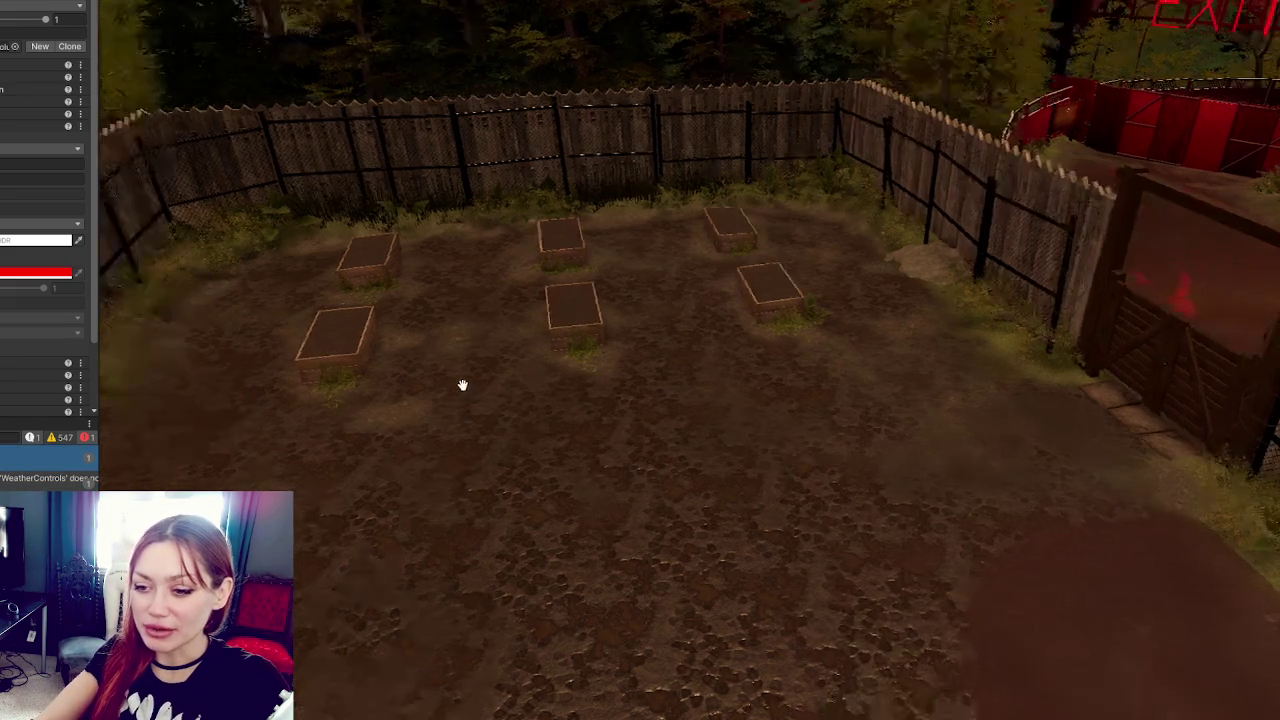
pyautogui.scroll(3, 867, 487)
# Step: Review HomeControls line 42 and WeatherControls.cs, save WeatherControls.cs, and return to Unity to recompile
pyautogui.hotkey('alt', 'Tab')
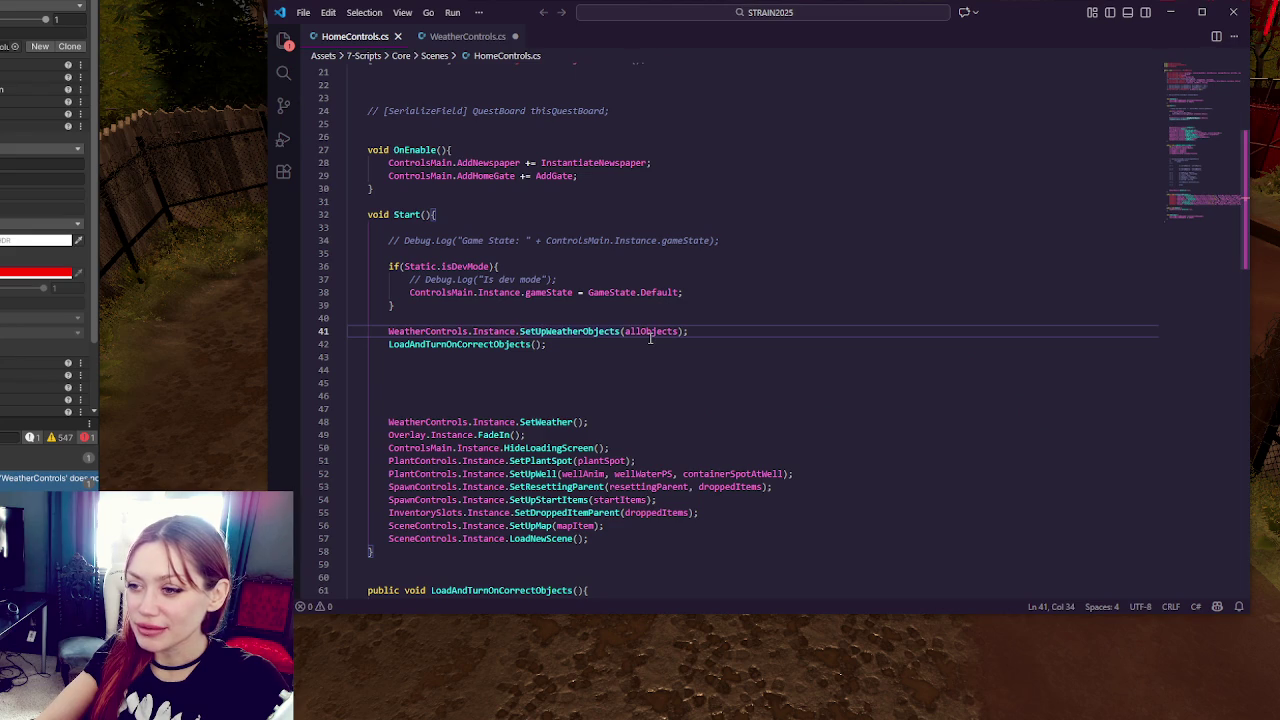
pyautogui.click(668, 345)
pyautogui.hotkey('alt', 'Tab')
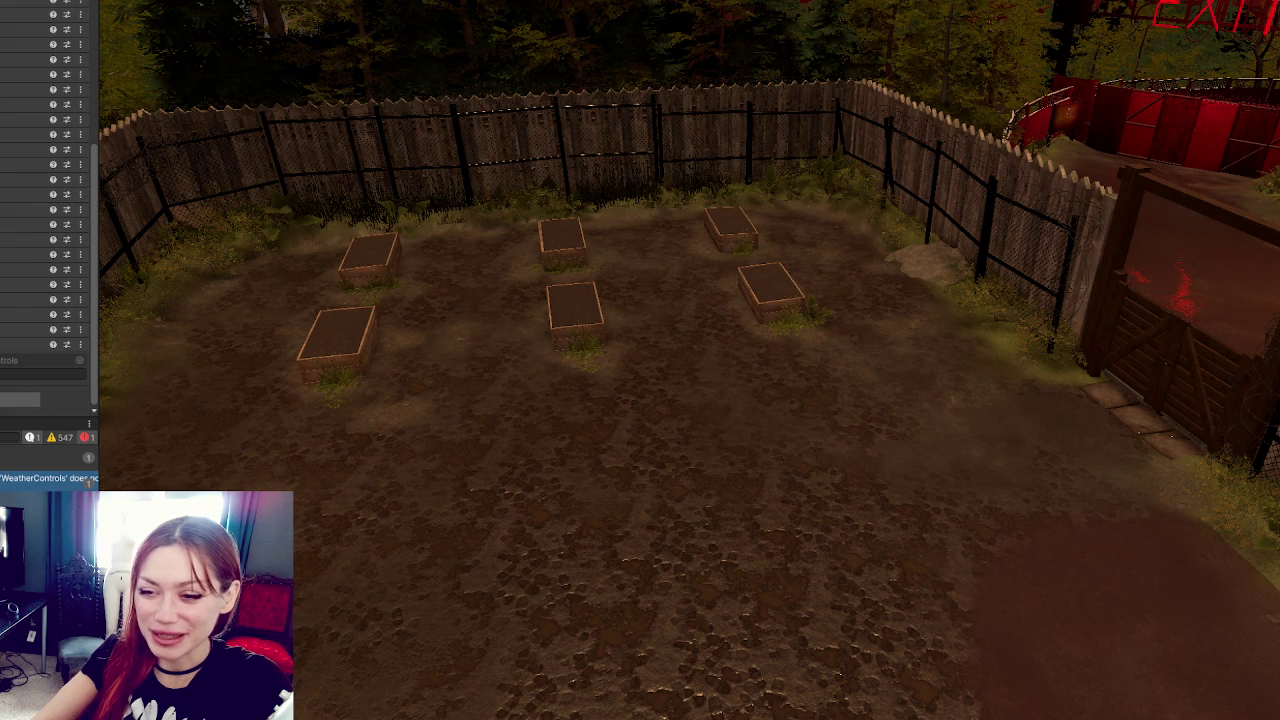
pyautogui.hotkey('alt', 'Tab')
pyautogui.click(626, 277)
pyautogui.press('Down')
pyautogui.press('Down')
pyautogui.press('Down')
pyautogui.scroll(-3, 865, 388)
pyautogui.scroll(-5, 766, 324)
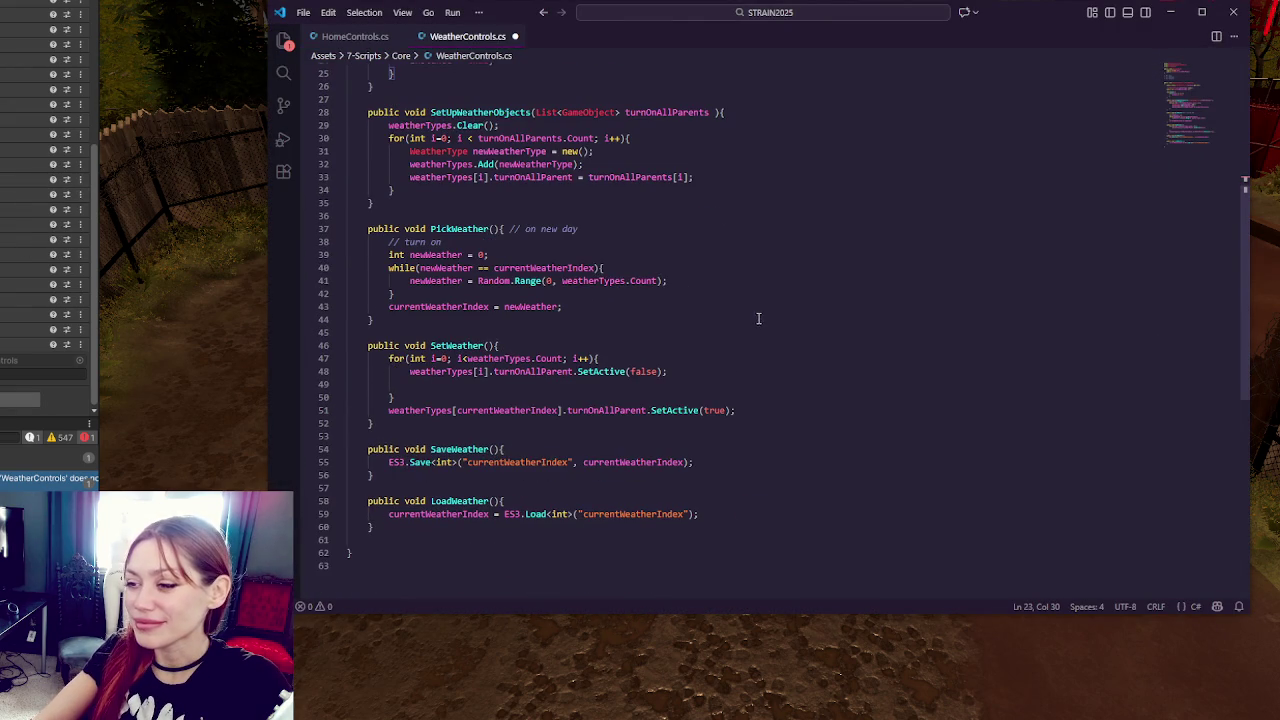
pyautogui.scroll(5, 654, 330)
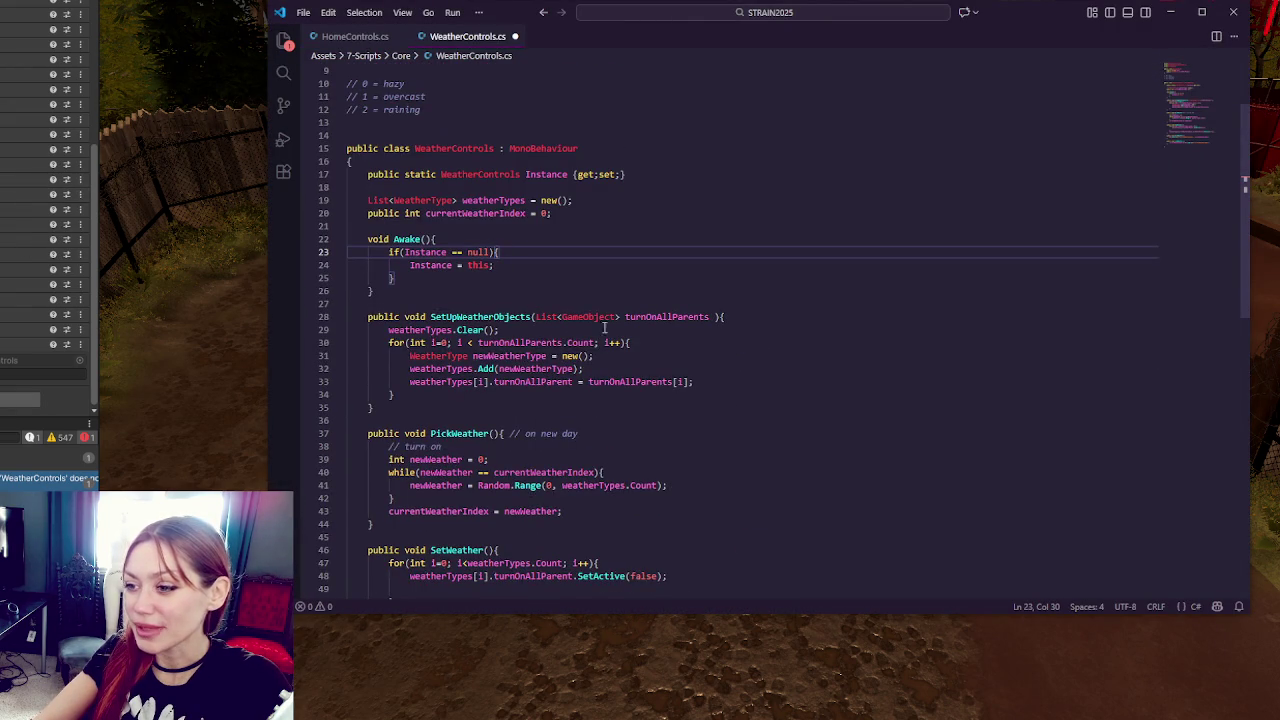
pyautogui.hotkey('ctrl', 's')
pyautogui.click(1233, 12)
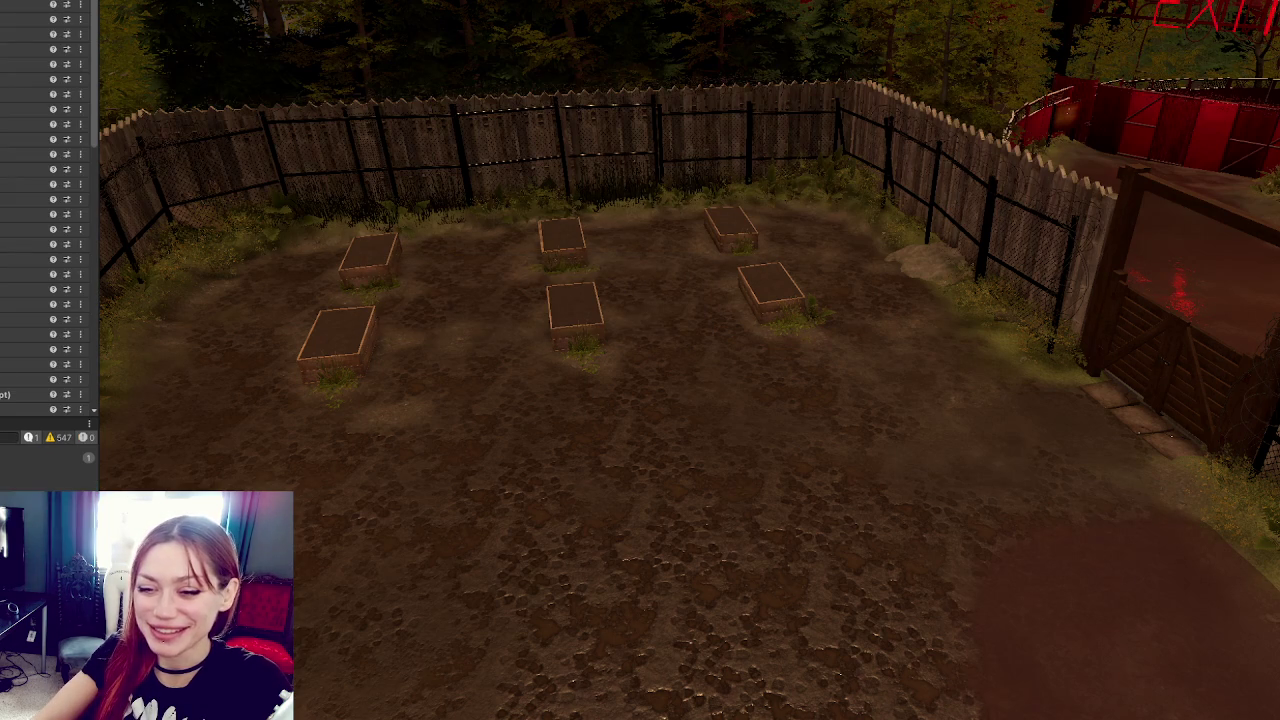
# Step: Orbit past the planters, select the controller object behind the fence, and open its ApothecaryControls script
pyautogui.click(3, 165)
pyautogui.moveTo(552, 240)
pyautogui.mouseDown()
pyautogui.moveTo(628, 214)
pyautogui.moveTo(680, 219)
pyautogui.mouseUp()
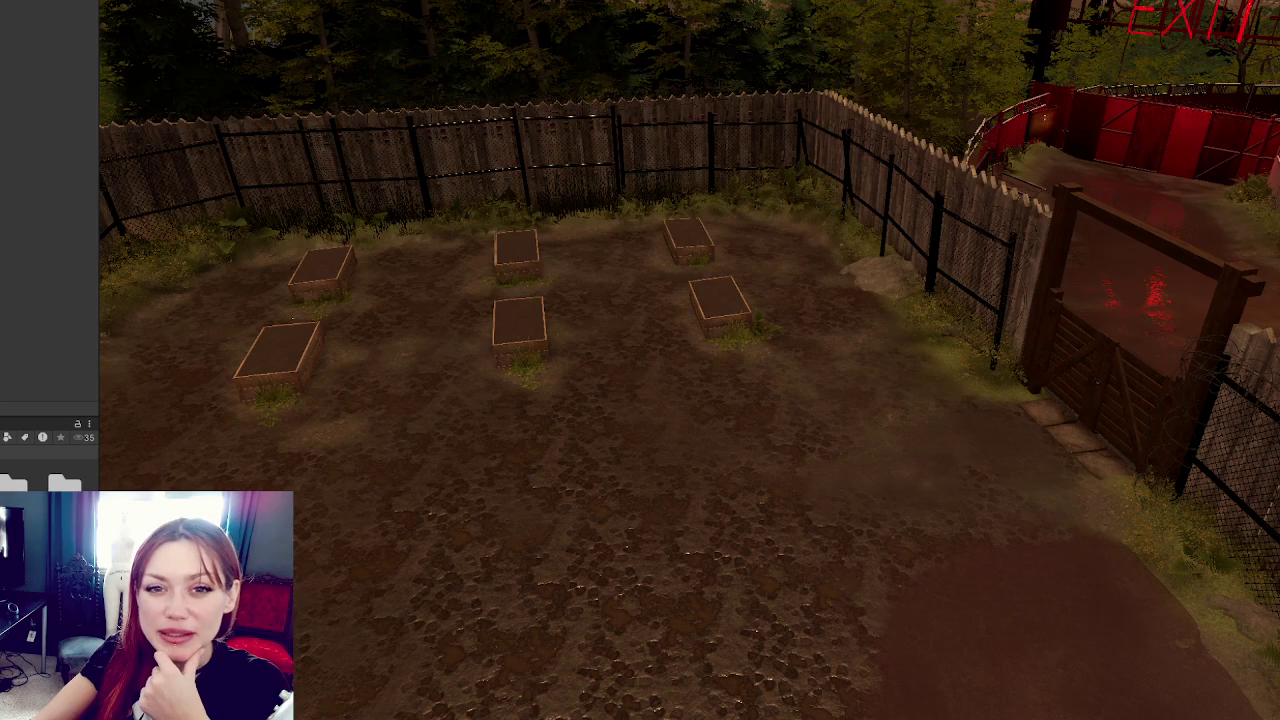
pyautogui.click(1050, 65)
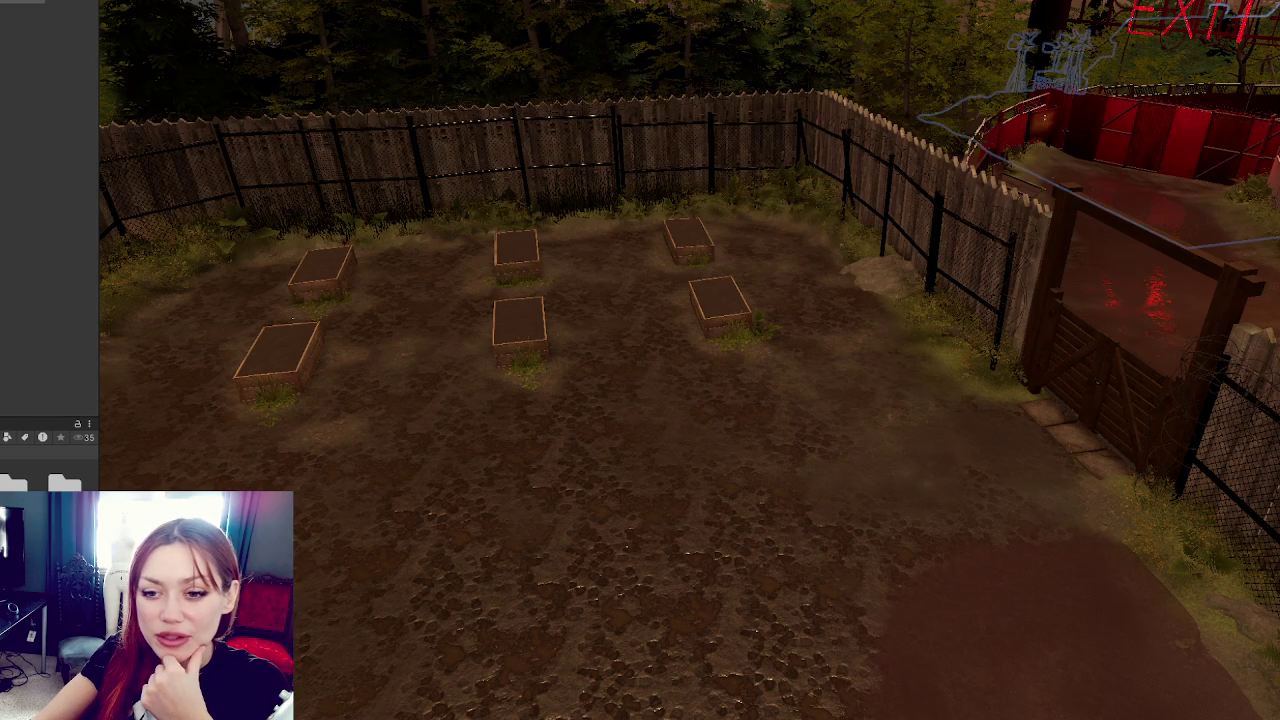
pyautogui.press('Escape')
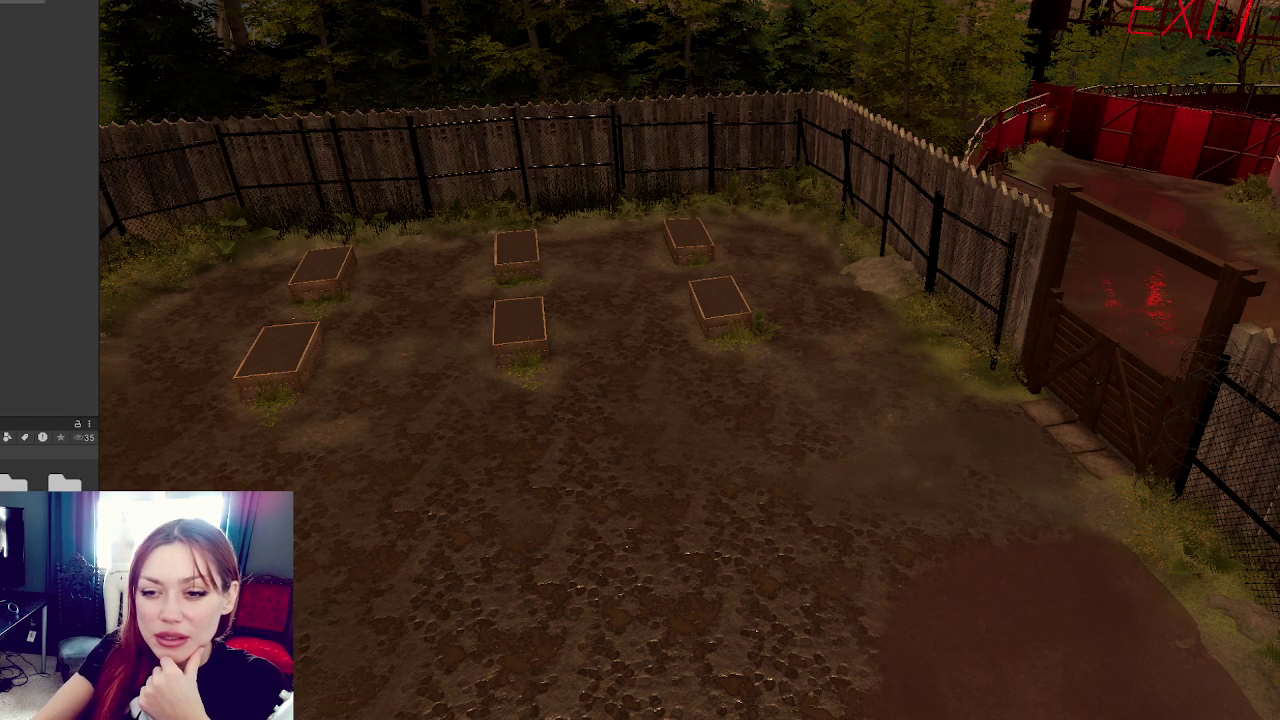
pyautogui.click(1250, 110)
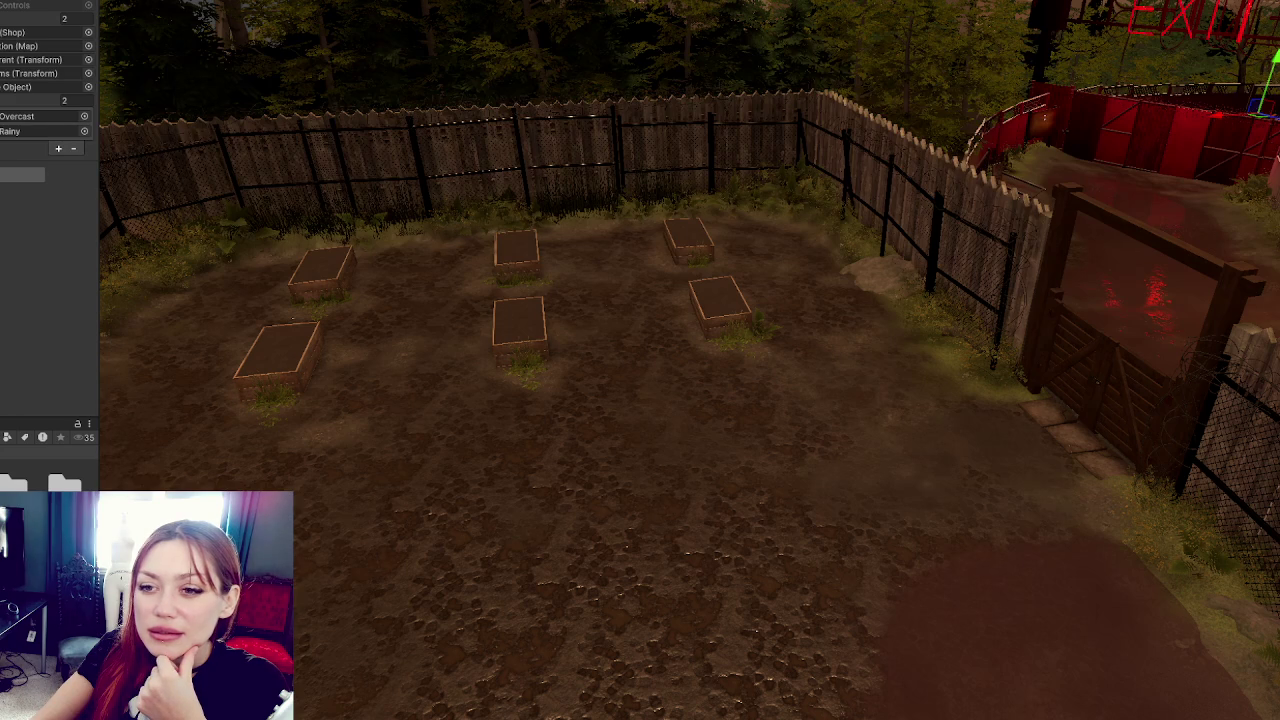
pyautogui.doubleClick(18, 10)
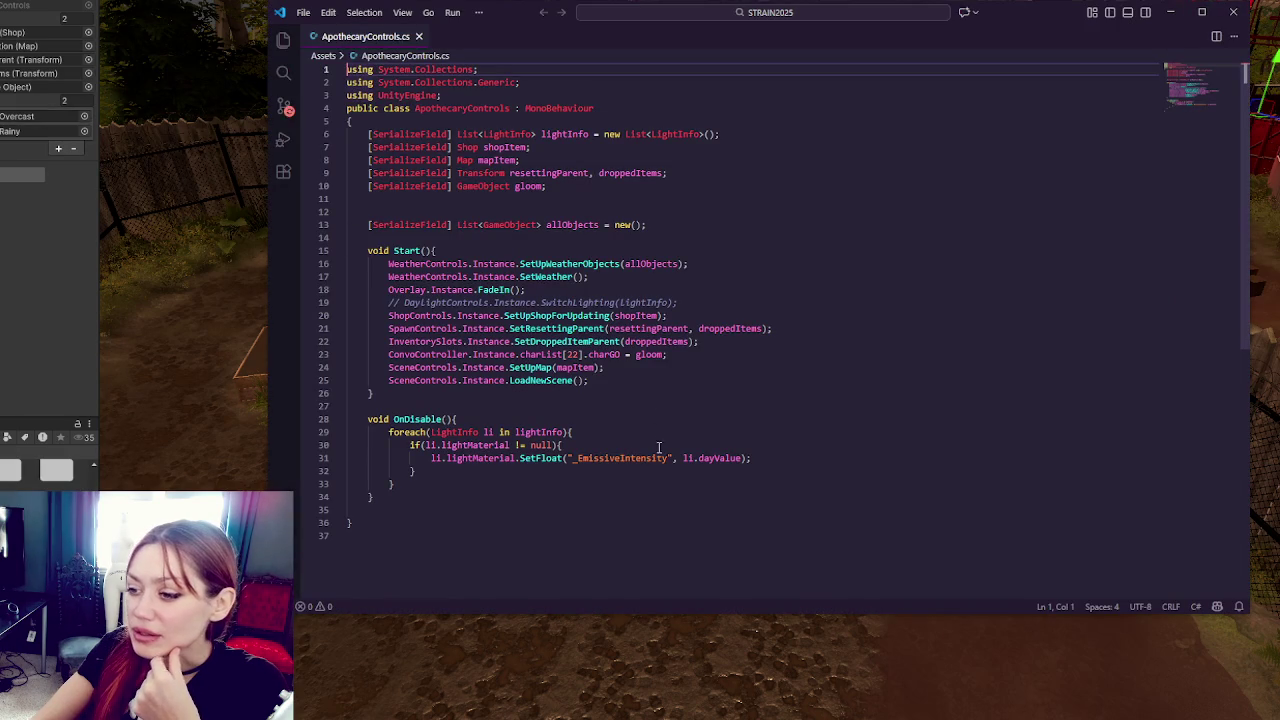
pyautogui.doubleClick(614, 264)
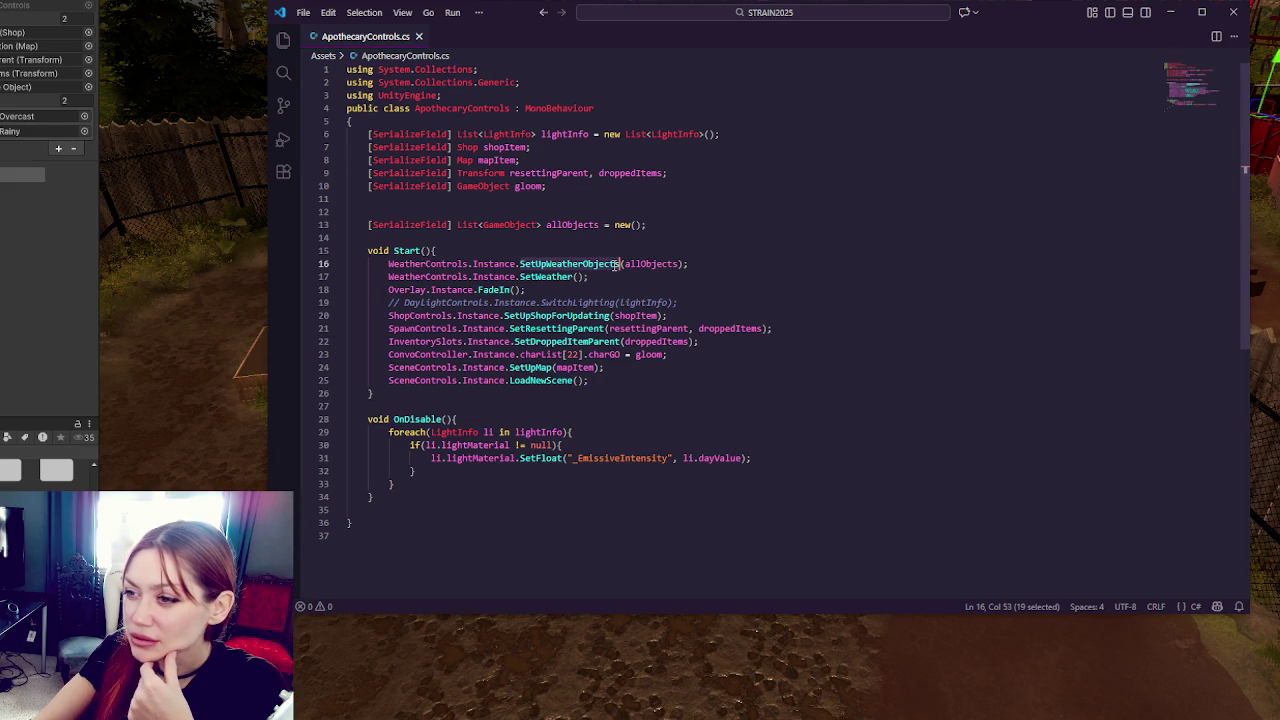
pyautogui.doubleClick(660, 264)
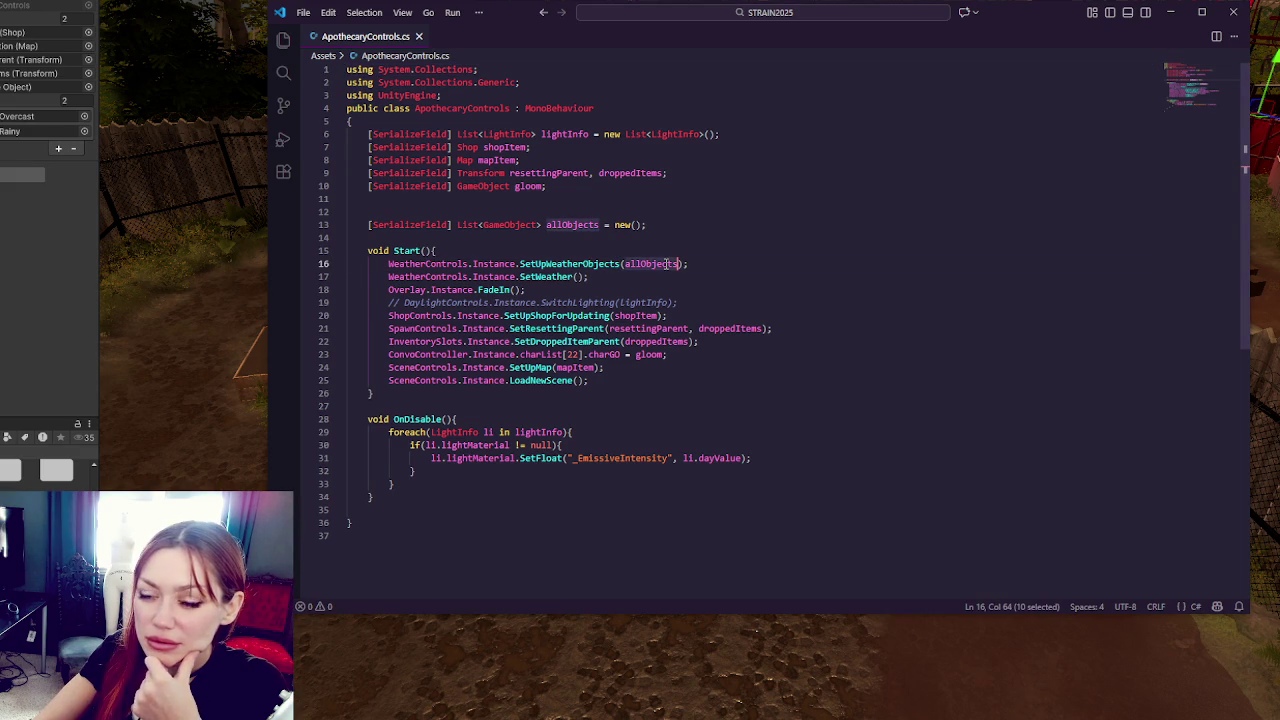
pyautogui.hotkey('alt', 'Tab')
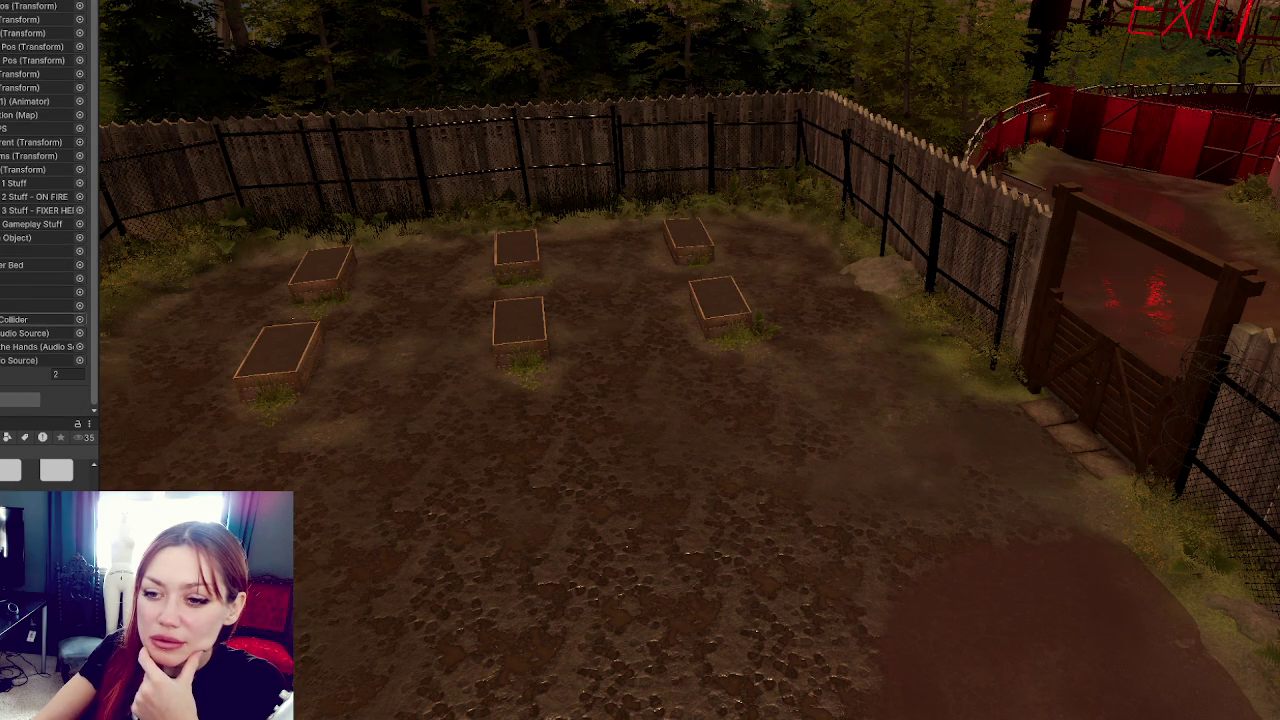
# Step: Add a third list slot, duplicate the Overcast object, and assign Overcast (1) to that slot
pyautogui.scroll(-2, 49, 208)
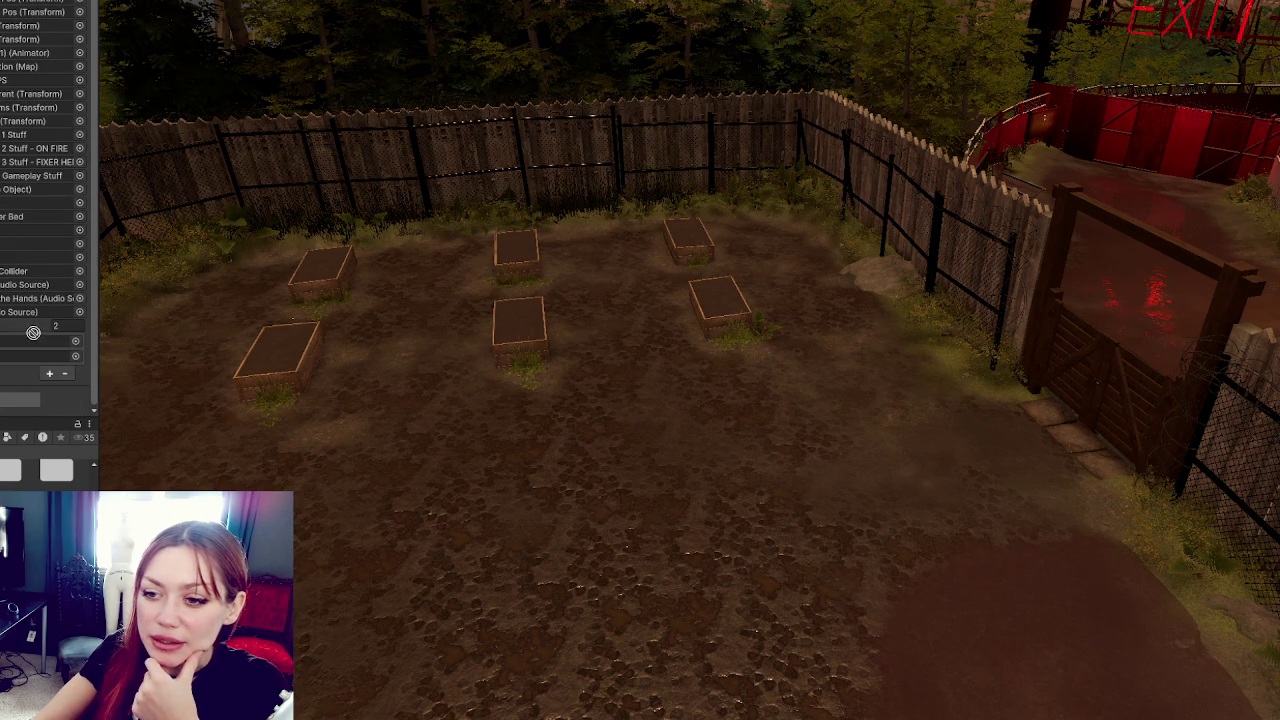
pyautogui.click(49, 373)
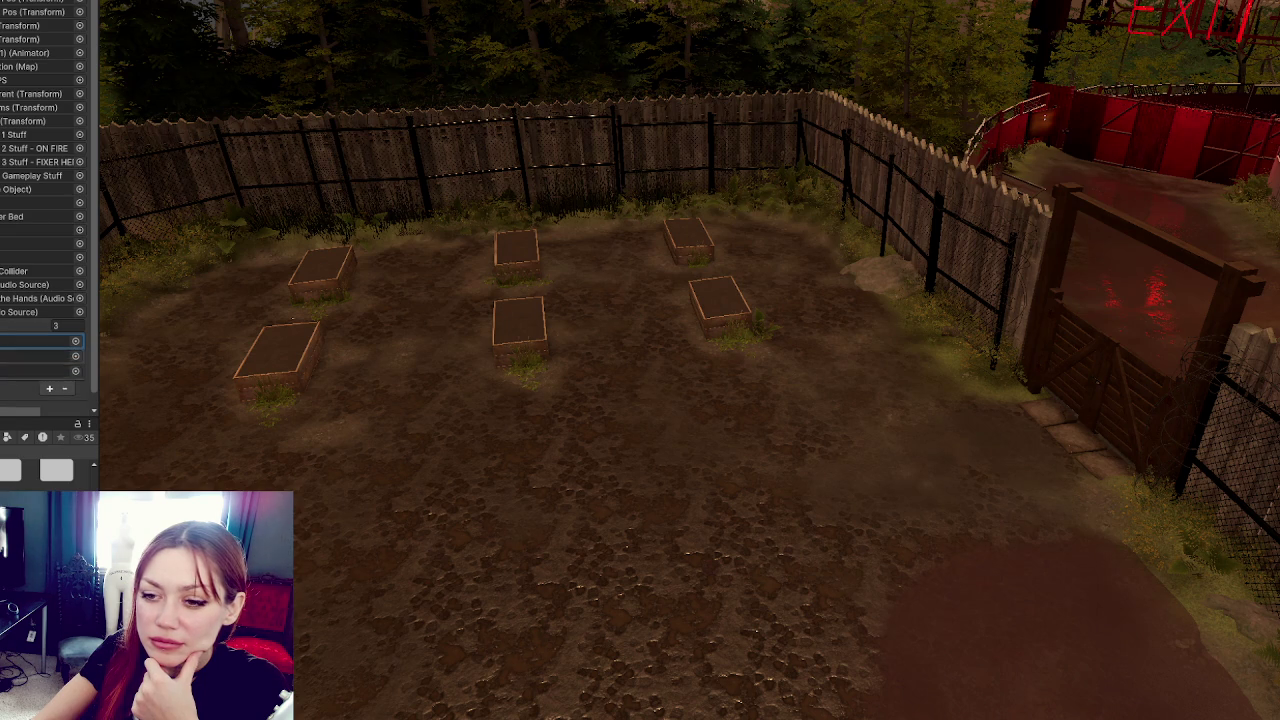
pyautogui.scroll(-5, 49, 370)
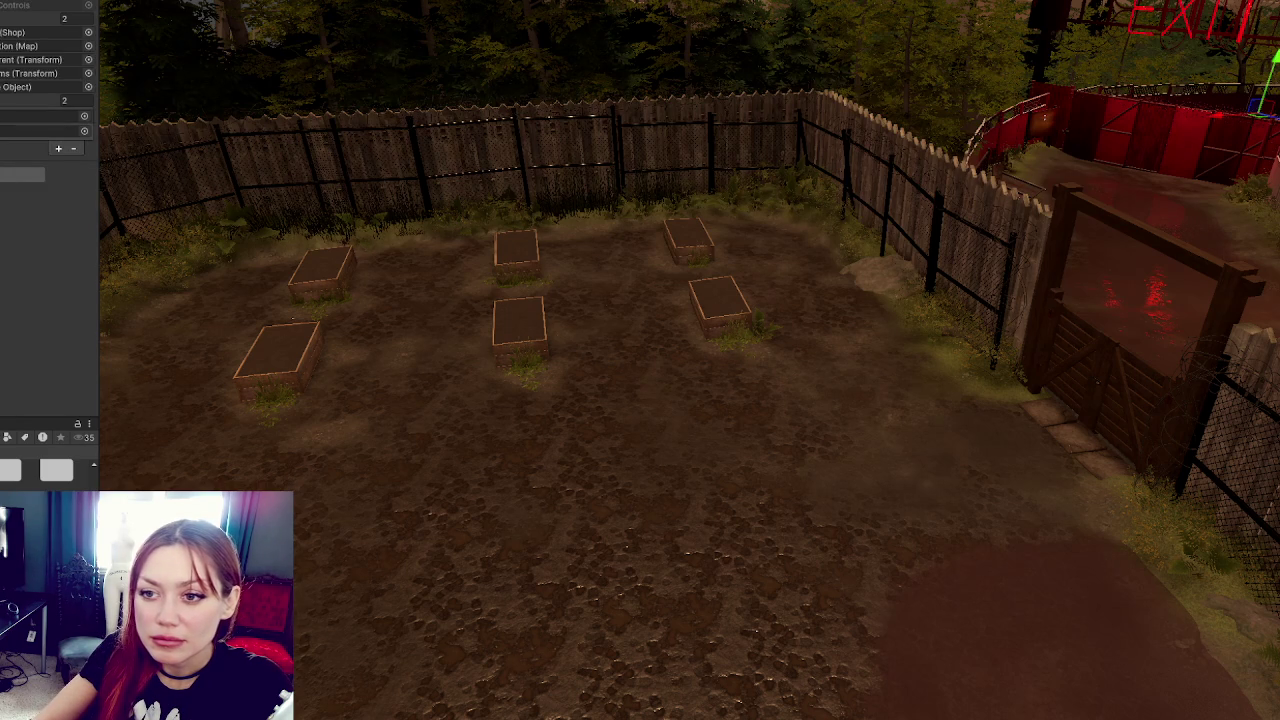
pyautogui.click(58, 148)
pyautogui.click(40, 124)
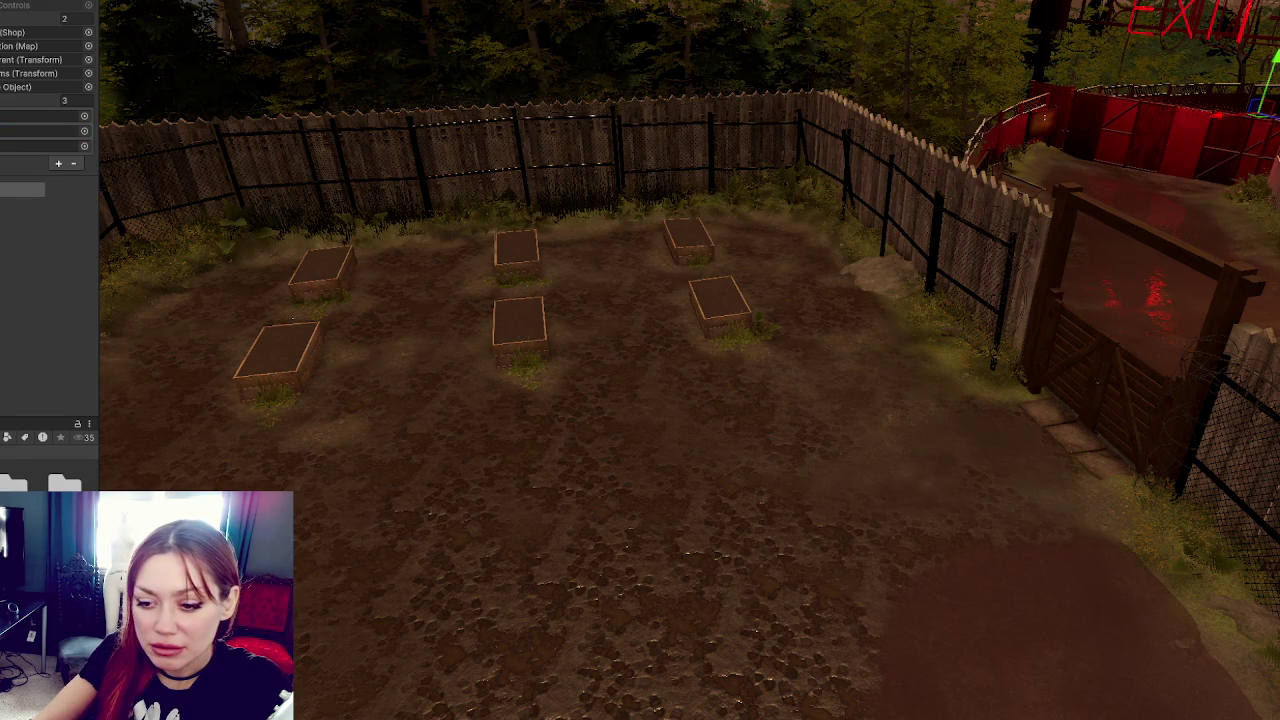
pyautogui.rightClick(2, 262)
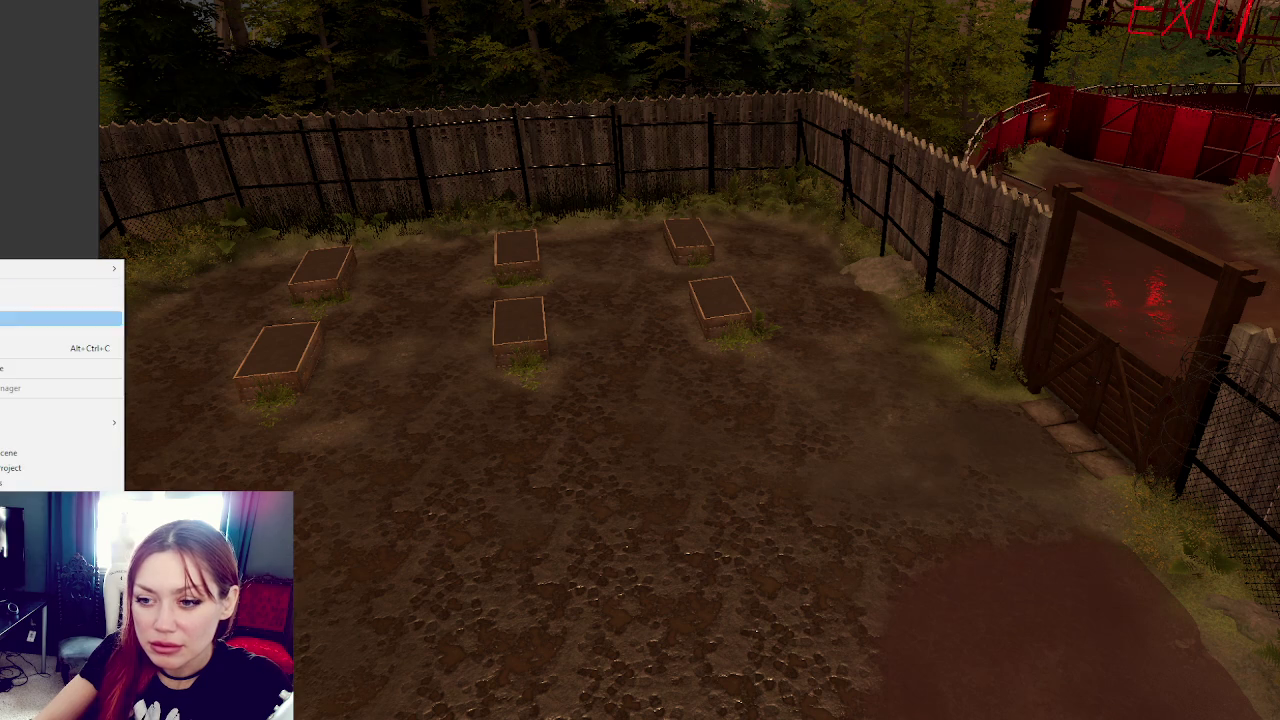
pyautogui.click(12, 342)
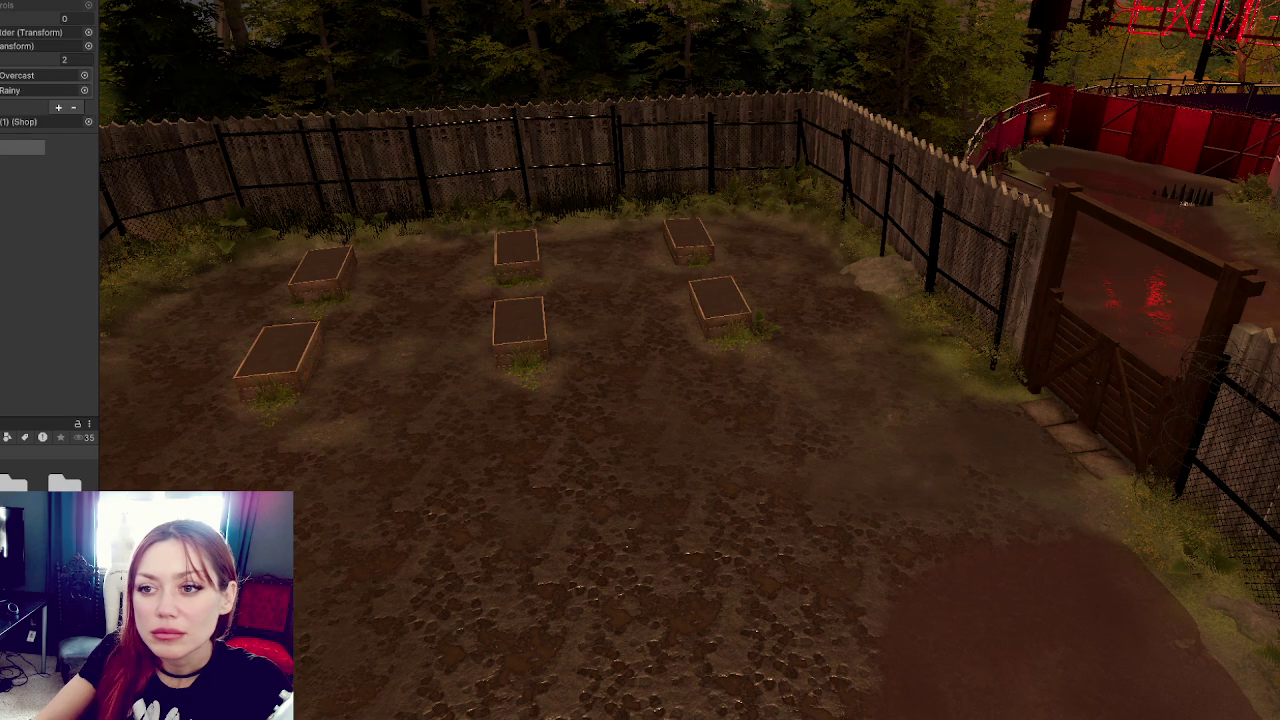
pyautogui.click(58, 107)
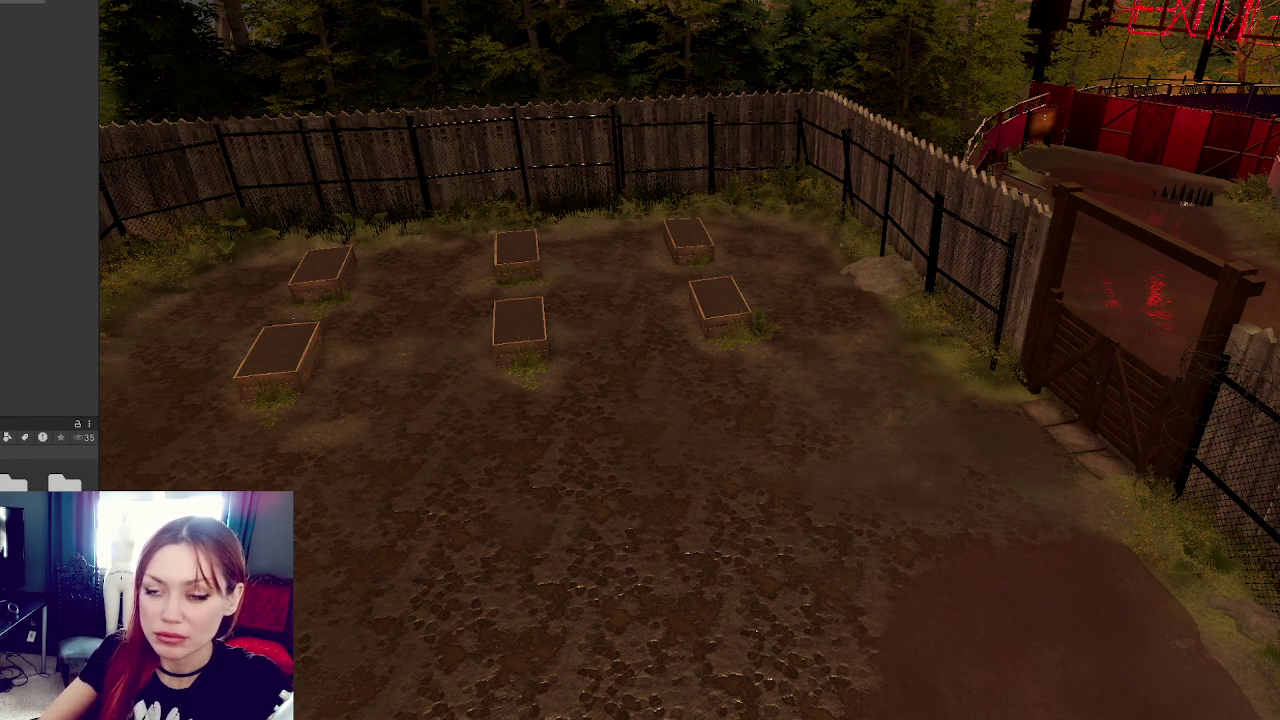
pyautogui.scroll(3, 10, 80)
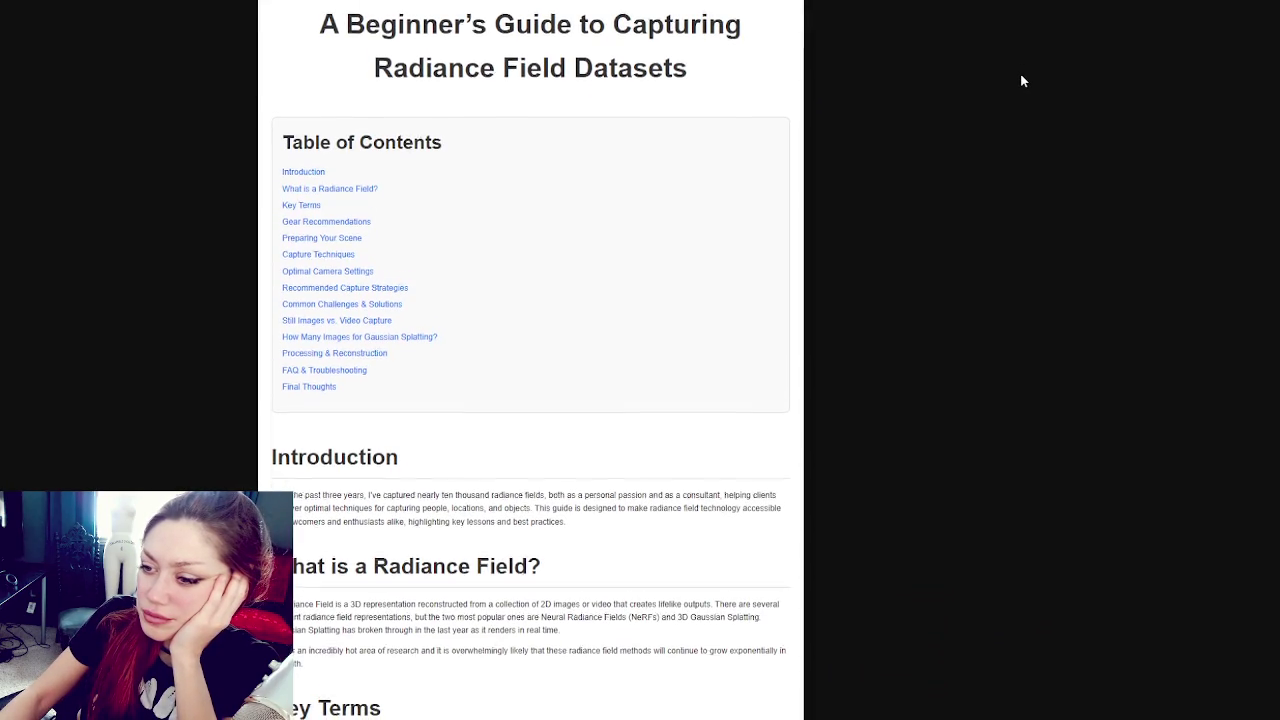
# Step: Read through the guide's Introduction, Key Terms and Gear Recommendations, highlighting the term (NeRFs)
pyautogui.scroll(-3, 1020, 80)
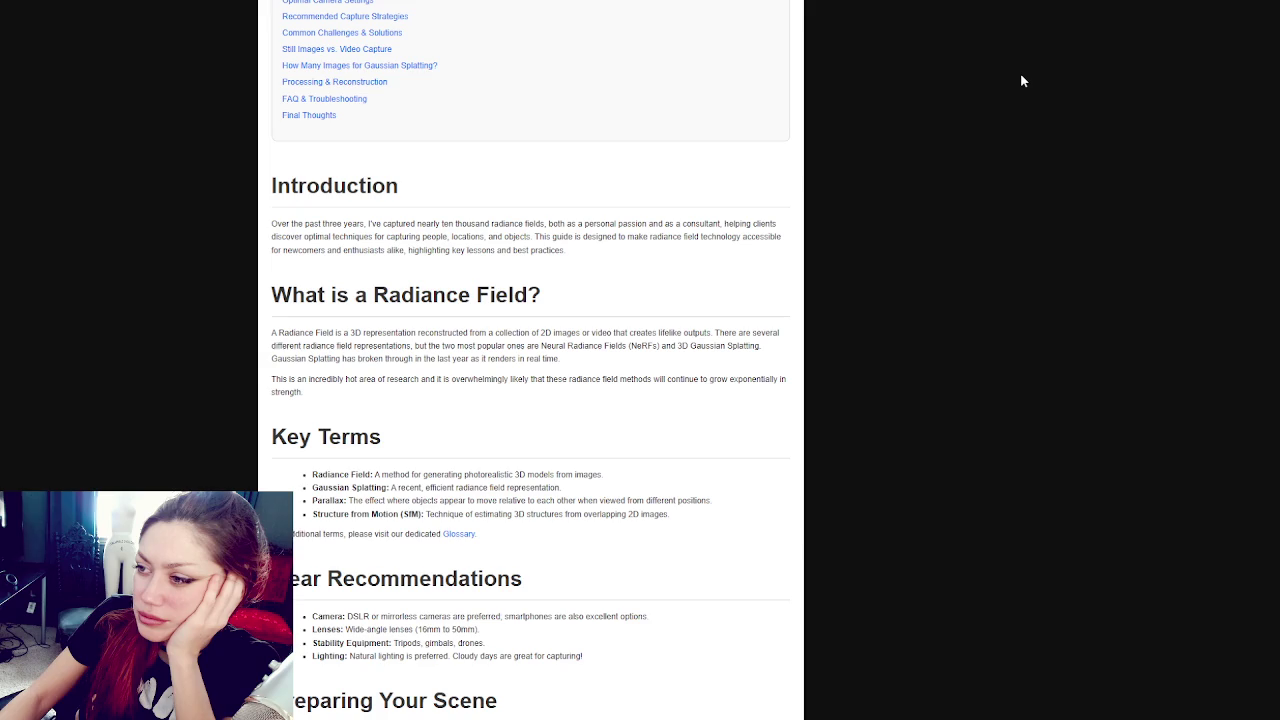
pyautogui.scroll(-2, 1021, 80)
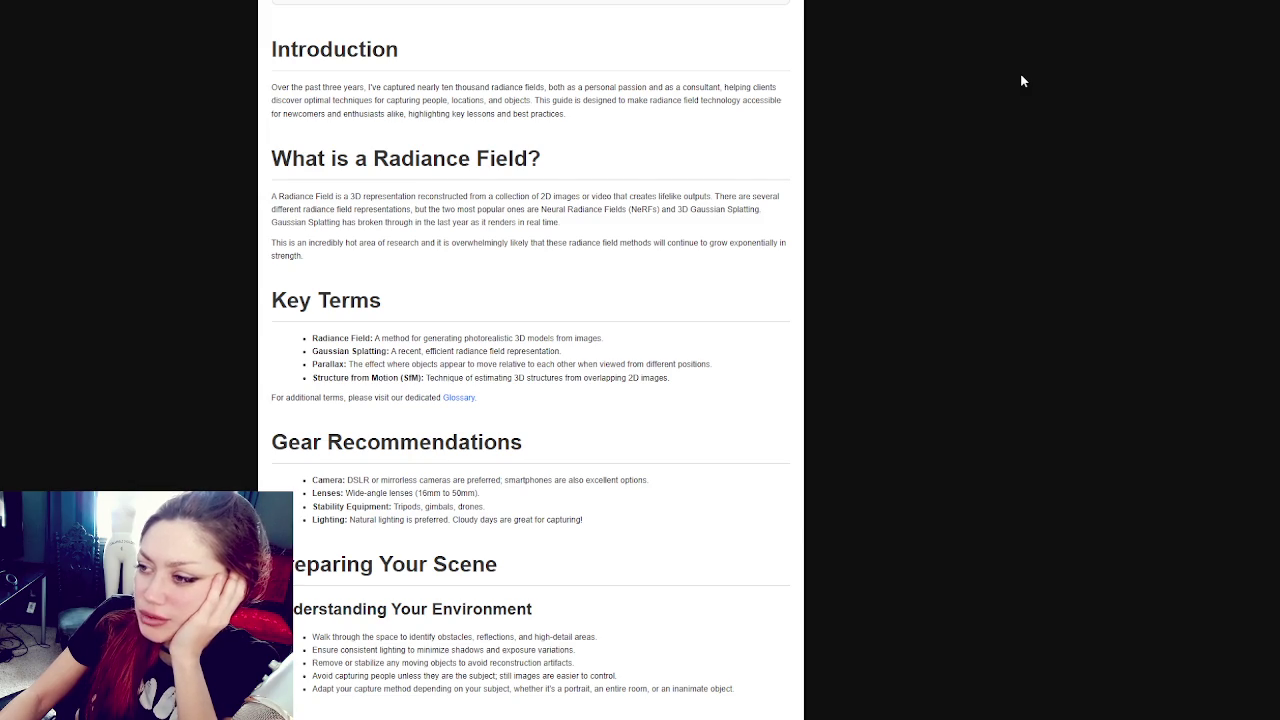
pyautogui.scroll(-1, 1022, 80)
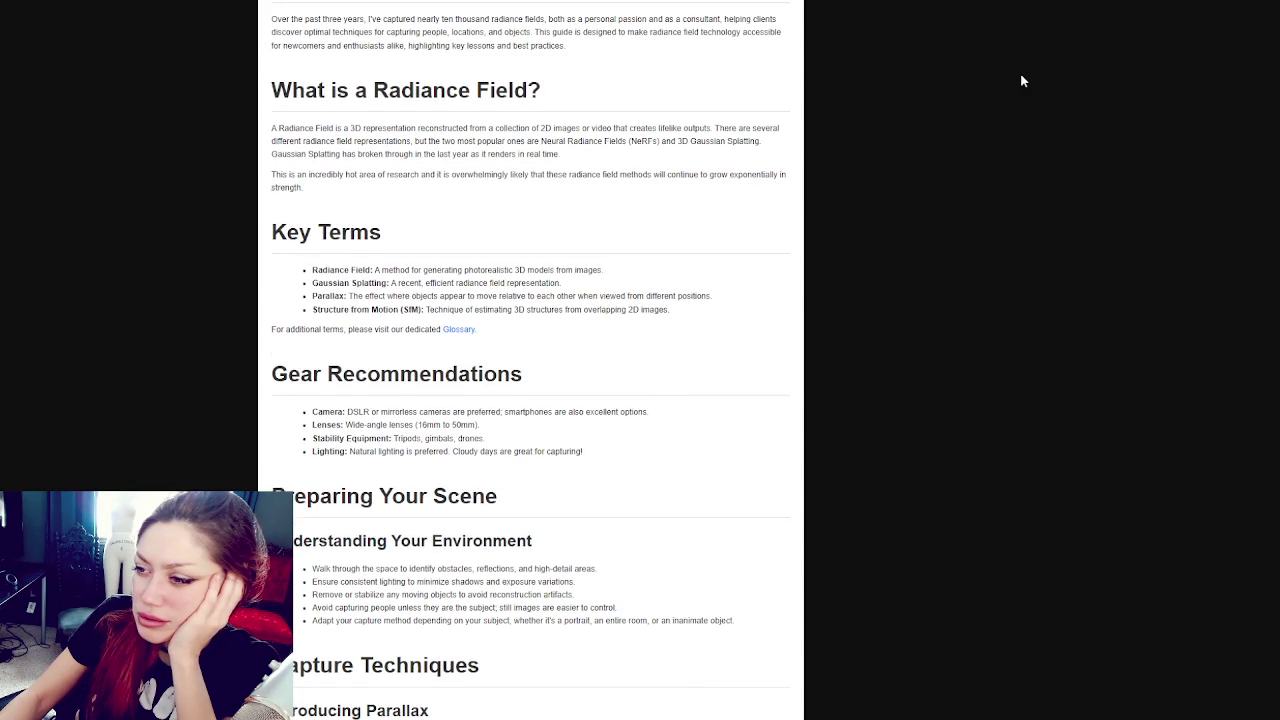
pyautogui.scroll(-1, 1022, 80)
pyautogui.scroll(-1, 1022, 80)
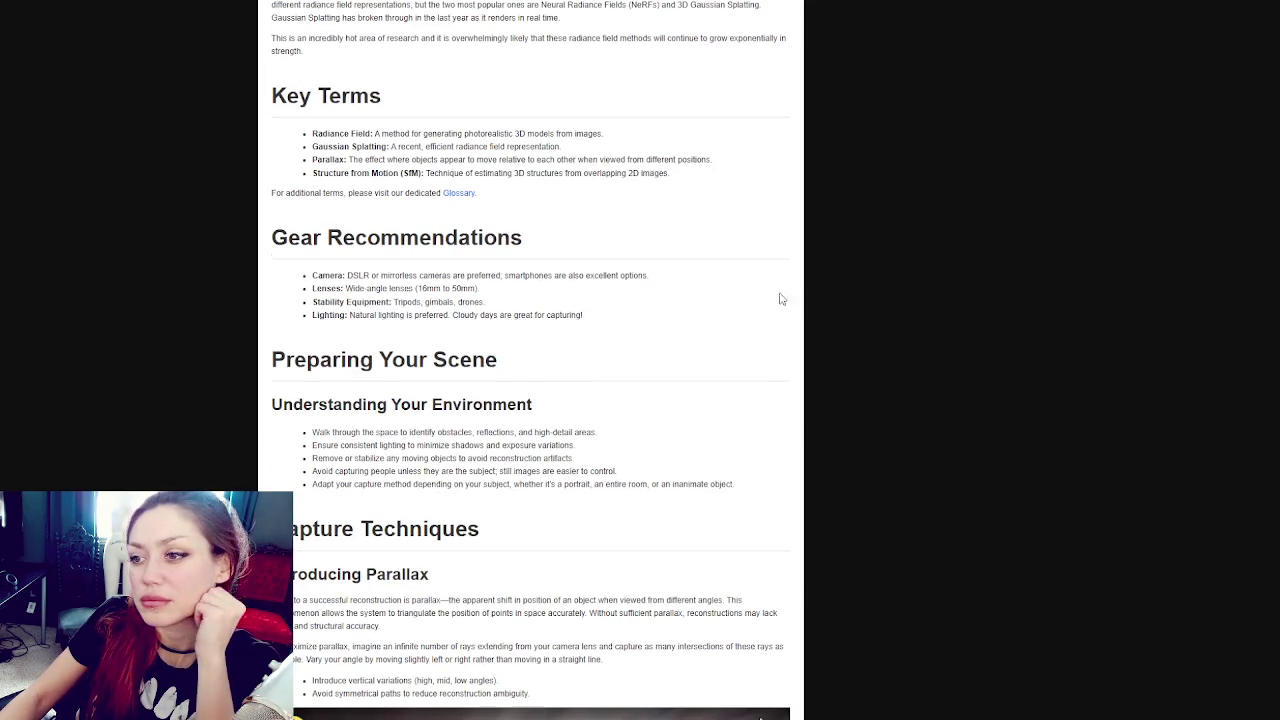
pyautogui.scroll(9, 960, 265)
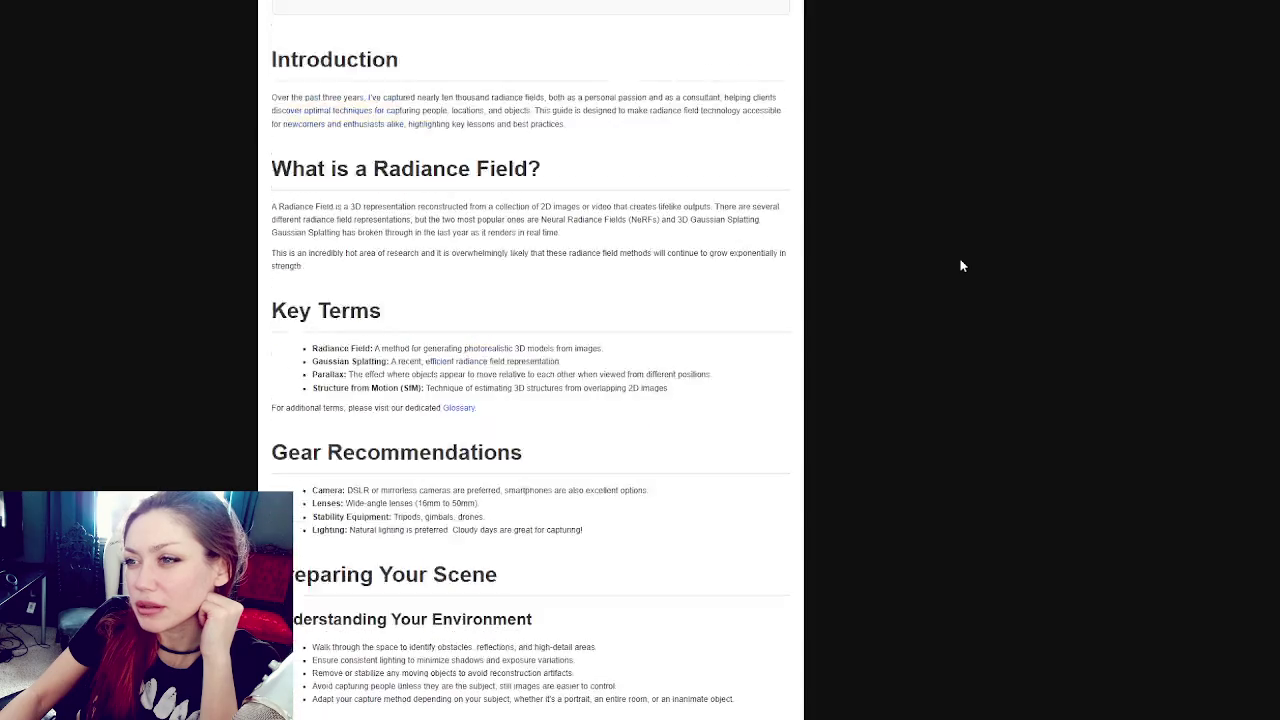
pyautogui.scroll(-6, 960, 265)
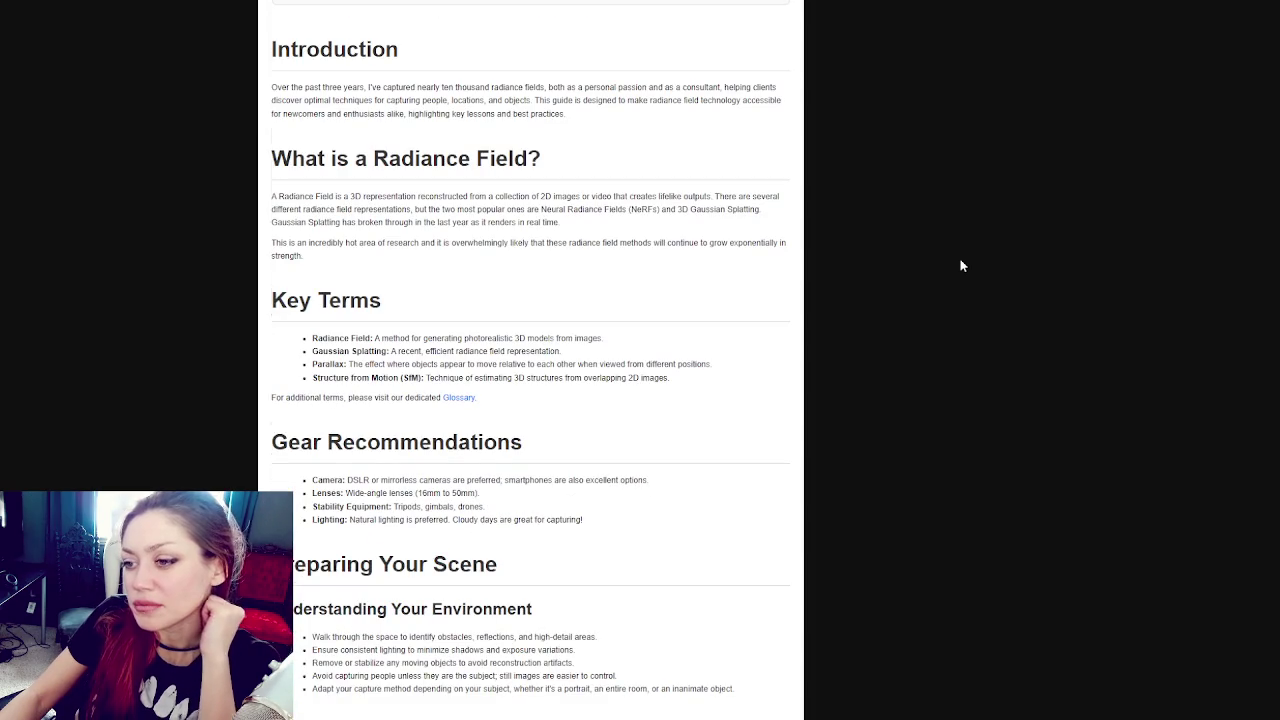
pyautogui.moveTo(623, 209); pyautogui.dragTo(662, 210)
pyautogui.click(666, 291)
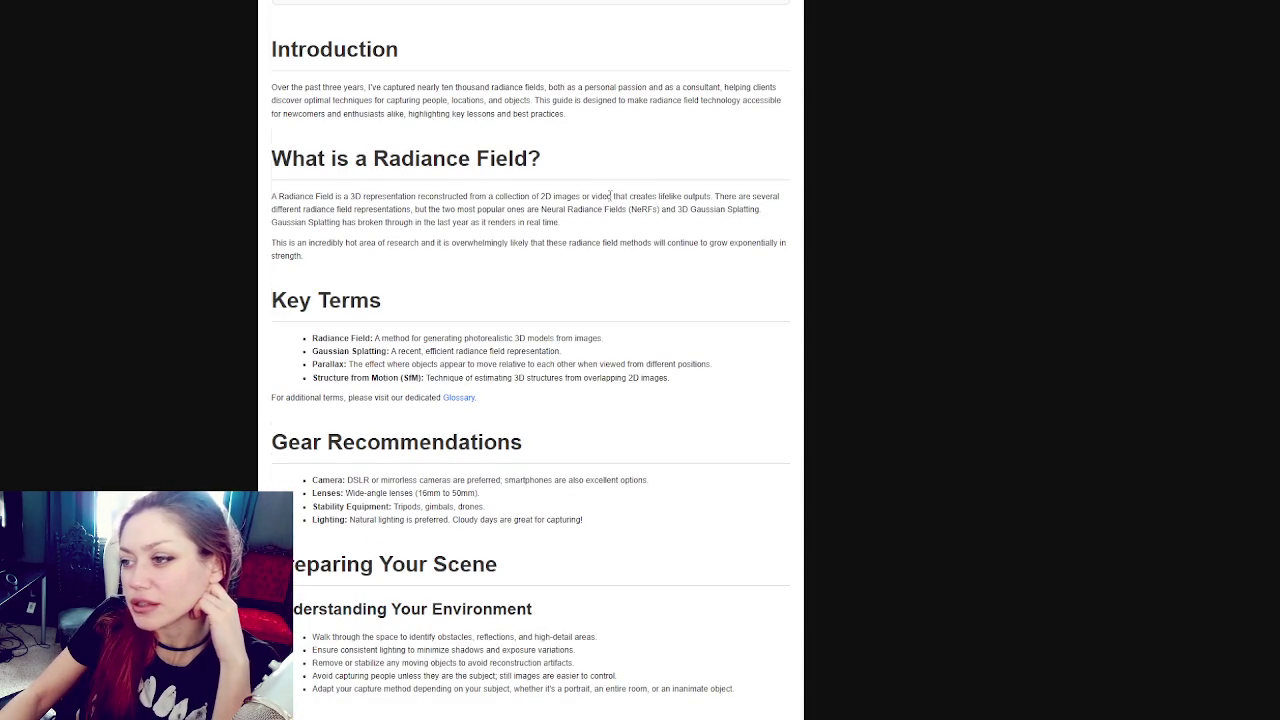
pyautogui.scroll(-2, 636, 191)
pyautogui.moveTo(354, 133); pyautogui.dragTo(608, 133)
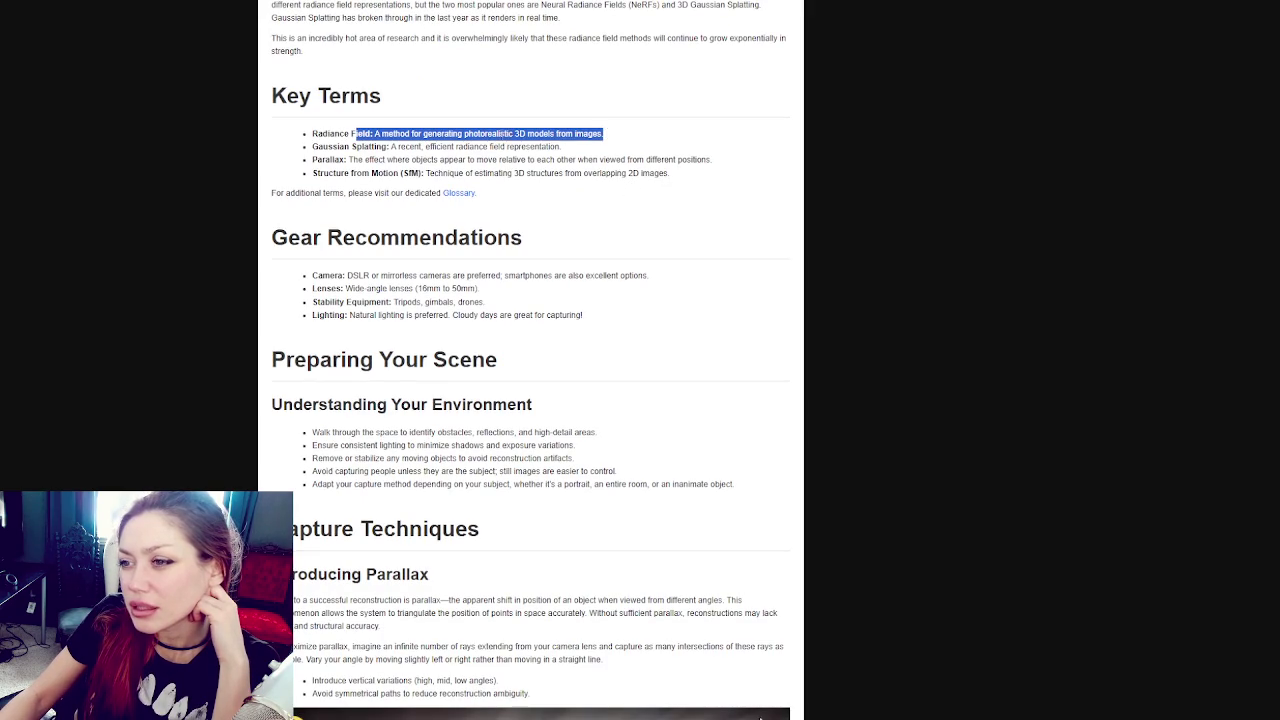
pyautogui.click(450, 140)
pyautogui.moveTo(316, 133); pyautogui.dragTo(627, 128)
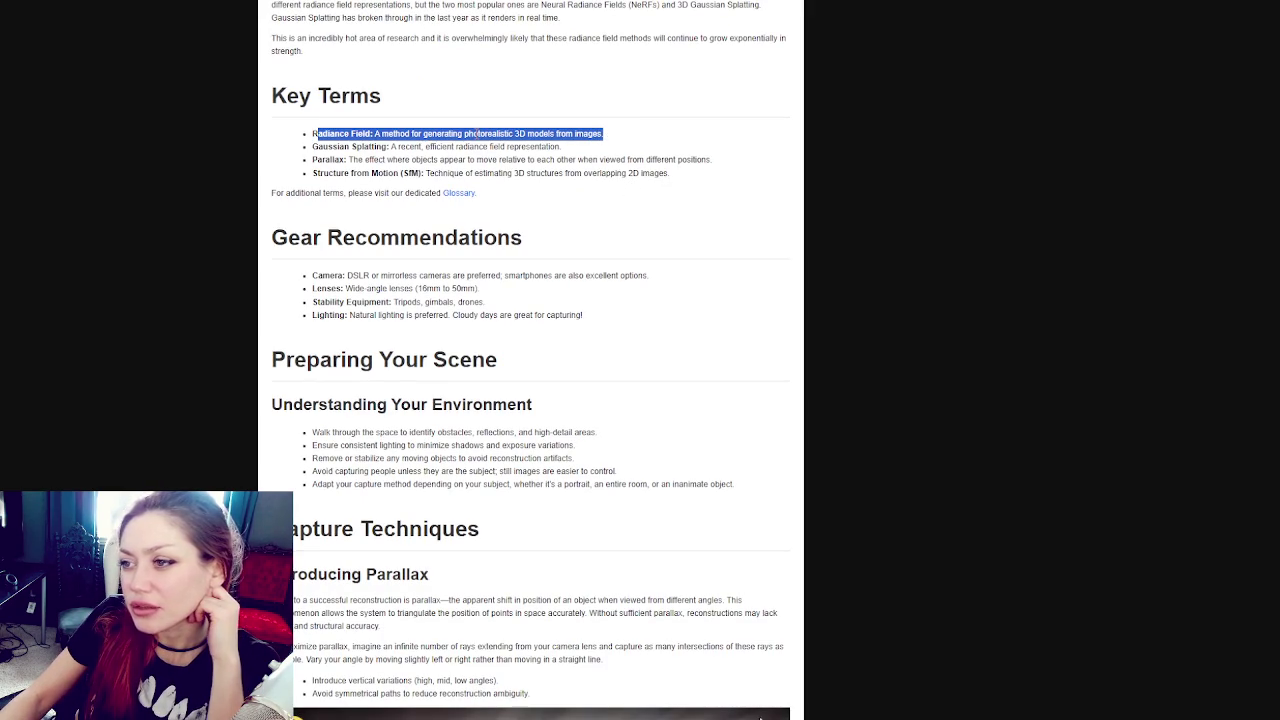
pyautogui.moveTo(318, 146); pyautogui.dragTo(391, 147)
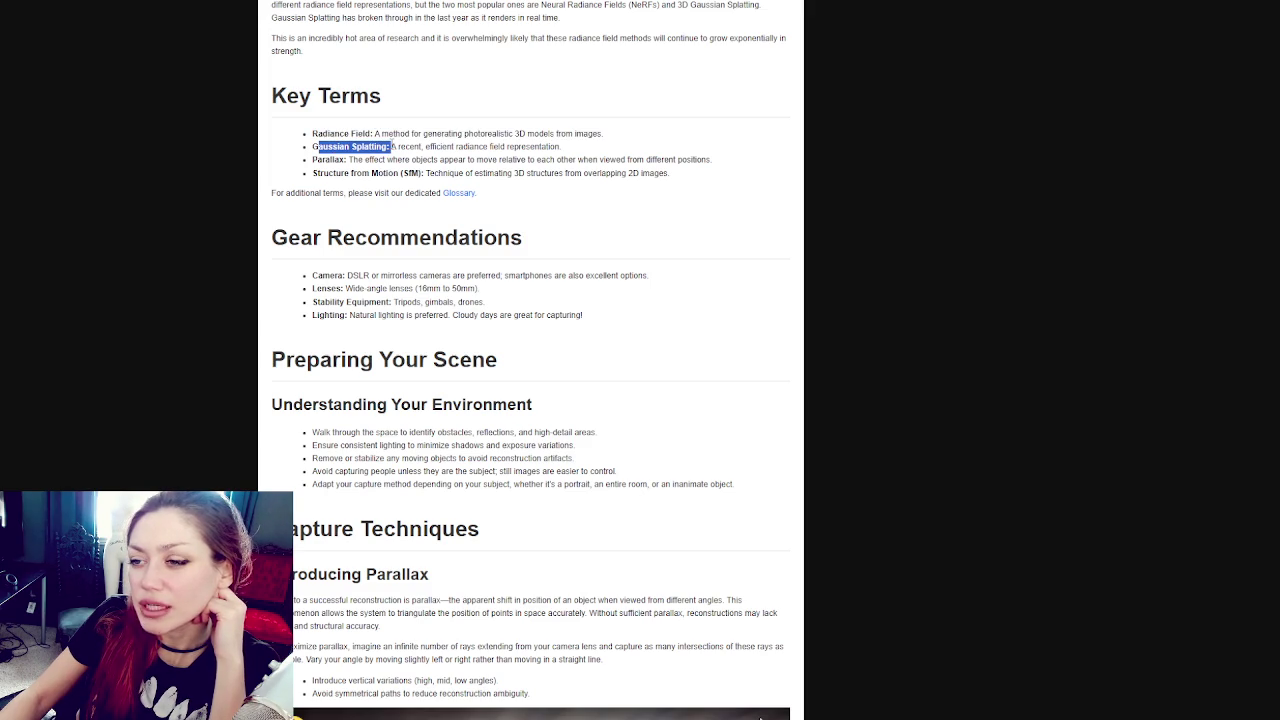
pyautogui.moveTo(391, 147); pyautogui.dragTo(625, 152)
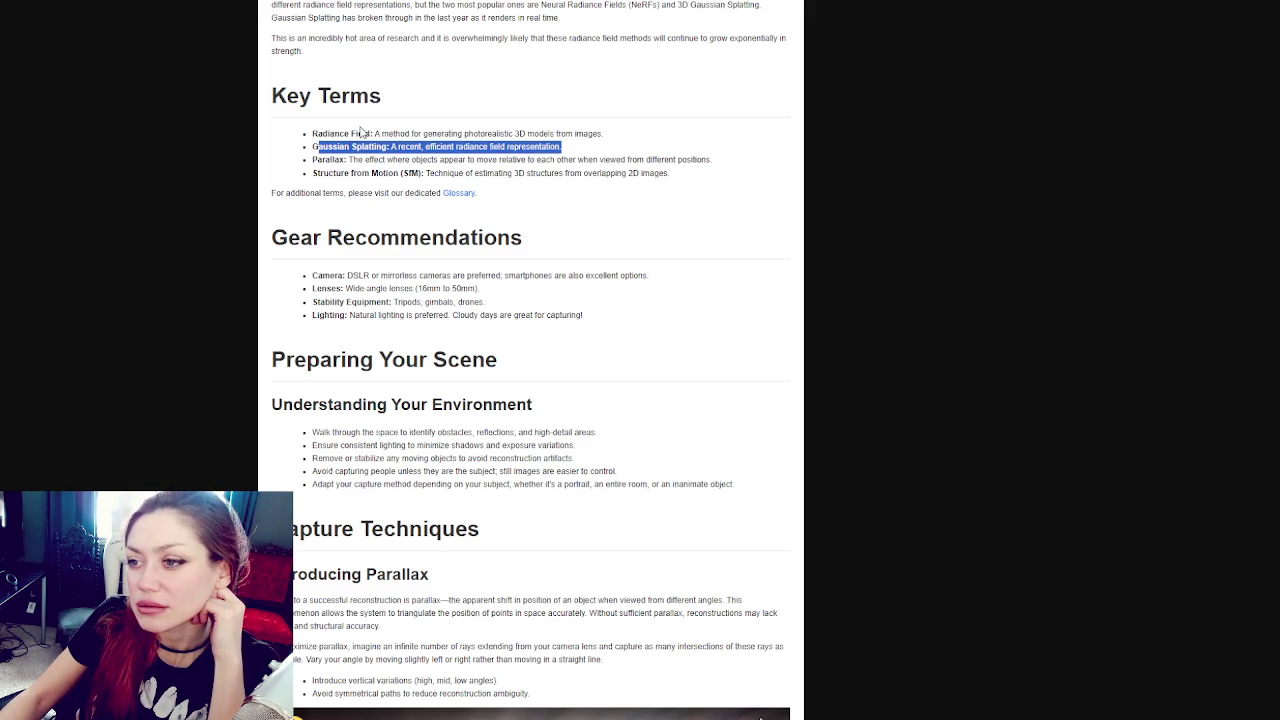
pyautogui.click(324, 146)
pyautogui.doubleClick(324, 146)
pyautogui.click(374, 147)
pyautogui.moveTo(391, 146); pyautogui.dragTo(659, 148)
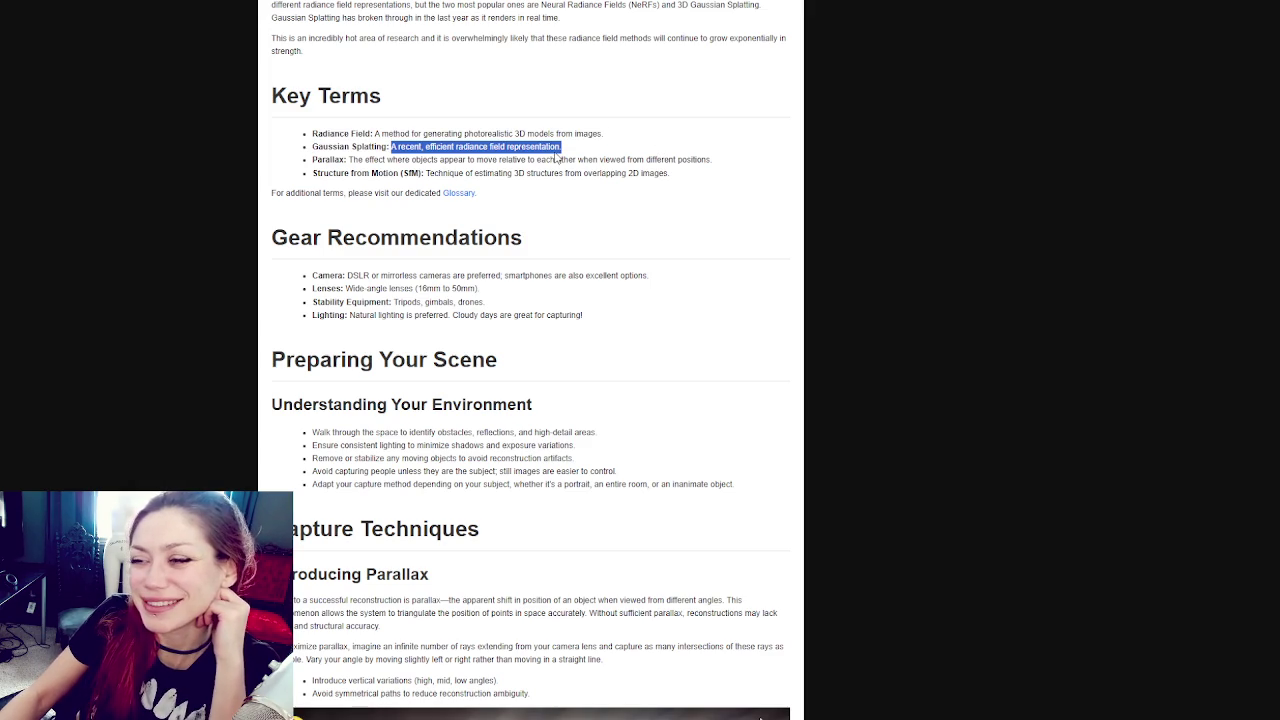
pyautogui.click(351, 159)
pyautogui.moveTo(352, 146)
pyautogui.mouseDown()
pyautogui.moveTo(312, 146)
pyautogui.moveTo(714, 163)
pyautogui.mouseUp()
pyautogui.click(348, 159)
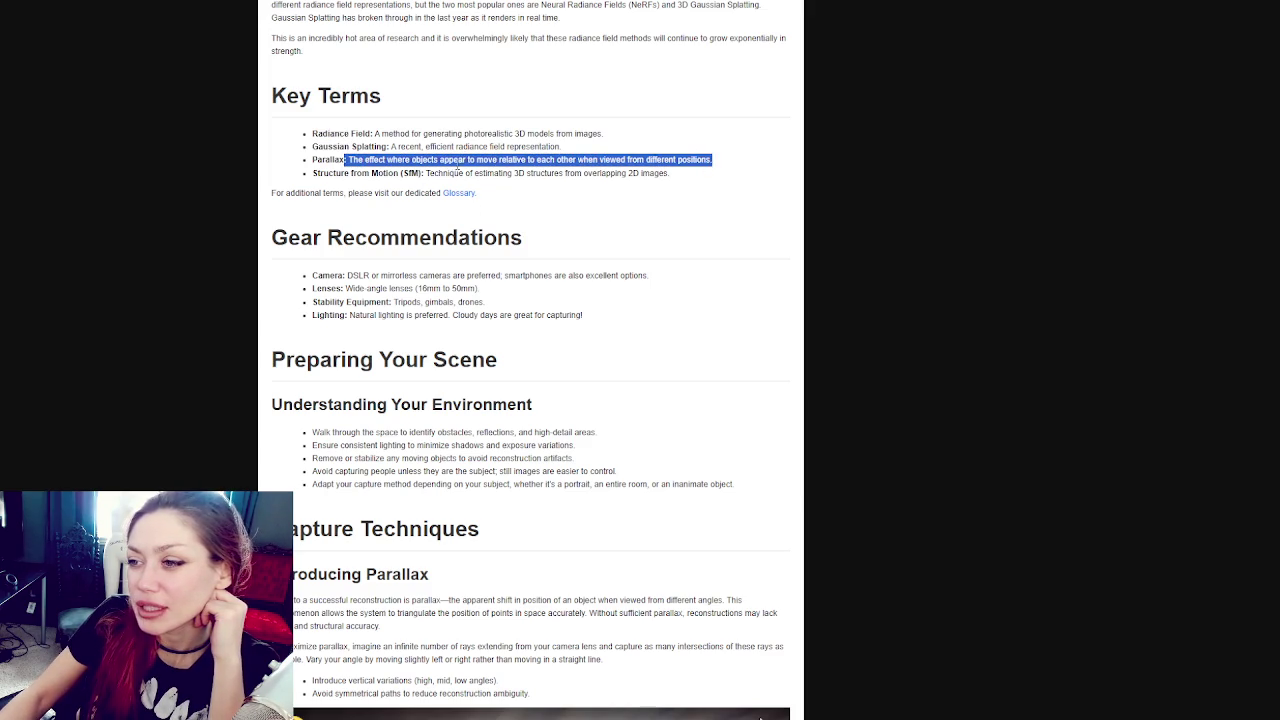
pyautogui.moveTo(450, 172); pyautogui.dragTo(456, 173)
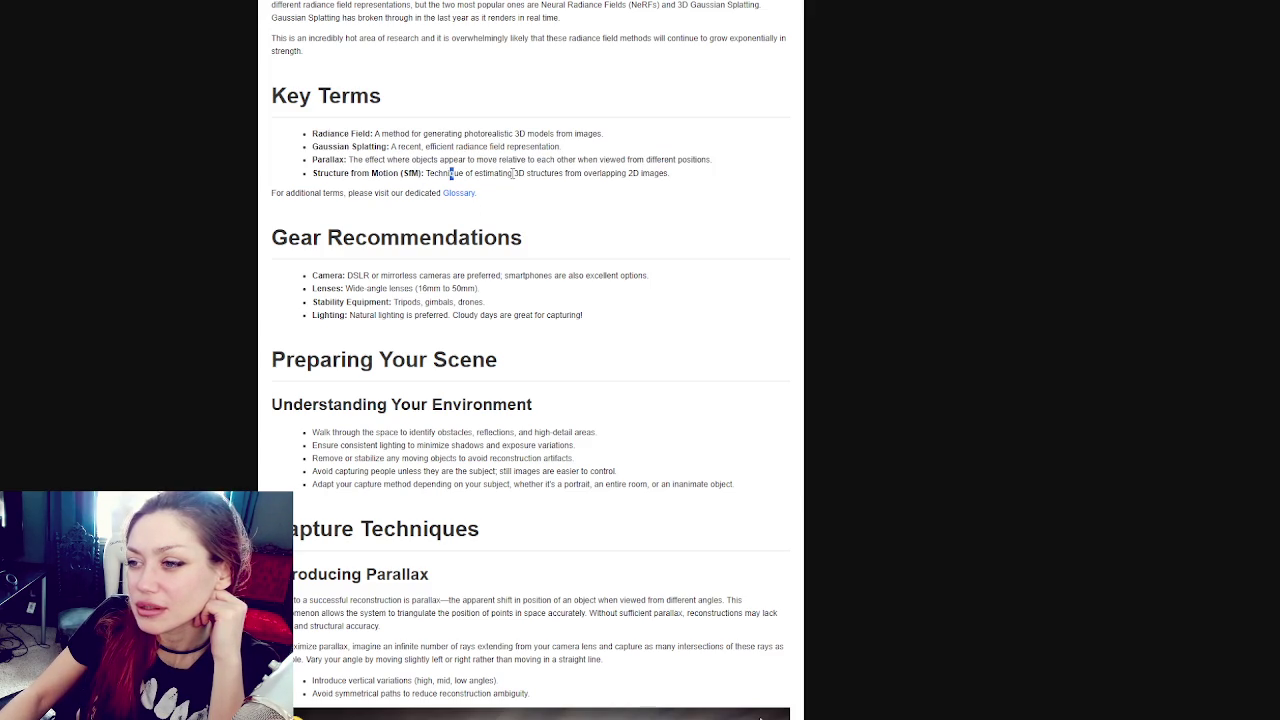
pyautogui.click(323, 173)
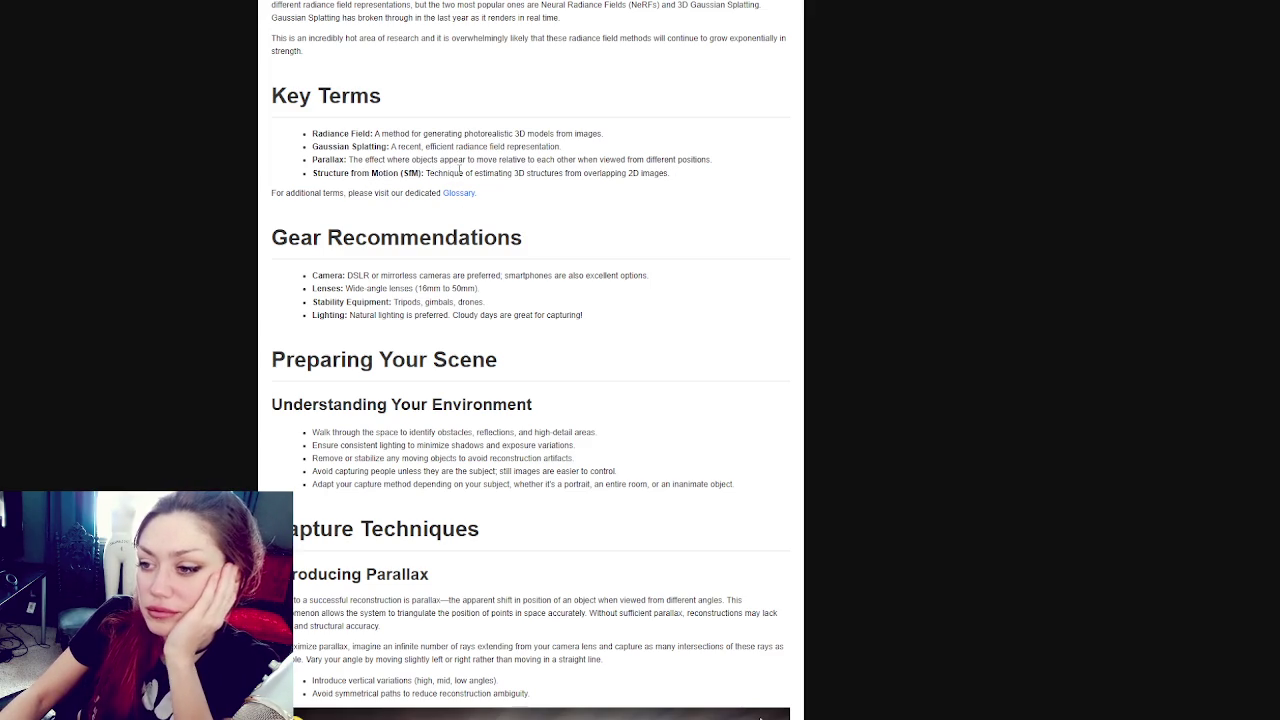
pyautogui.scroll(-5, 460, 168)
# Step: Play the parallax drone video and skip ahead through it to the Dolly Zoom part
pyautogui.click(530, 309)
pyautogui.click(398, 426)
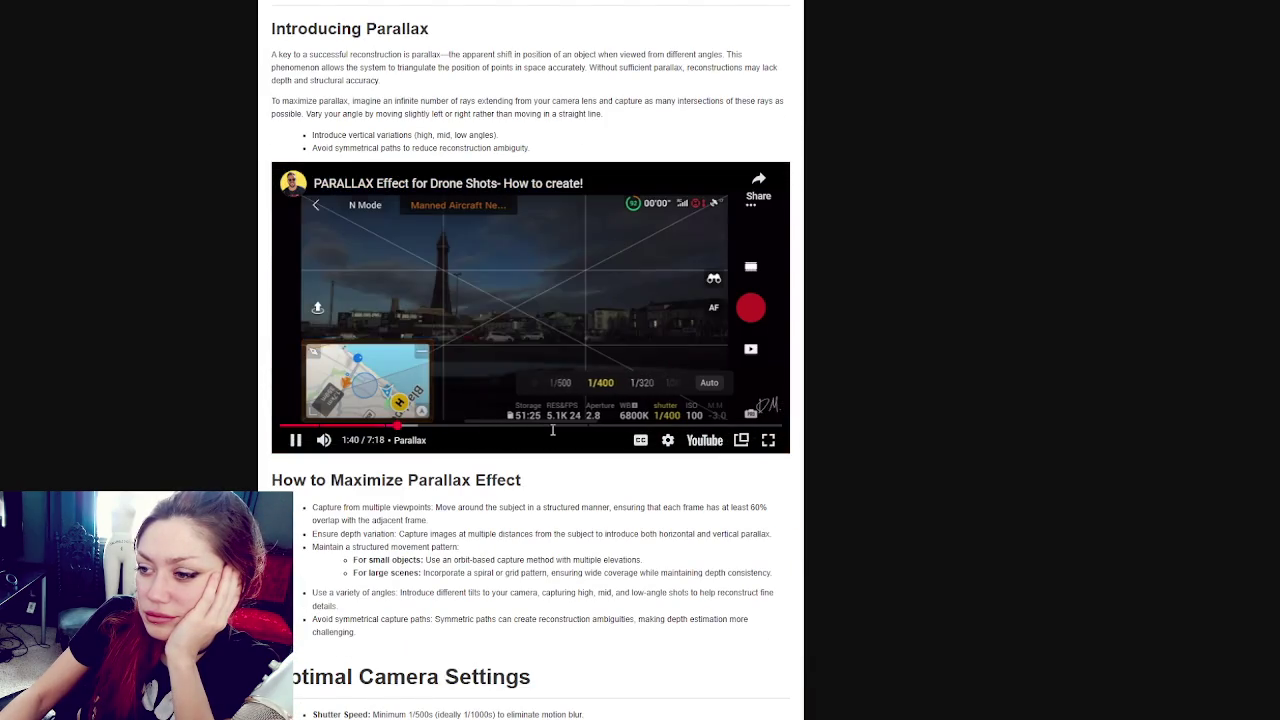
pyautogui.click(536, 427)
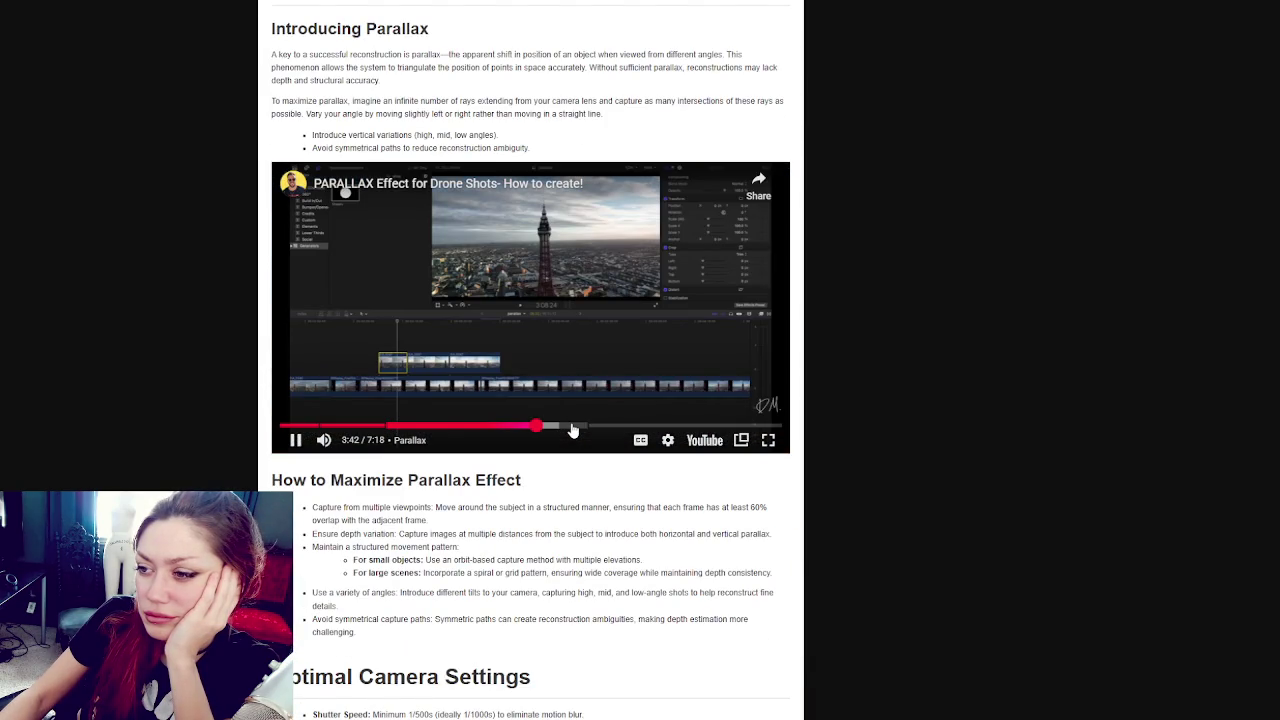
pyautogui.click(573, 427)
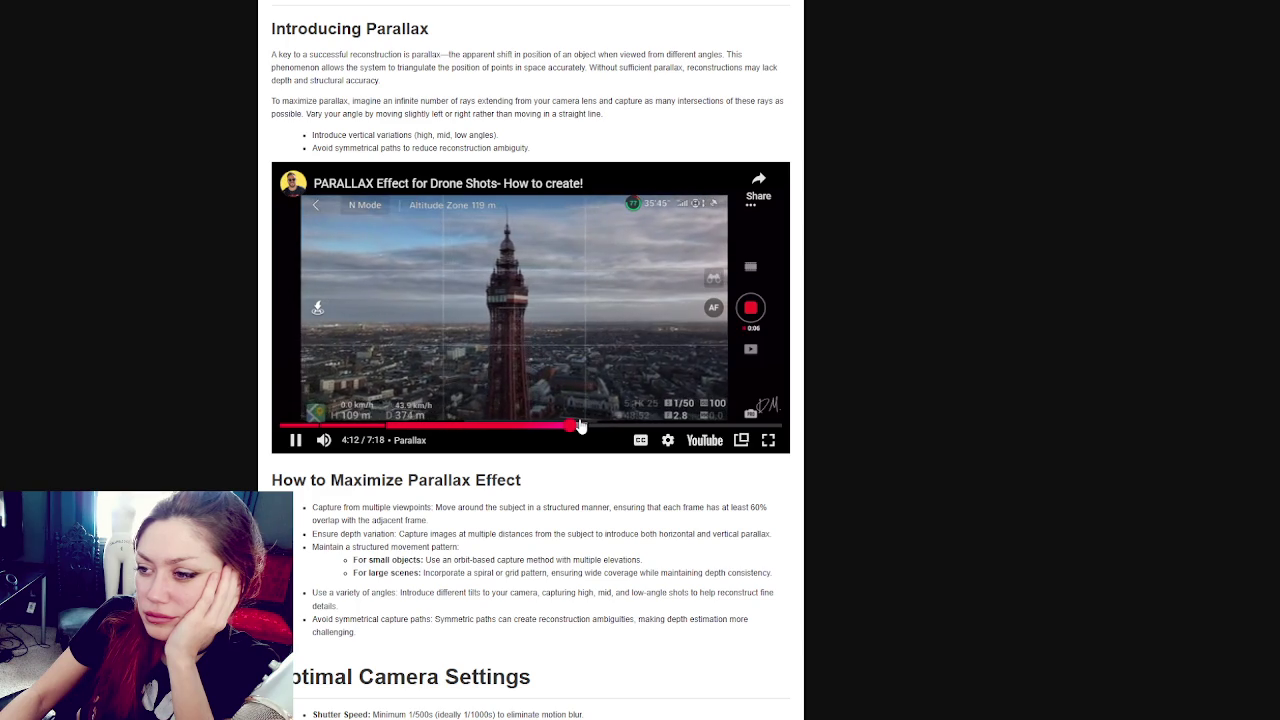
pyautogui.moveTo(592, 425); pyautogui.dragTo(651, 427)
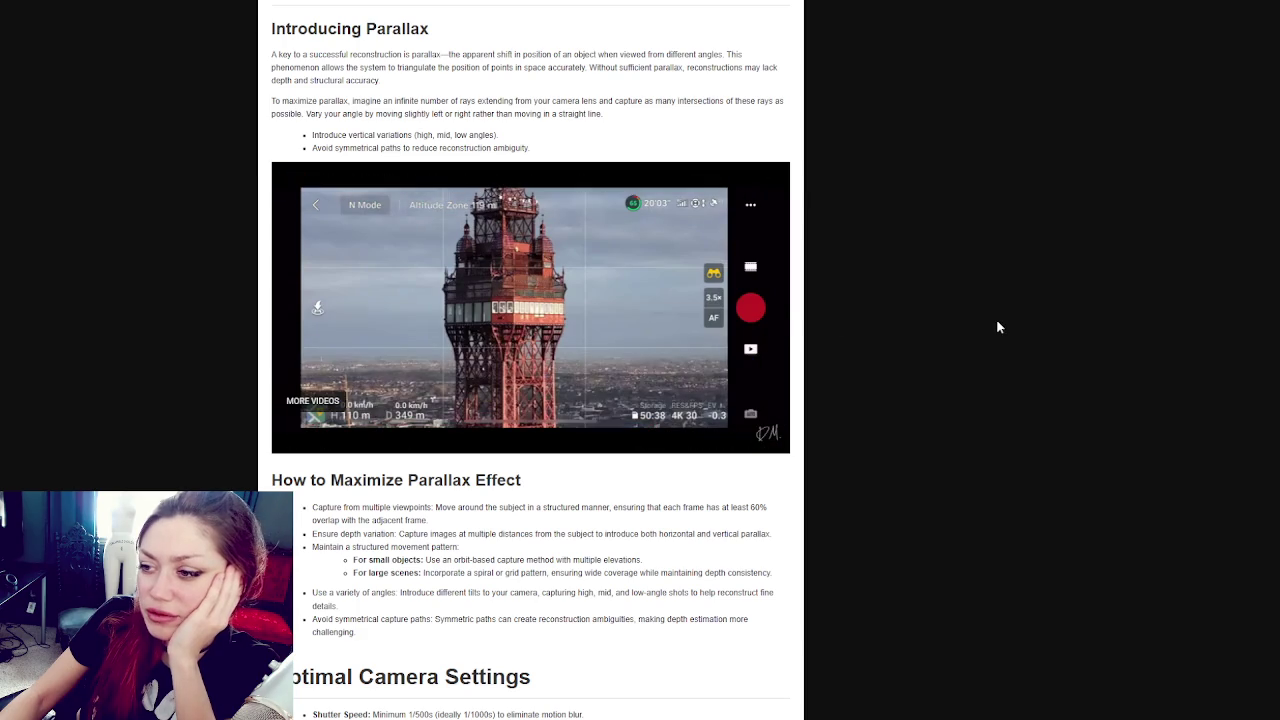
# Step: Read down the page past Recommended Capture Strategies to Common Challenges and Solutions
pyautogui.scroll(-6, 997, 327)
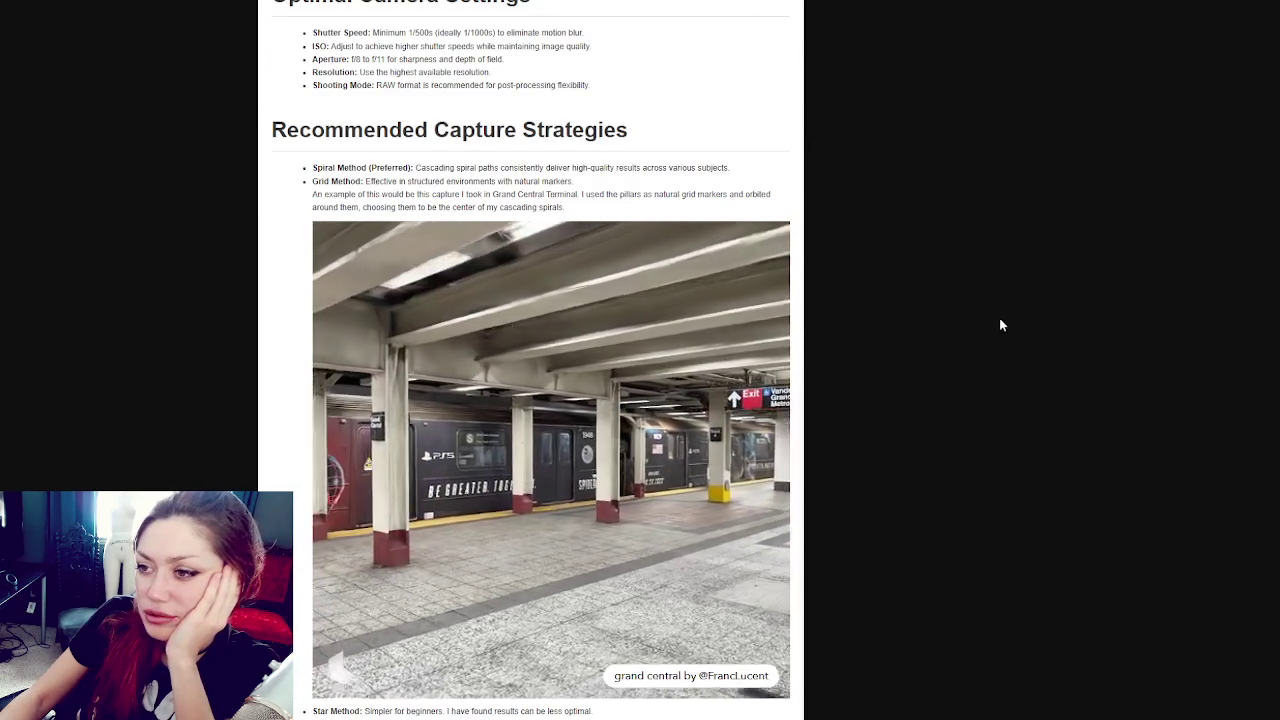
pyautogui.scroll(-1, 999, 317)
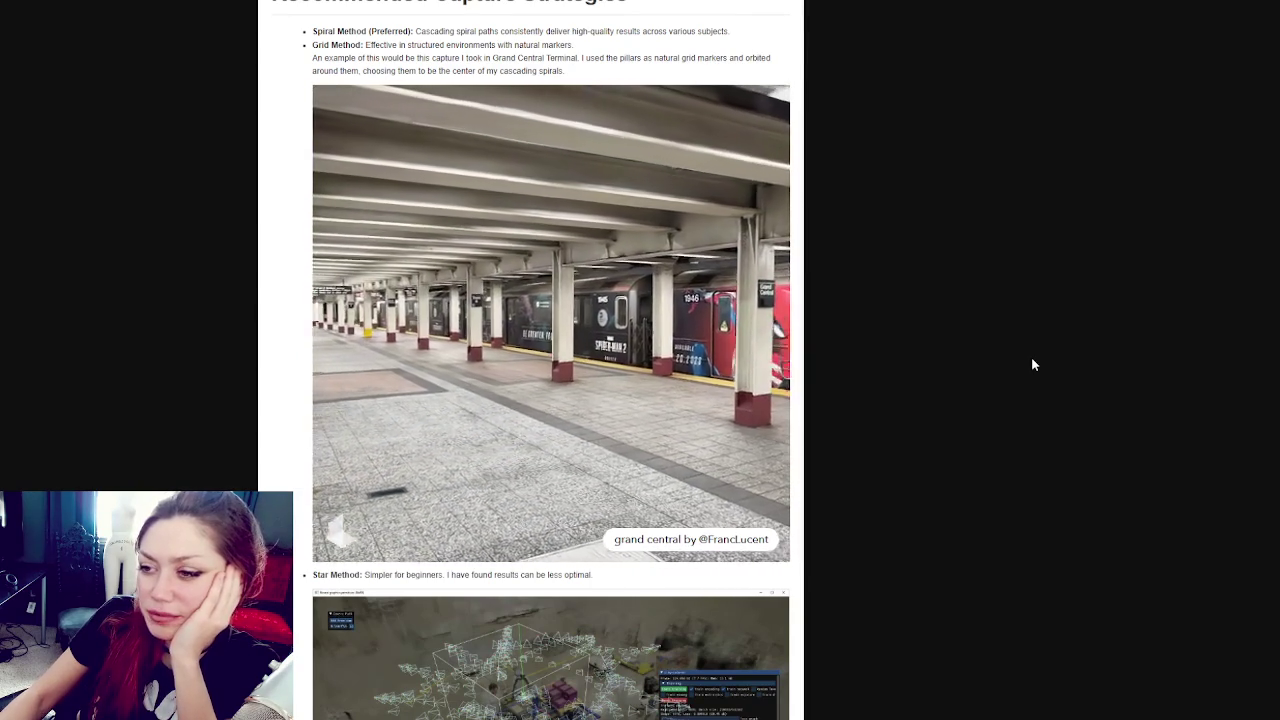
pyautogui.scroll(-1, 1017, 297)
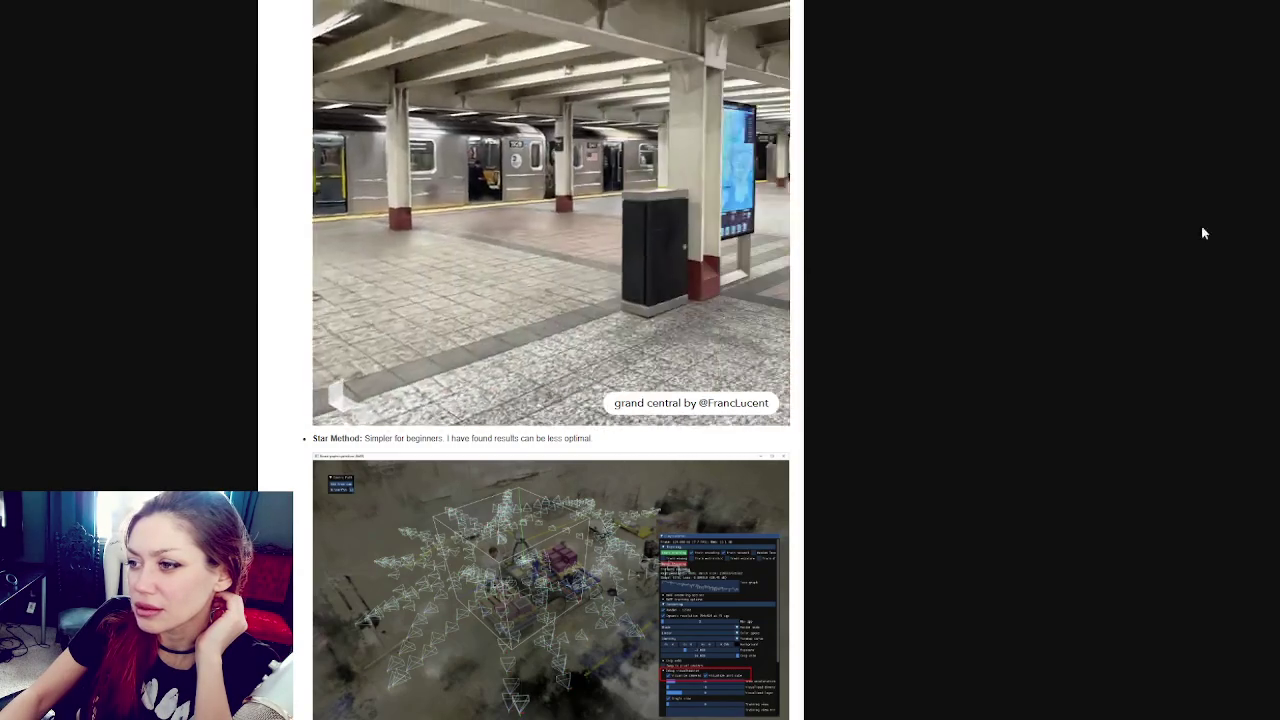
pyautogui.scroll(-3, 930, 330)
pyautogui.scroll(2, 594, 346)
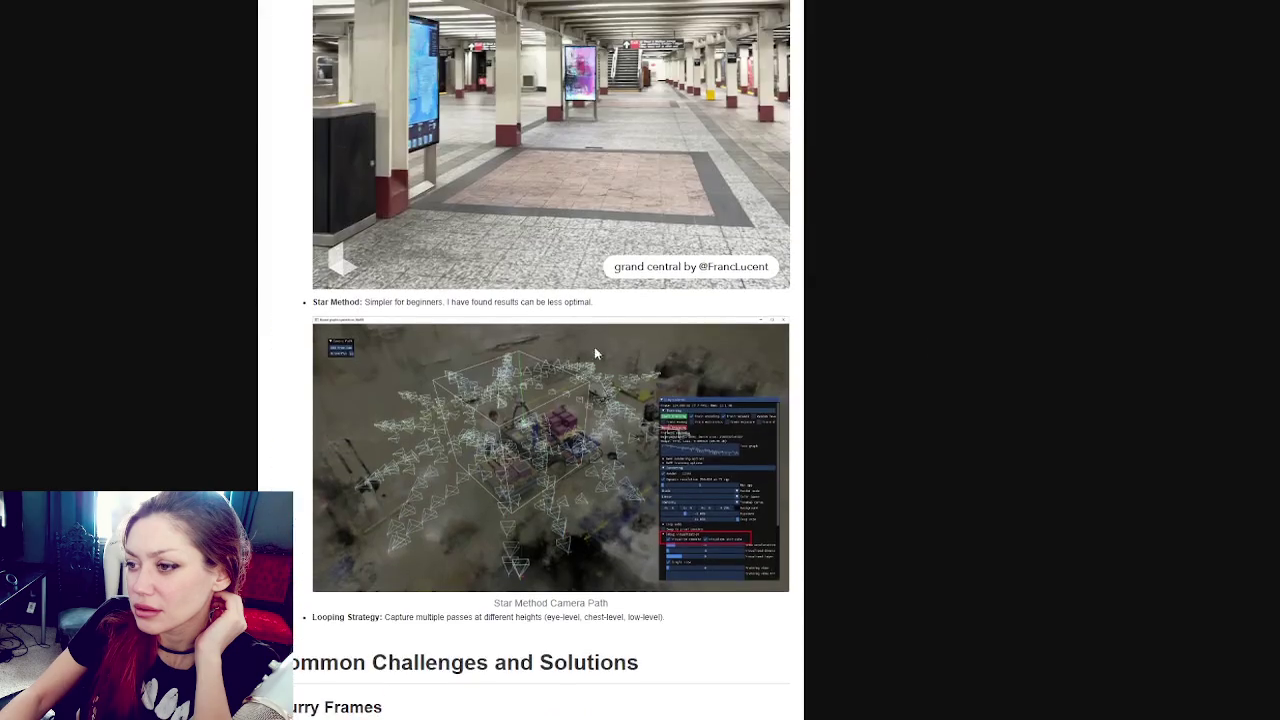
pyautogui.scroll(-3, 514, 380)
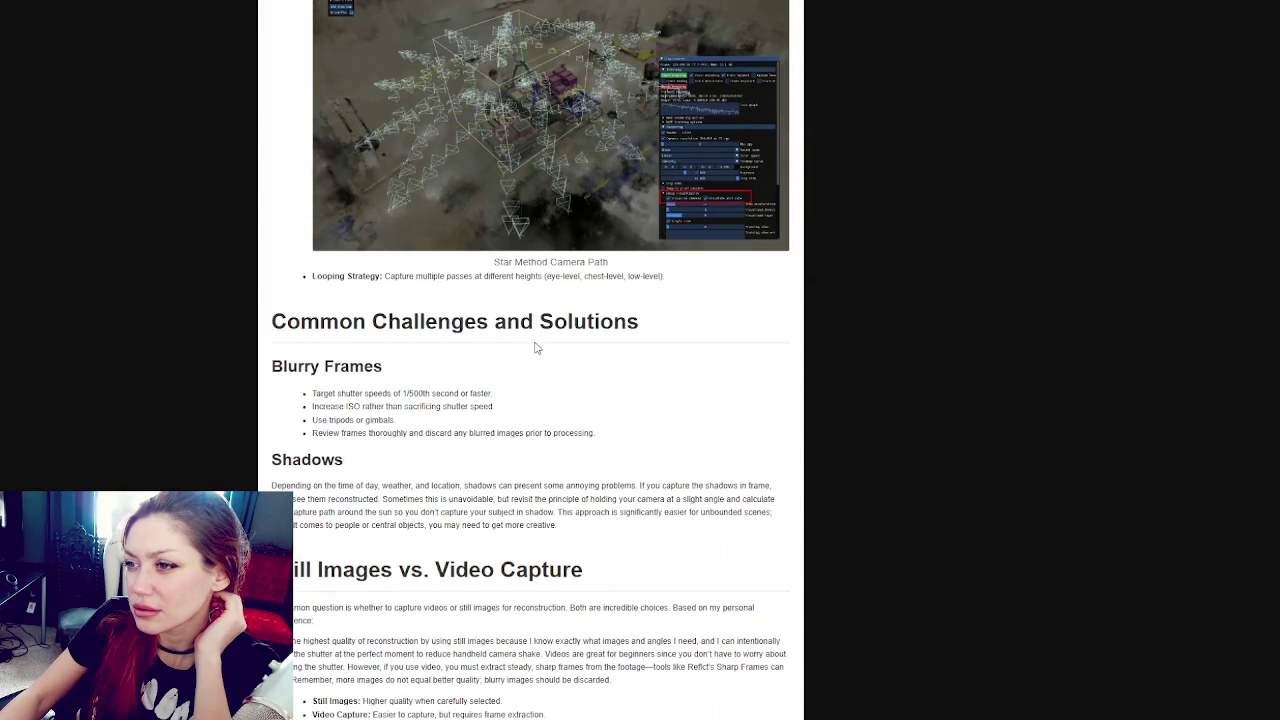
pyautogui.scroll(-1, 537, 348)
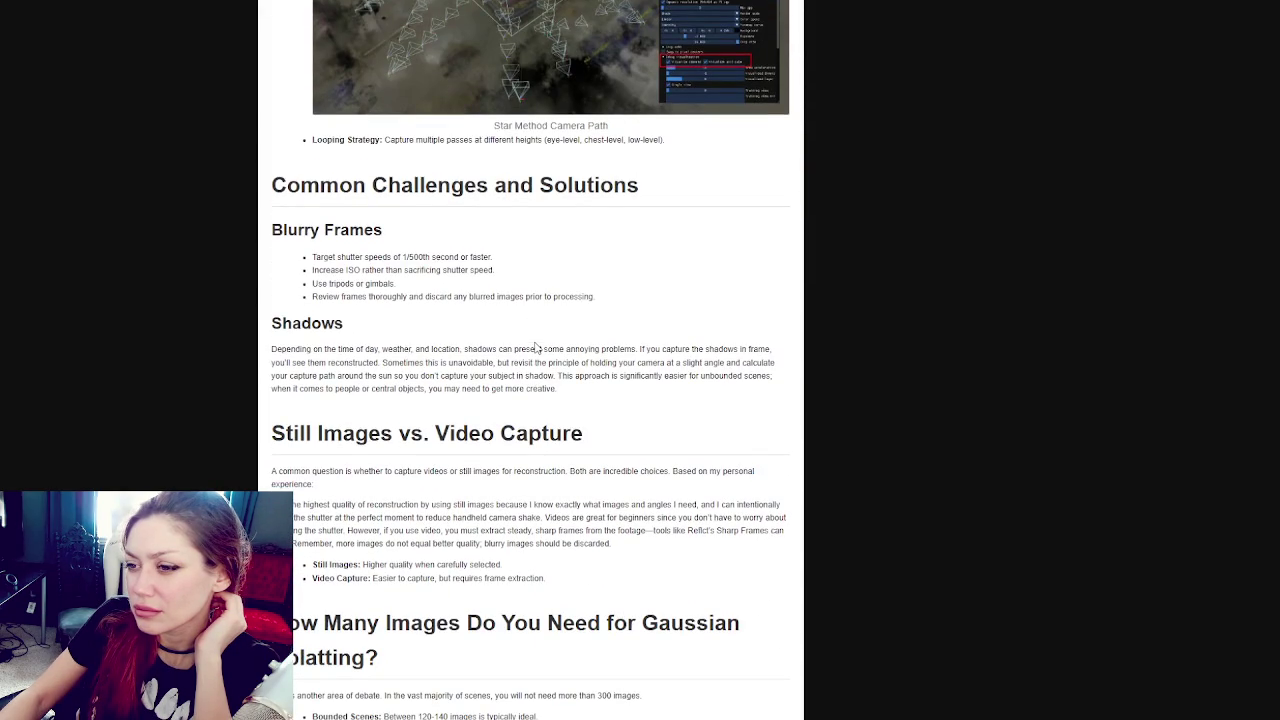
pyautogui.scroll(-6, 537, 348)
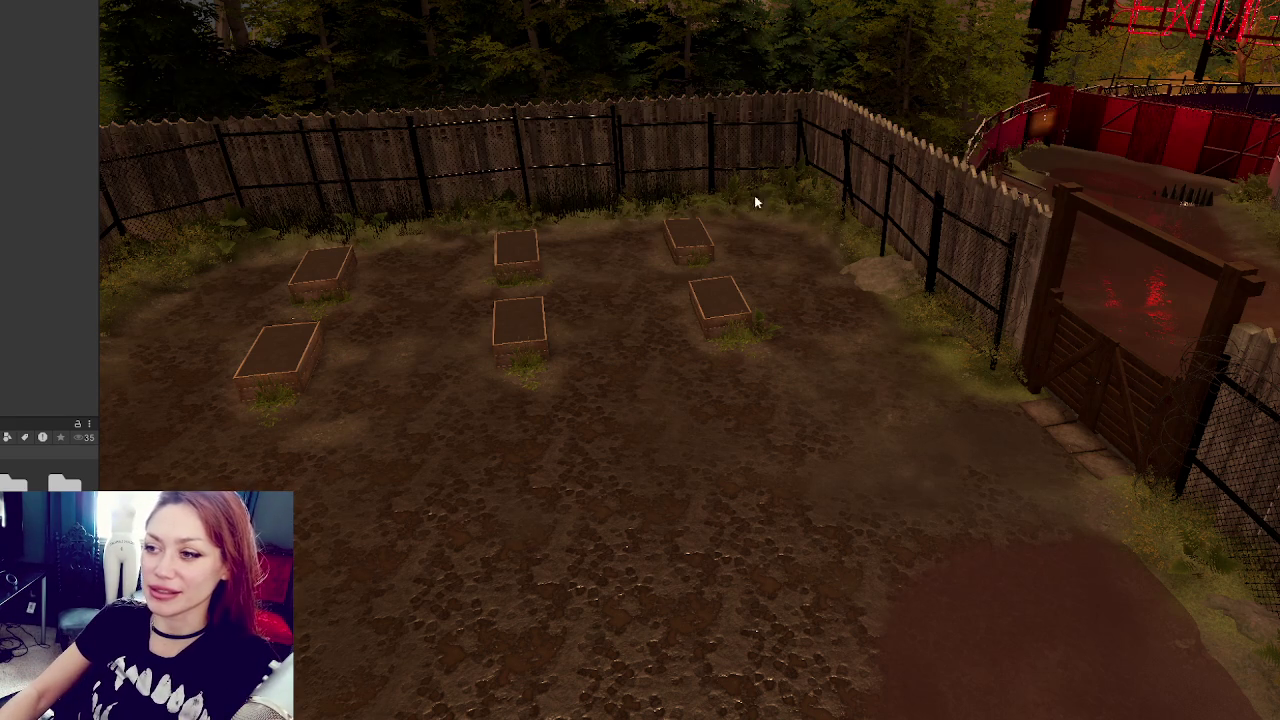
# Step: Fly the Scene view down the fenced path toward the EXIT sign bridge
pyautogui.moveTo(900, 207); pyautogui.dragTo(408, 185)
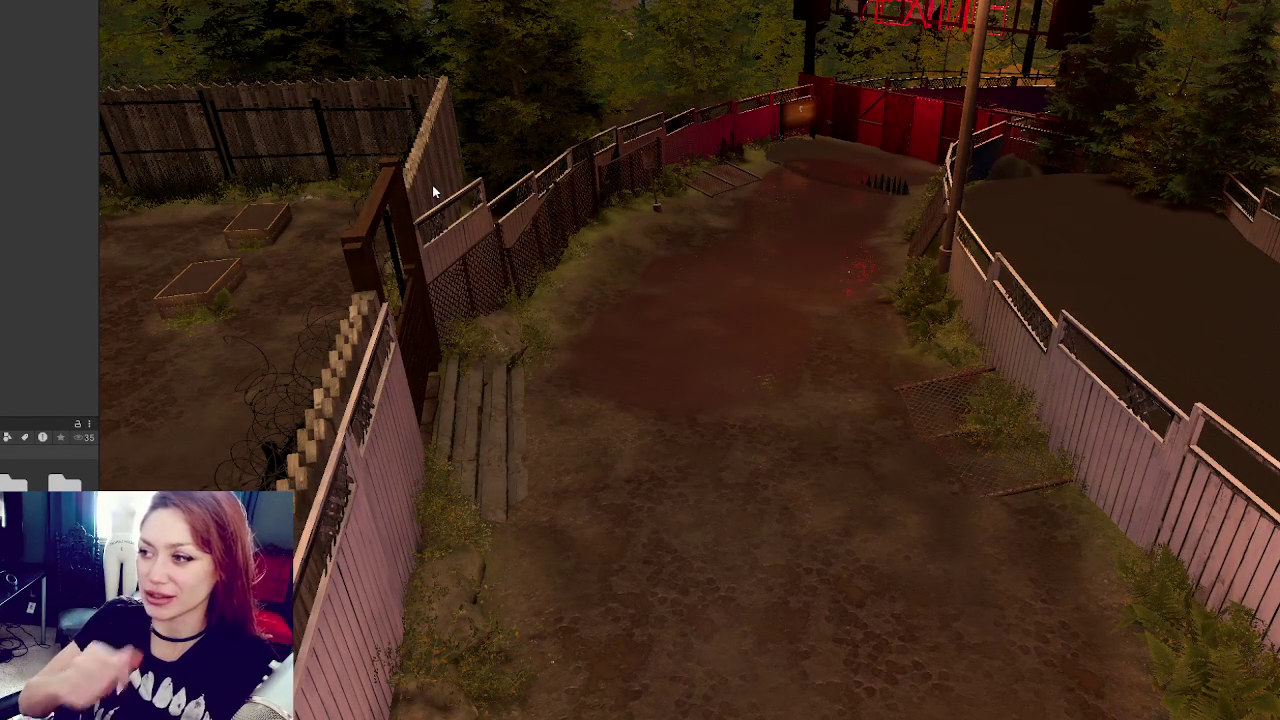
pyautogui.scroll(-5, 906, 187)
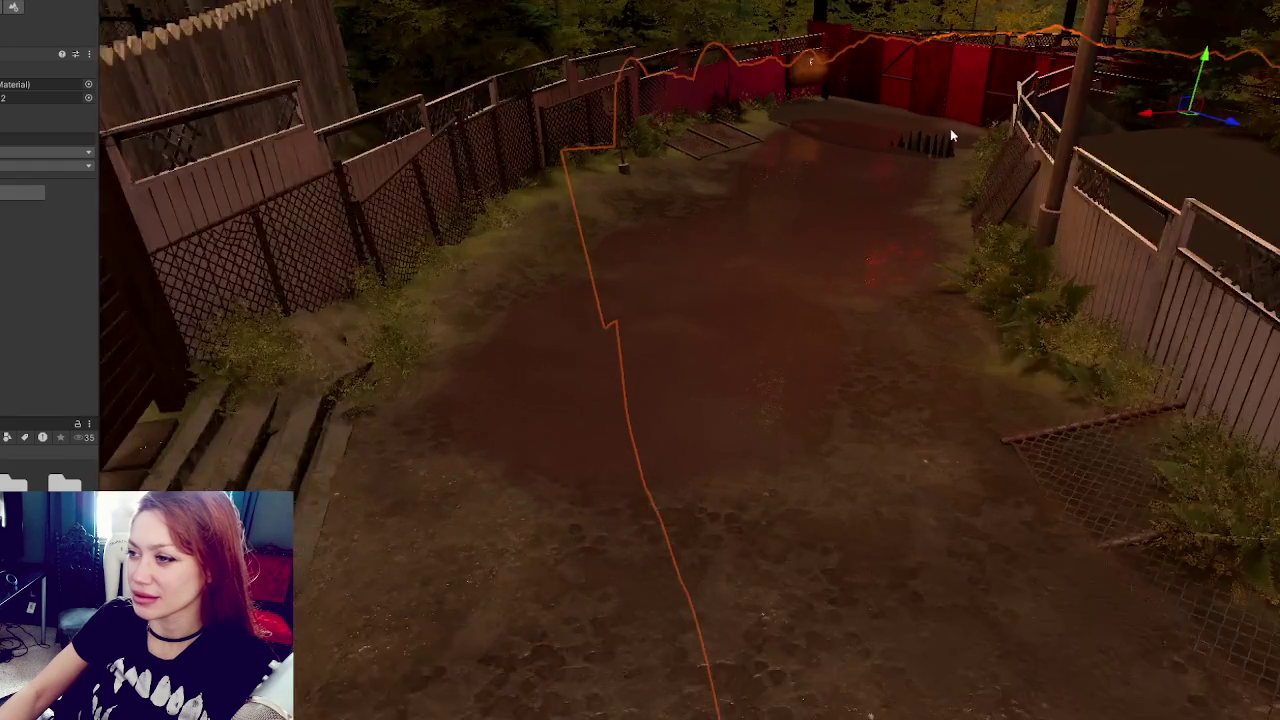
pyautogui.moveTo(950, 128); pyautogui.dragTo(883, 450)
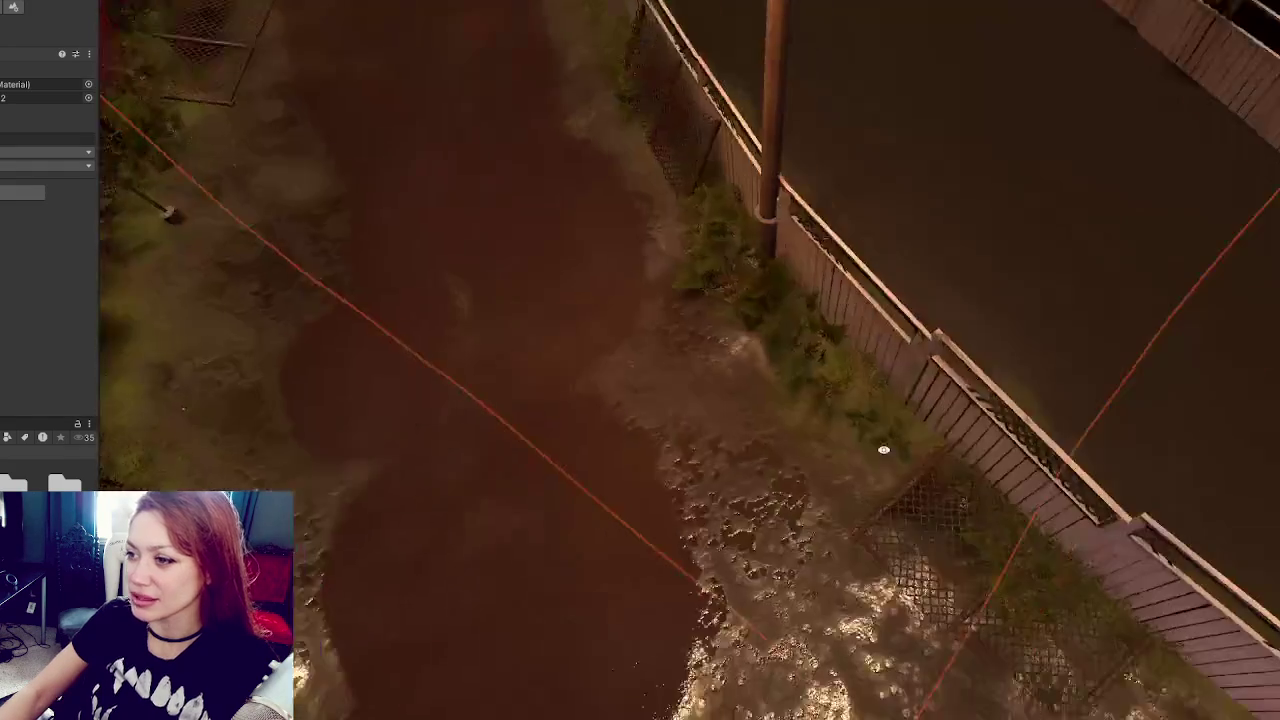
pyautogui.scroll(5, 883, 450)
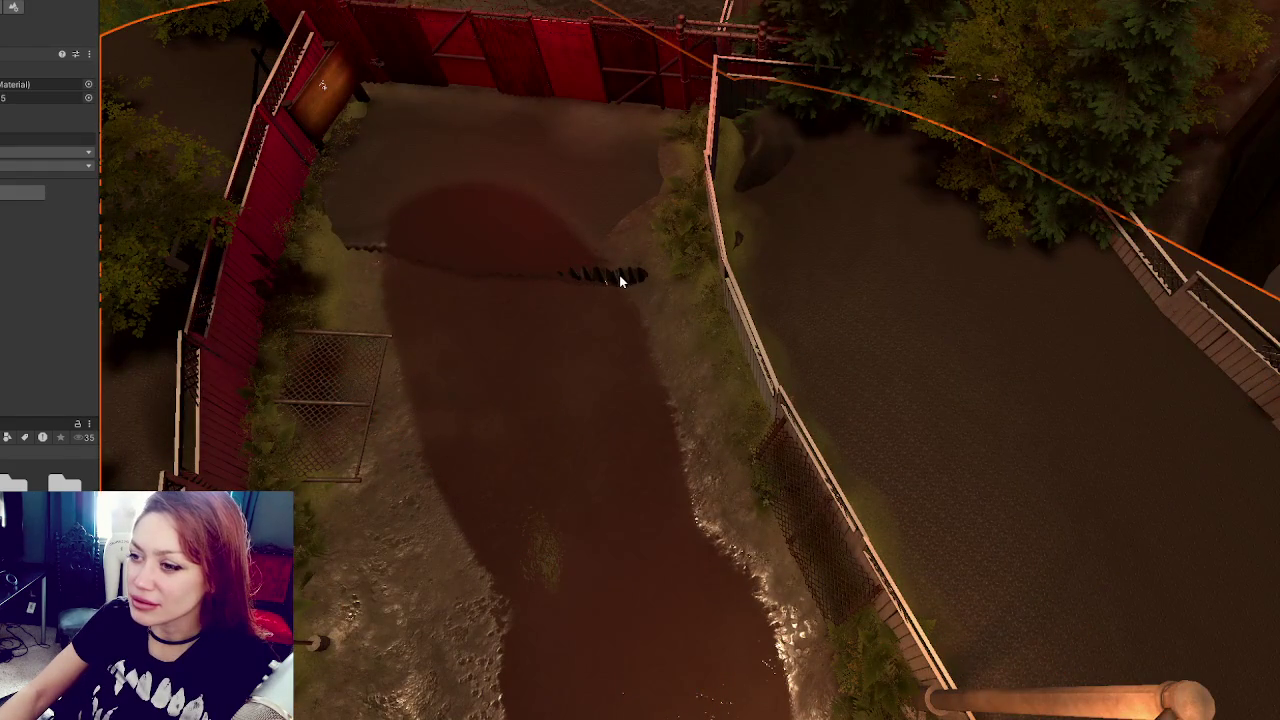
pyautogui.moveTo(619, 275)
pyautogui.mouseDown()
pyautogui.moveTo(623, 337)
pyautogui.moveTo(574, 383)
pyautogui.moveTo(563, 225)
pyautogui.mouseUp()
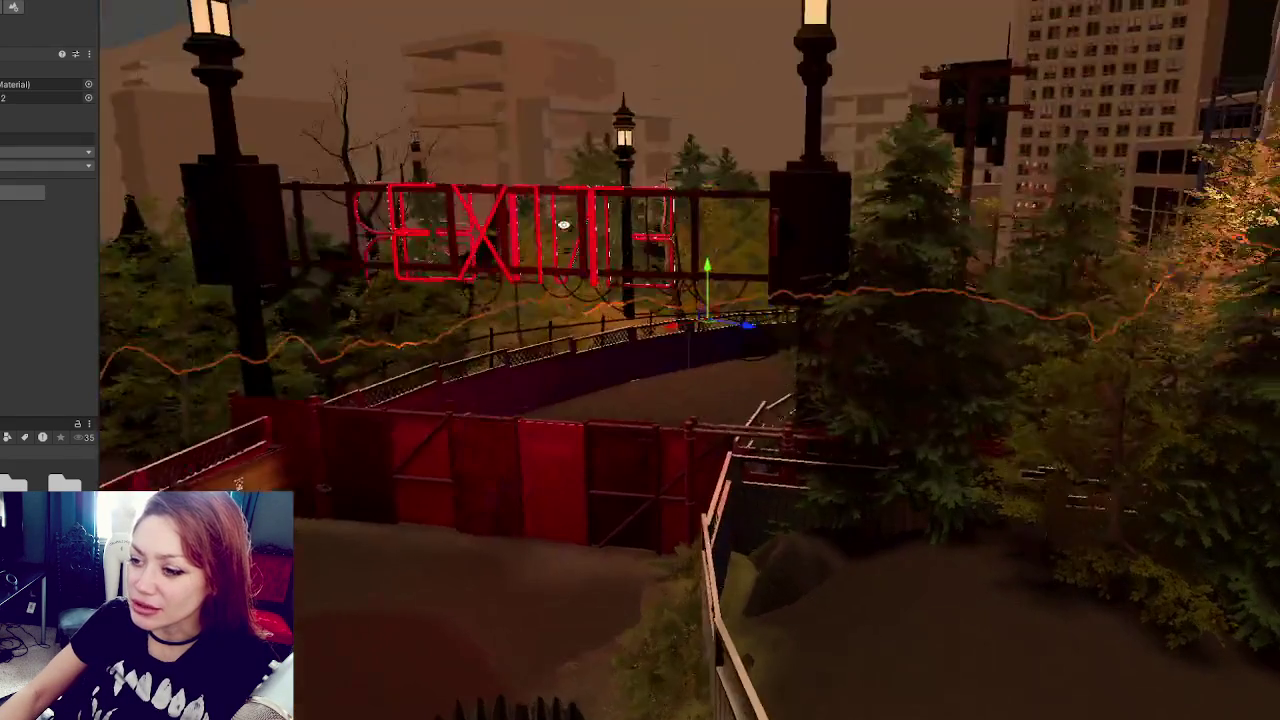
pyautogui.scroll(-6, 563, 225)
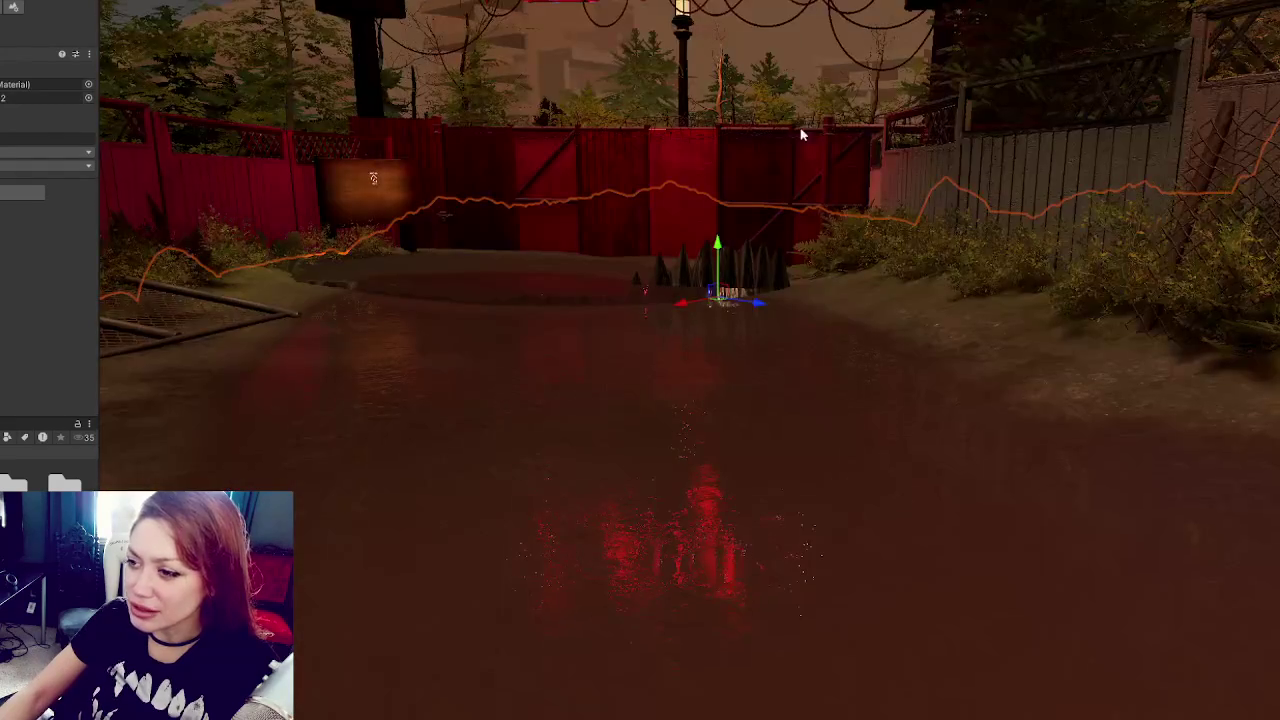
pyautogui.scroll(5, 801, 134)
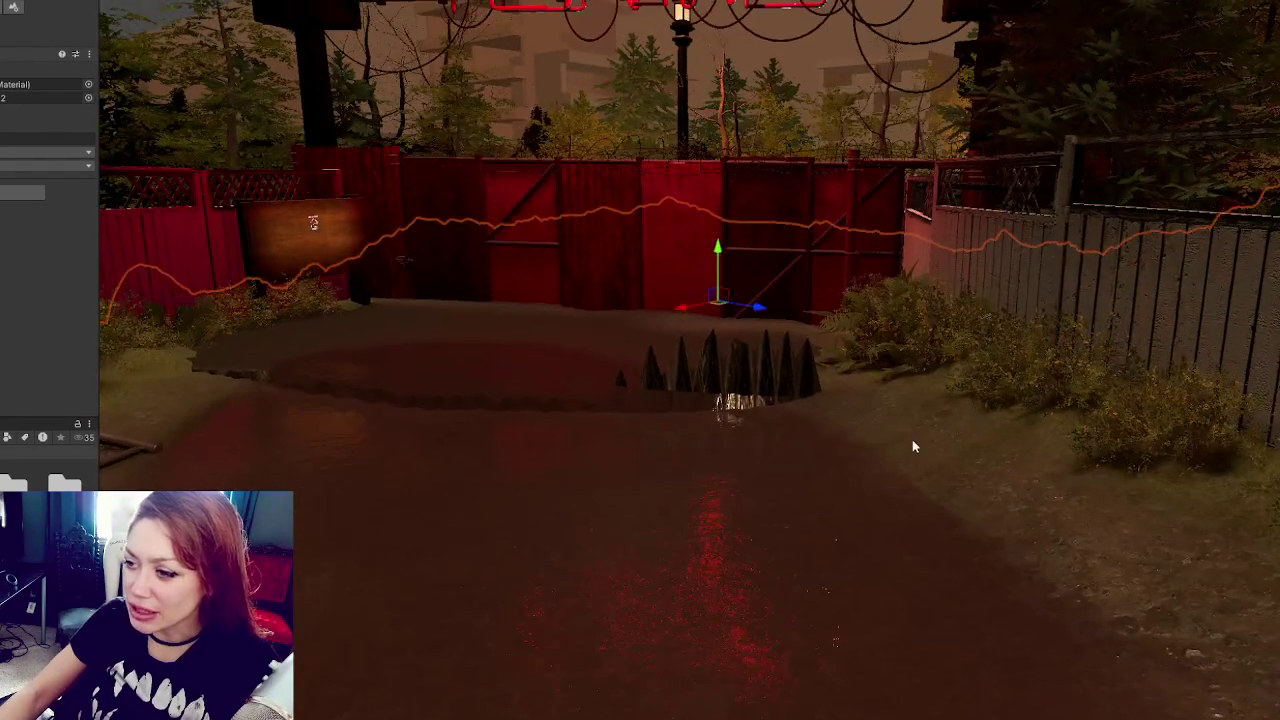
# Step: Orbit around the spiked puddle, fence and garden beds, then deselect the spikes
pyautogui.moveTo(912, 446)
pyautogui.mouseDown()
pyautogui.moveTo(710, 423)
pyautogui.moveTo(701, 442)
pyautogui.moveTo(1058, 160)
pyautogui.mouseUp()
pyautogui.moveTo(677, 506); pyautogui.dragTo(961, 207)
pyautogui.moveTo(890, 238)
pyautogui.mouseDown()
pyautogui.moveTo(991, 323)
pyautogui.moveTo(917, 343)
pyautogui.moveTo(708, 353)
pyautogui.moveTo(852, 224)
pyautogui.mouseUp()
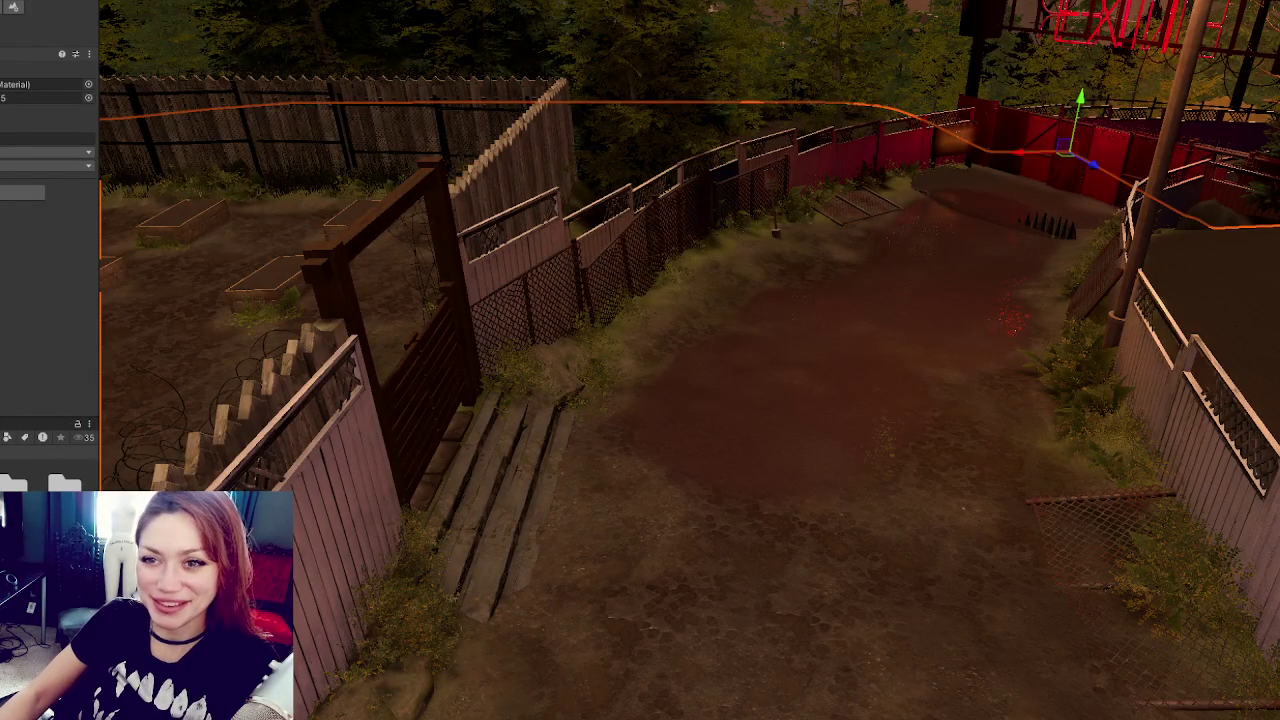
pyautogui.press('Escape')
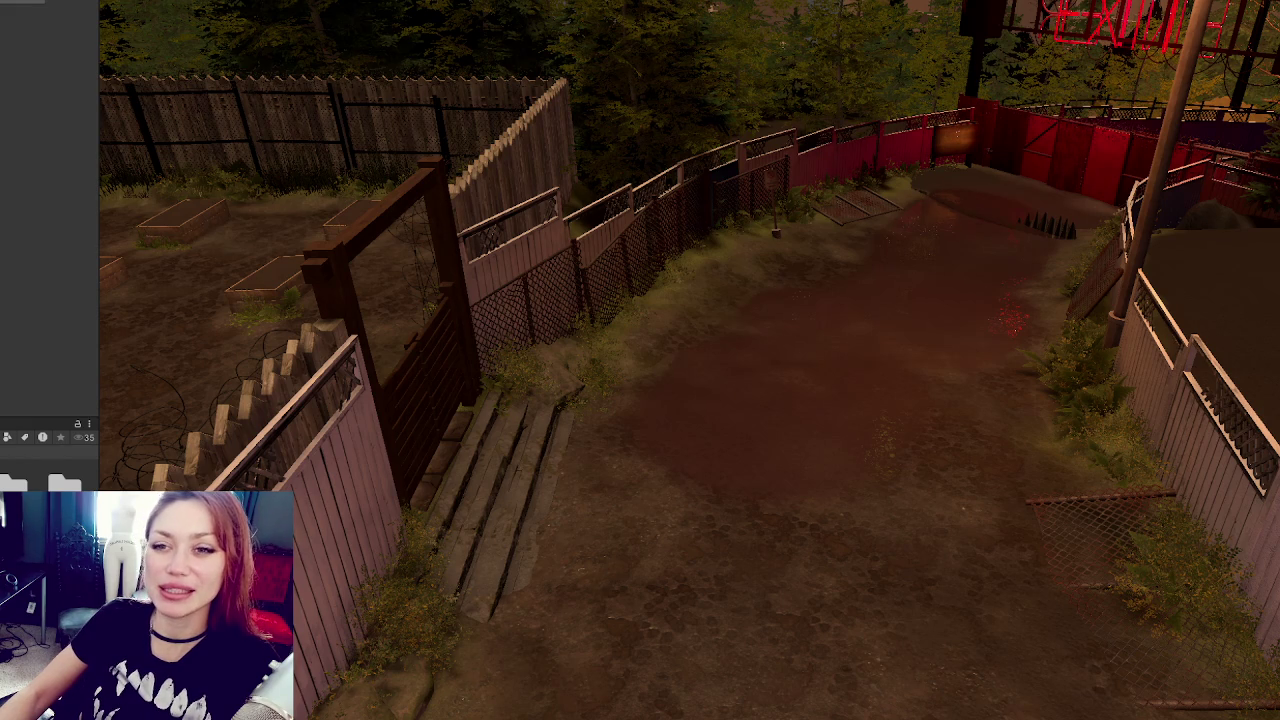
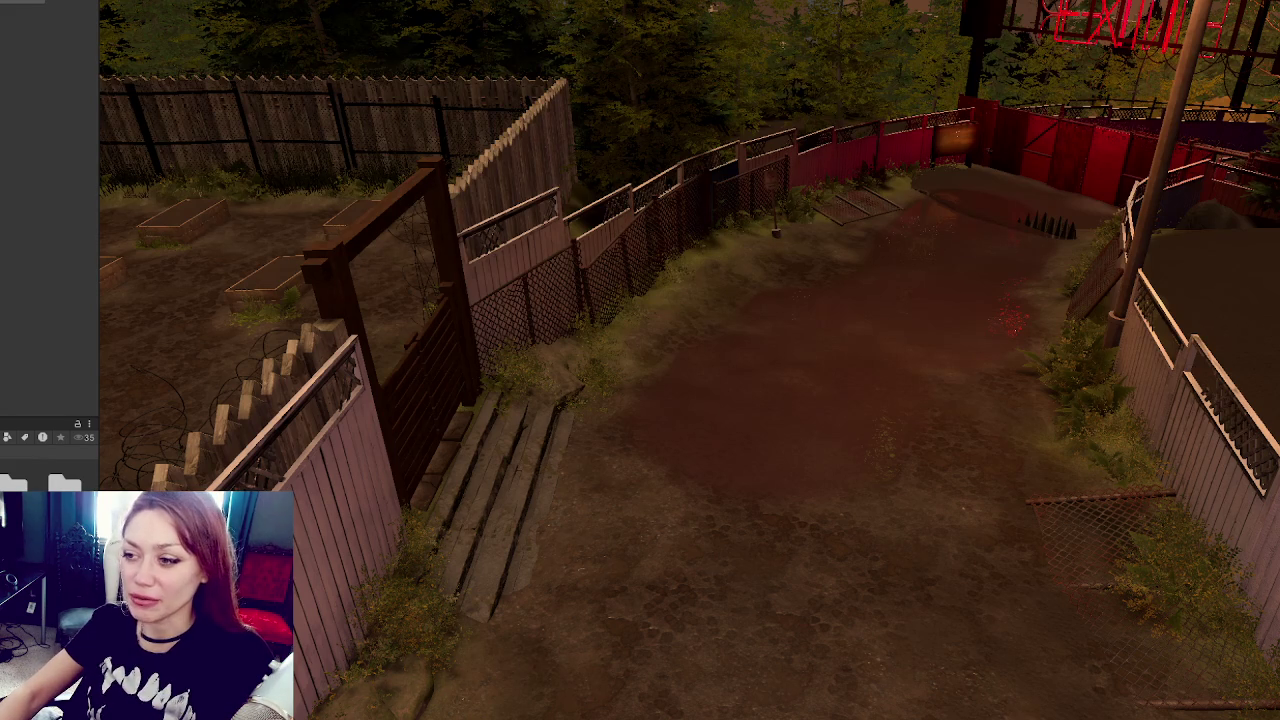
# Step: Orbit the Scene view to a closer, lower angle down the dirt path between the fences
pyautogui.moveTo(527, 201)
pyautogui.mouseDown()
pyautogui.moveTo(1023, 249)
pyautogui.moveTo(689, 110)
pyautogui.moveTo(777, 118)
pyautogui.moveTo(771, 191)
pyautogui.moveTo(880, 203)
pyautogui.moveTo(847, 121)
pyautogui.moveTo(663, 229)
pyautogui.moveTo(354, 200)
pyautogui.moveTo(747, 280)
pyautogui.moveTo(771, 349)
pyautogui.moveTo(629, 257)
pyautogui.moveTo(733, 286)
pyautogui.moveTo(794, 328)
pyautogui.mouseUp()
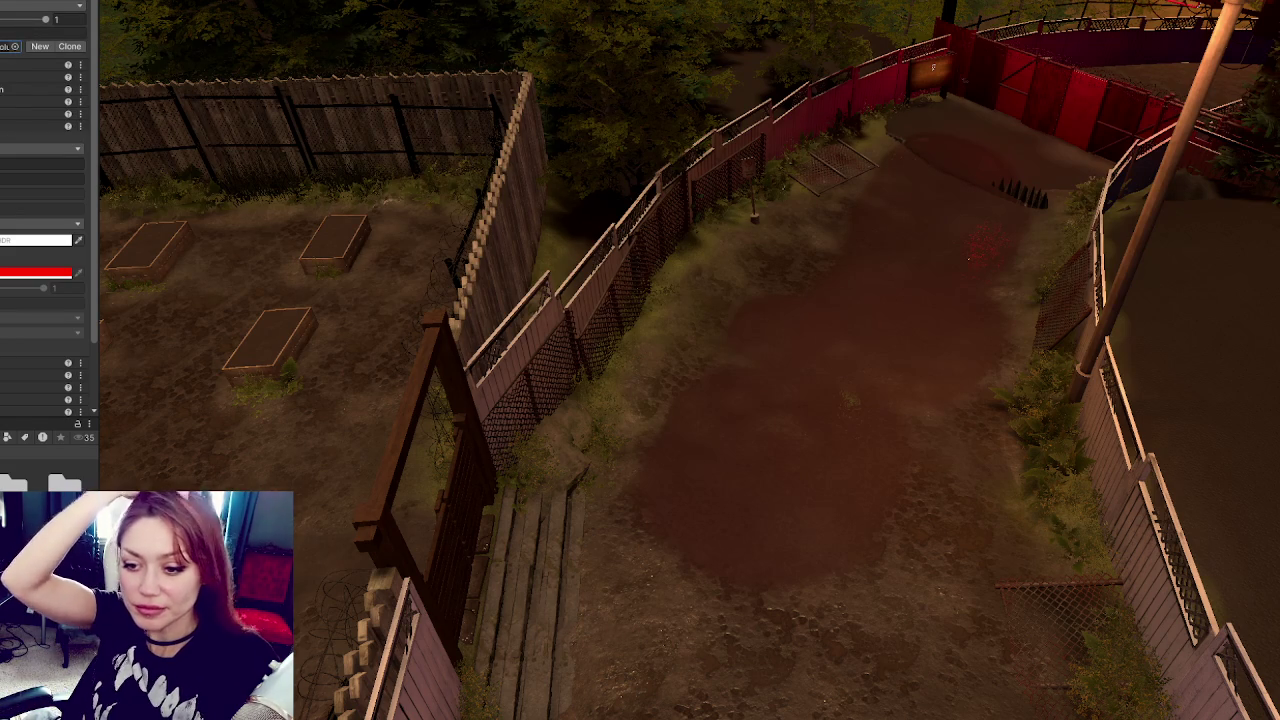
# Step: Add a new folder to the project's assets from the Project window's Create menu
pyautogui.rightClick(75, 418)
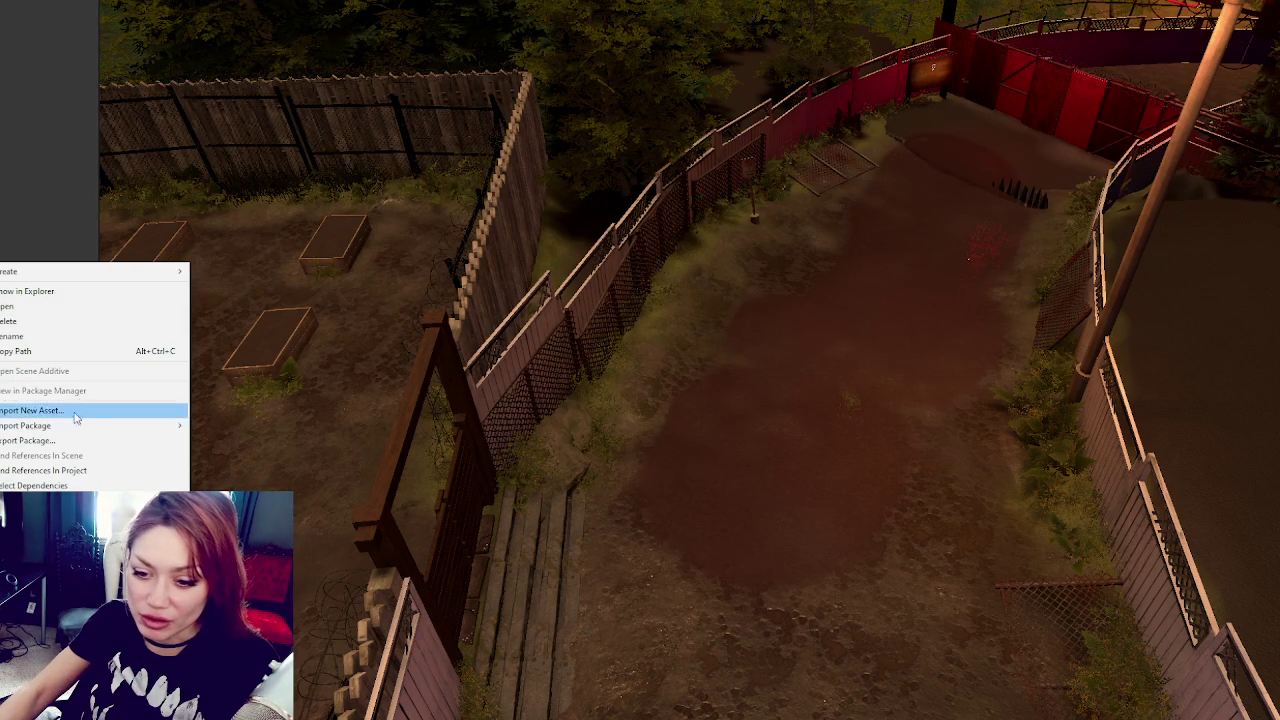
pyautogui.press('Escape')
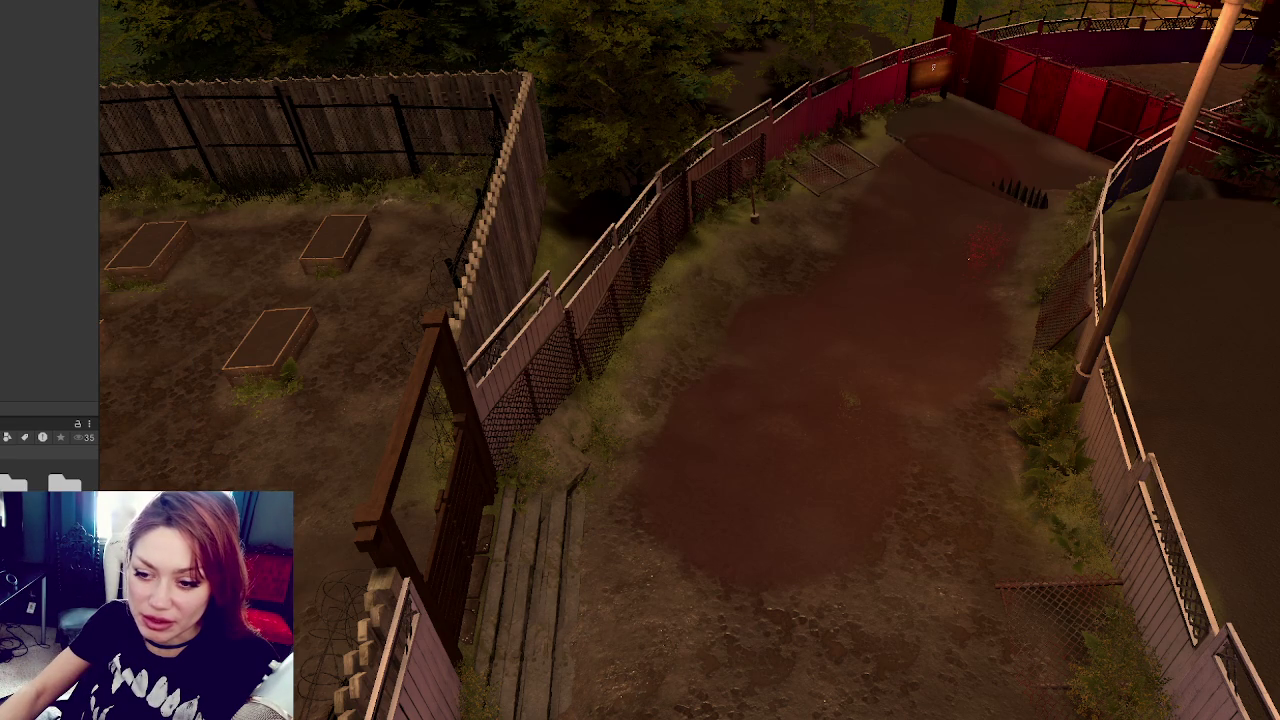
pyautogui.rightClick(85, 265)
pyautogui.moveTo(200, 272)
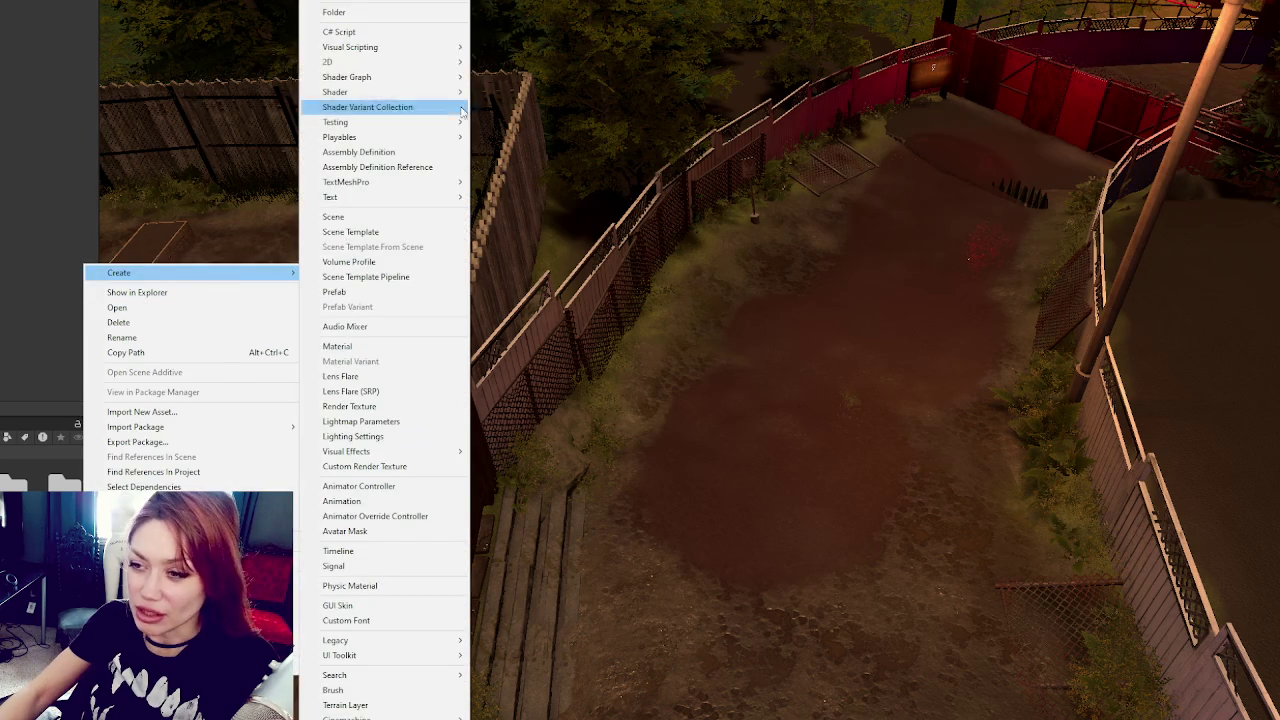
pyautogui.click(378, 12)
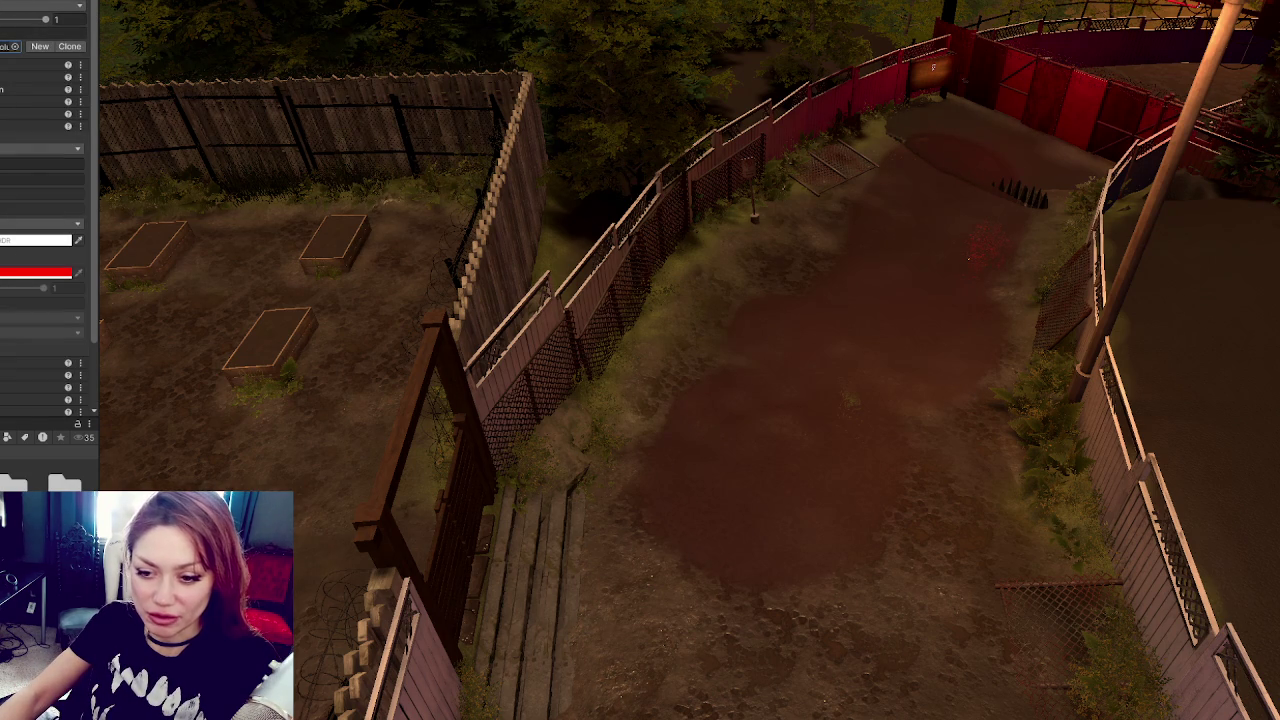
pyautogui.scroll(-5, 49, 200)
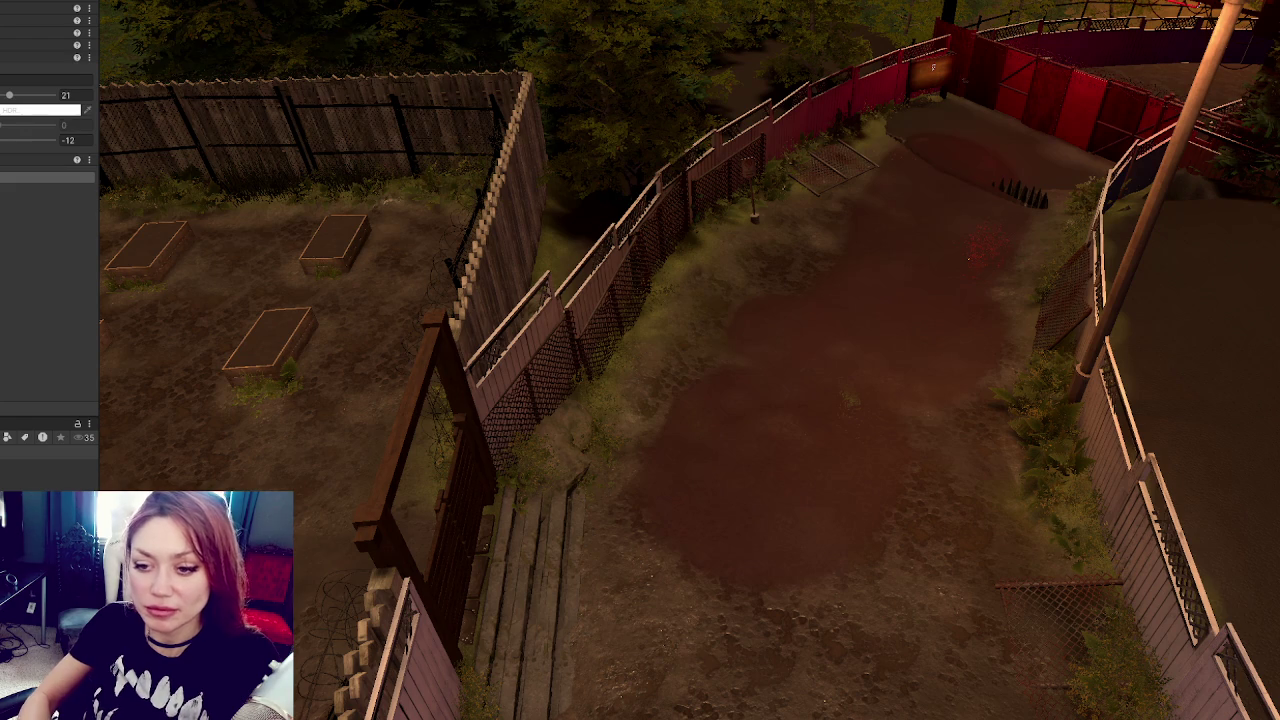
# Step: Scroll up and down through the Volume profile settings in the Inspector to review its colour fields
pyautogui.scroll(3, 49, 200)
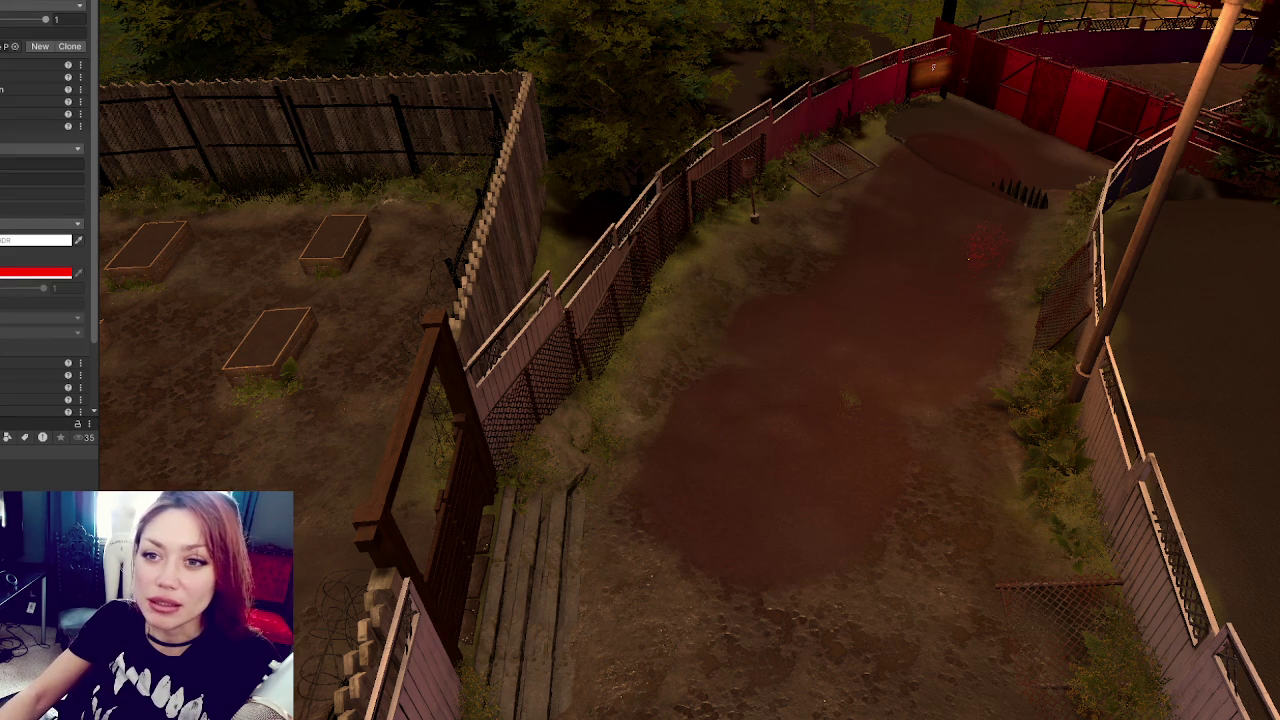
pyautogui.scroll(-2, 49, 200)
pyautogui.scroll(2, 49, 200)
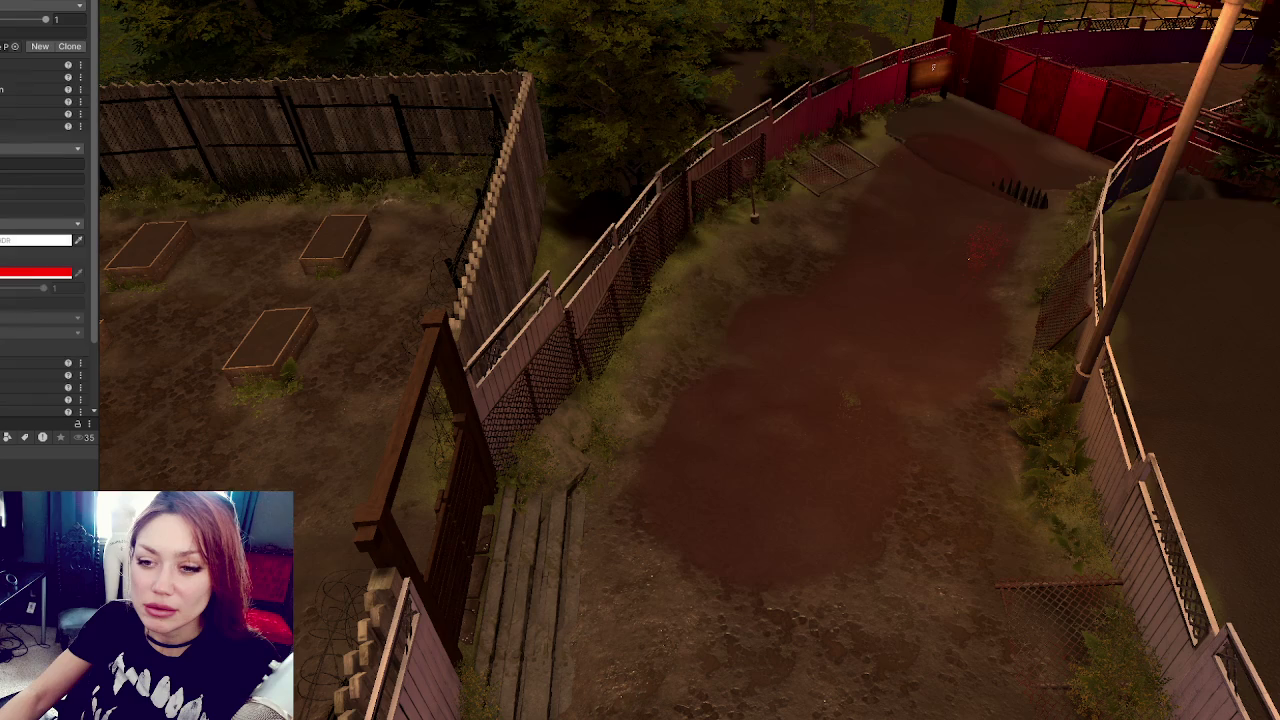
pyautogui.scroll(-2, 49, 200)
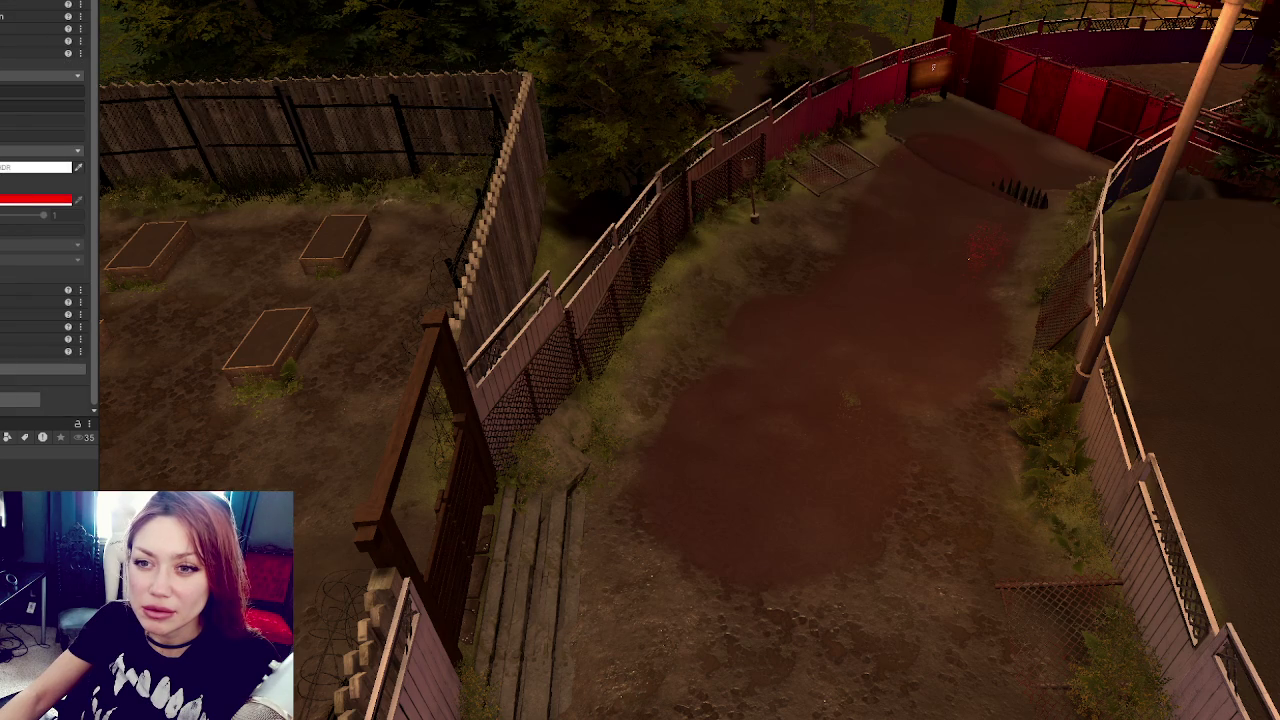
pyautogui.scroll(1, 49, 200)
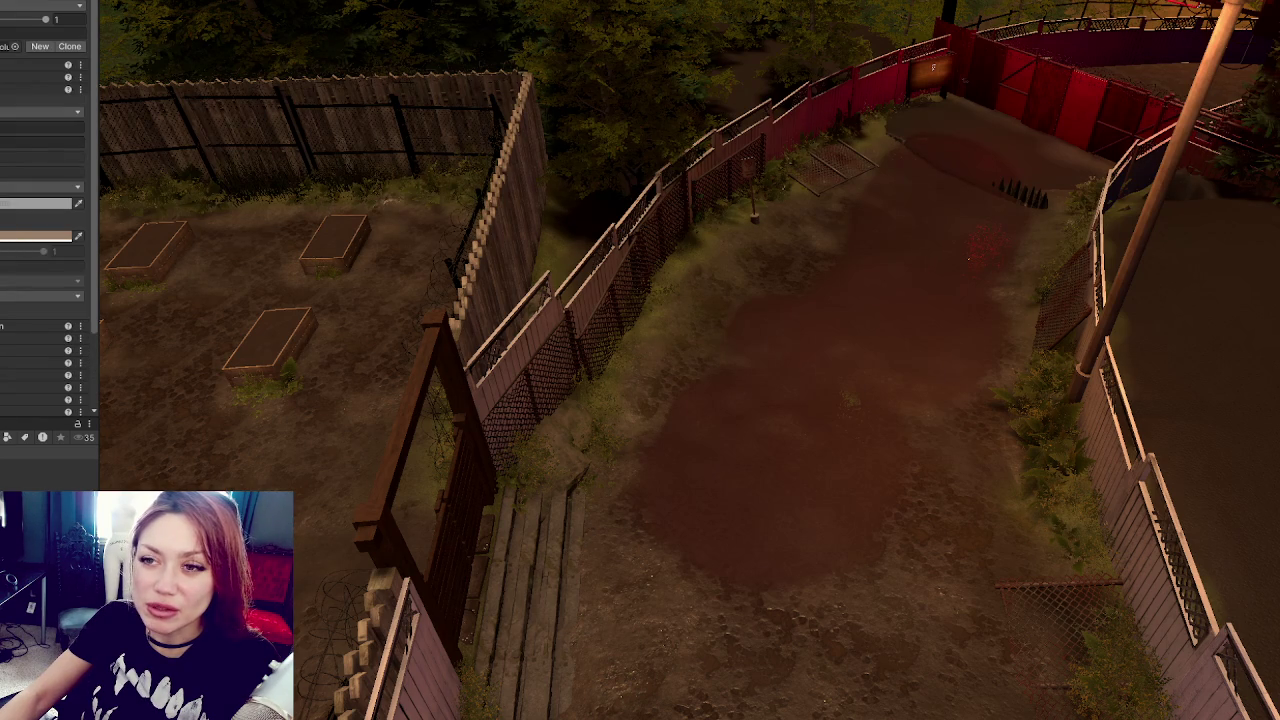
# Step: Step back through the recent Volume profile colour edits with repeated undo
pyautogui.hotkey('ctrl', 'z')
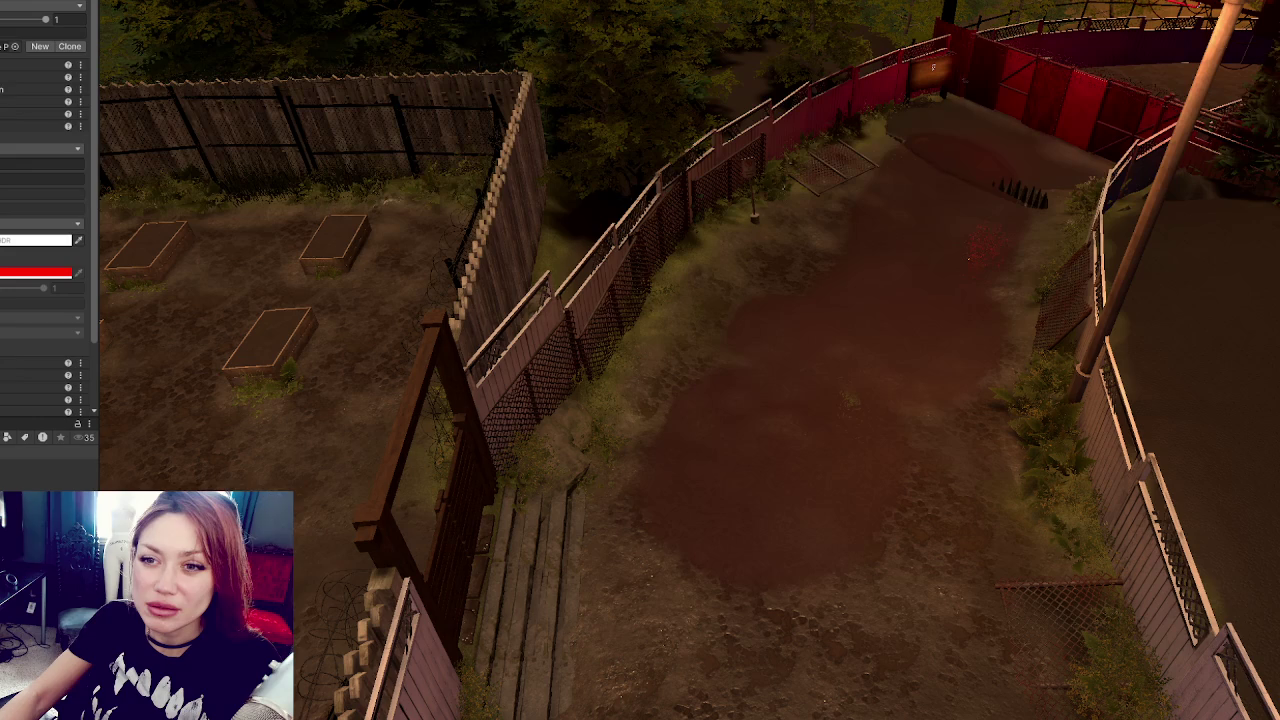
pyautogui.hotkey('ctrl', 'z')
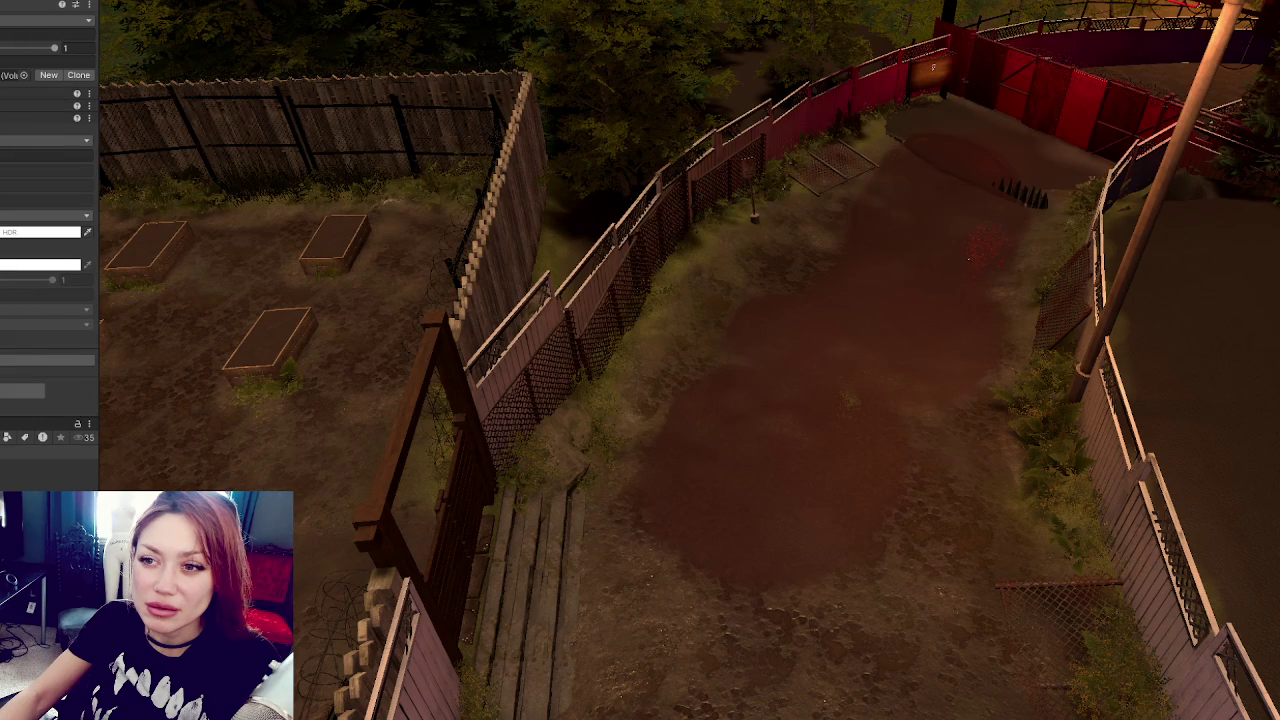
pyautogui.hotkey('ctrl', 'z')
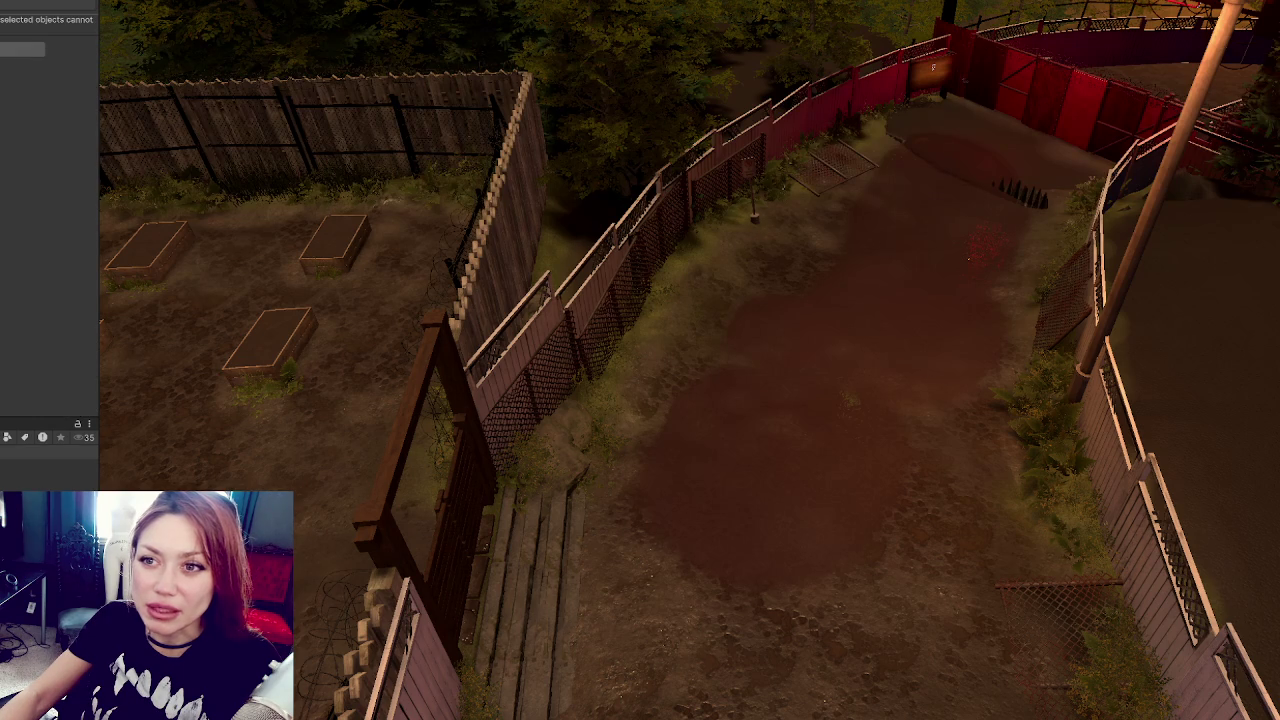
pyautogui.hotkey('ctrl', 'z')
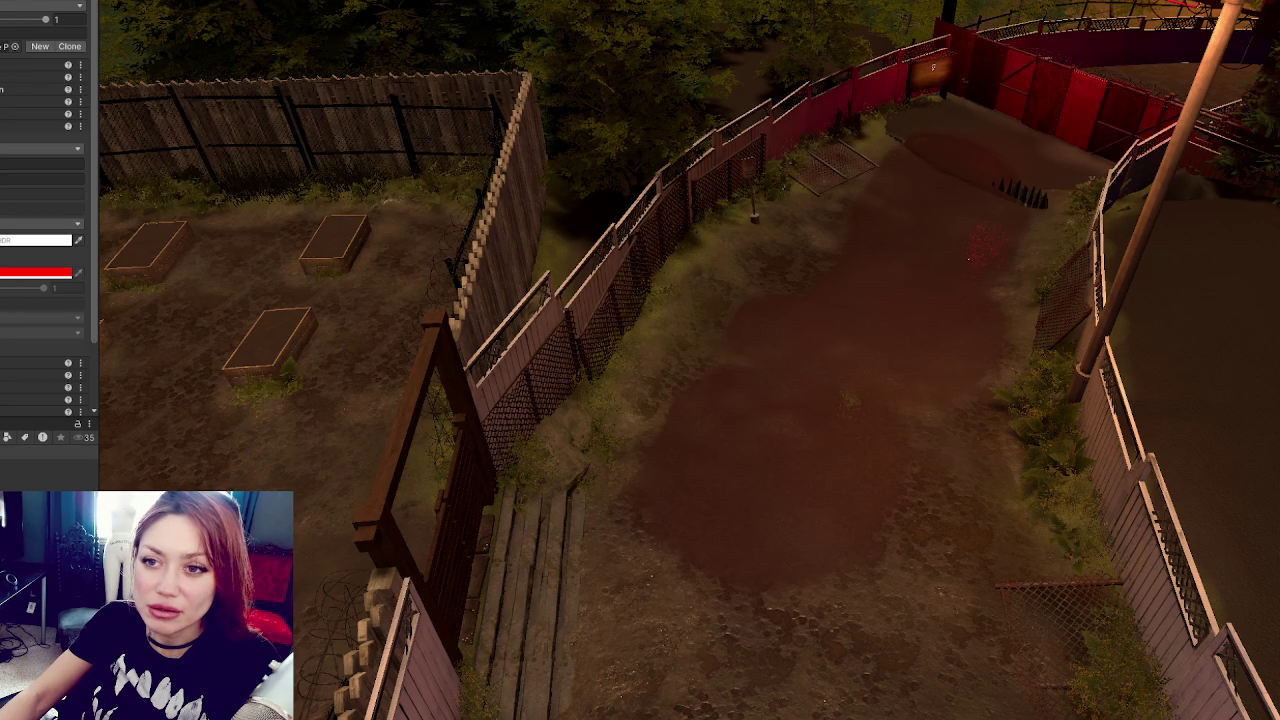
pyautogui.hotkey('ctrl', 'z')
pyautogui.hotkey('ctrl', 'z')
pyautogui.hotkey('ctrl', 'z')
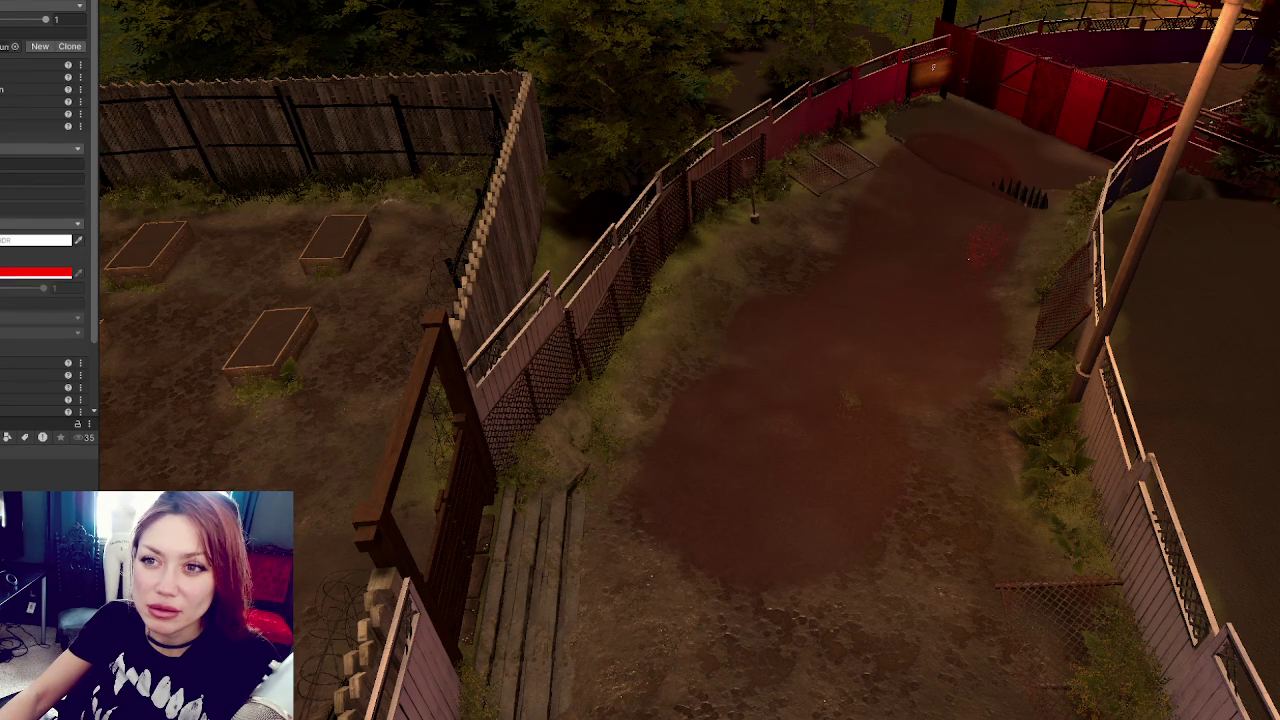
pyautogui.hotkey('ctrl', 'z')
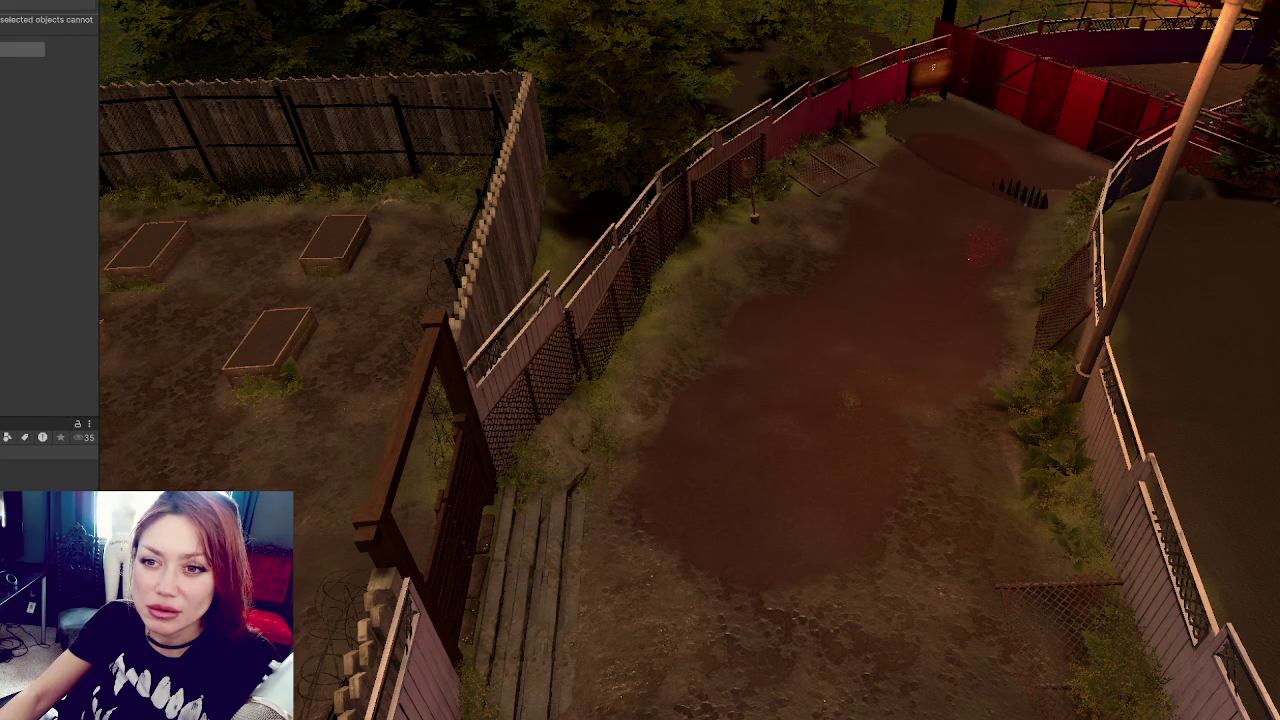
pyautogui.hotkey('ctrl', 'z')
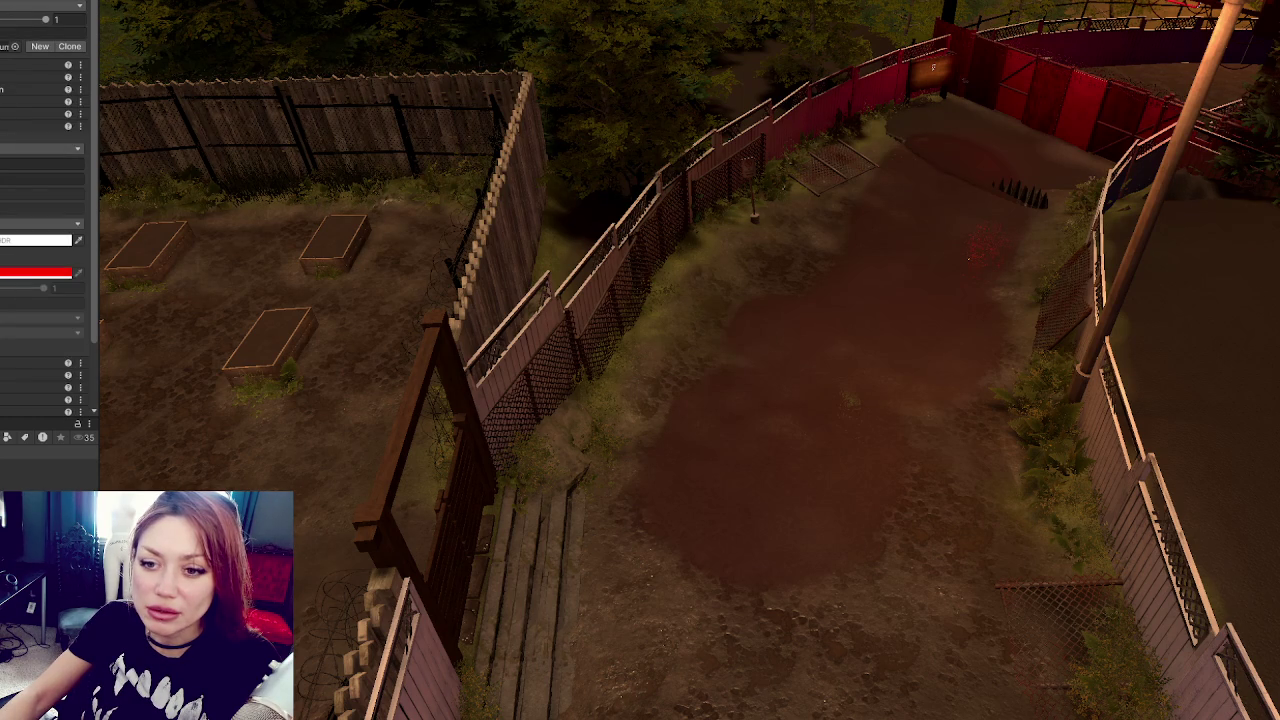
pyautogui.scroll(1, 48, 200)
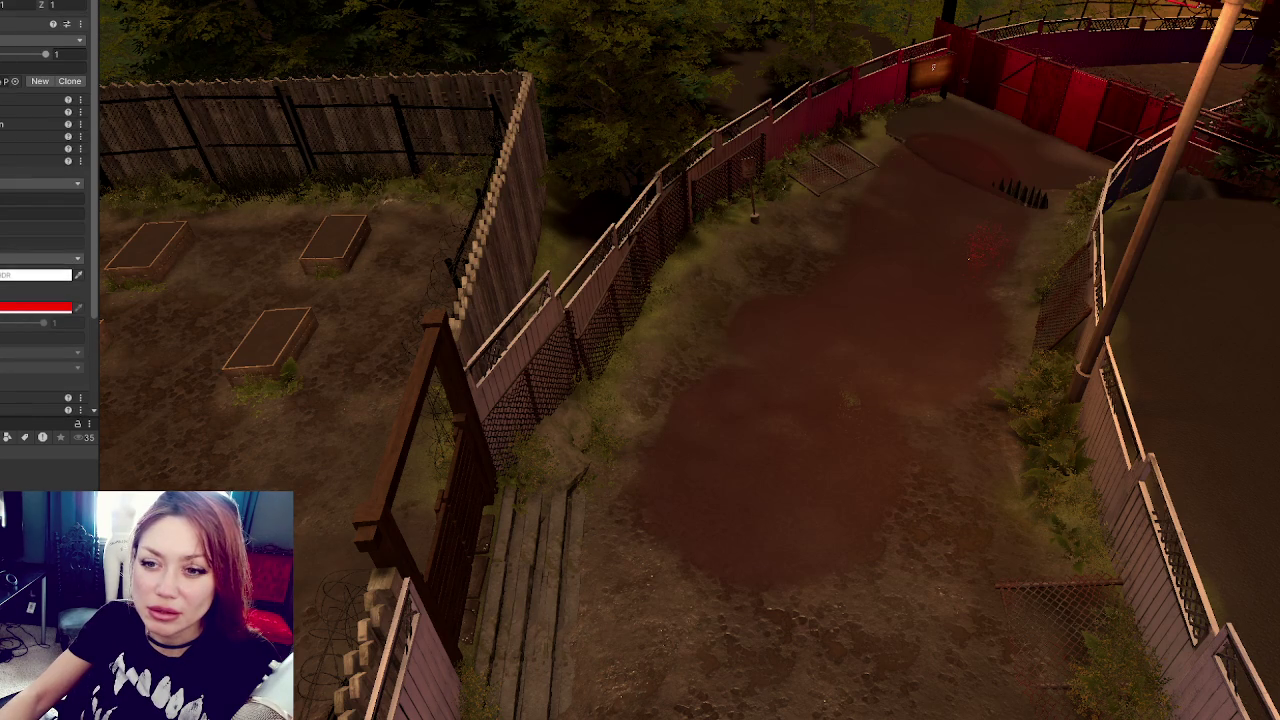
# Step: Toggle the last volume change with undo/redo, then undo until the red tint turns blue
pyautogui.hotkey('ctrl', 'z')
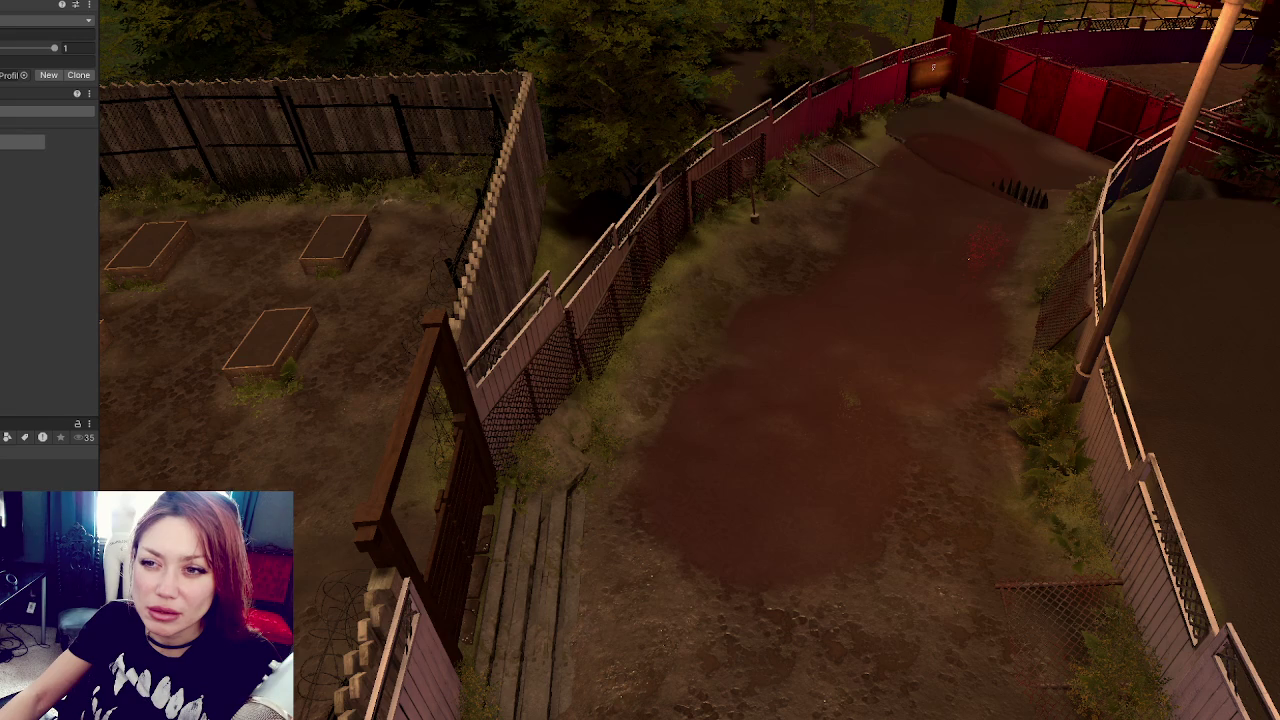
pyautogui.hotkey('ctrl', 'y')
pyautogui.hotkey('ctrl', 'z')
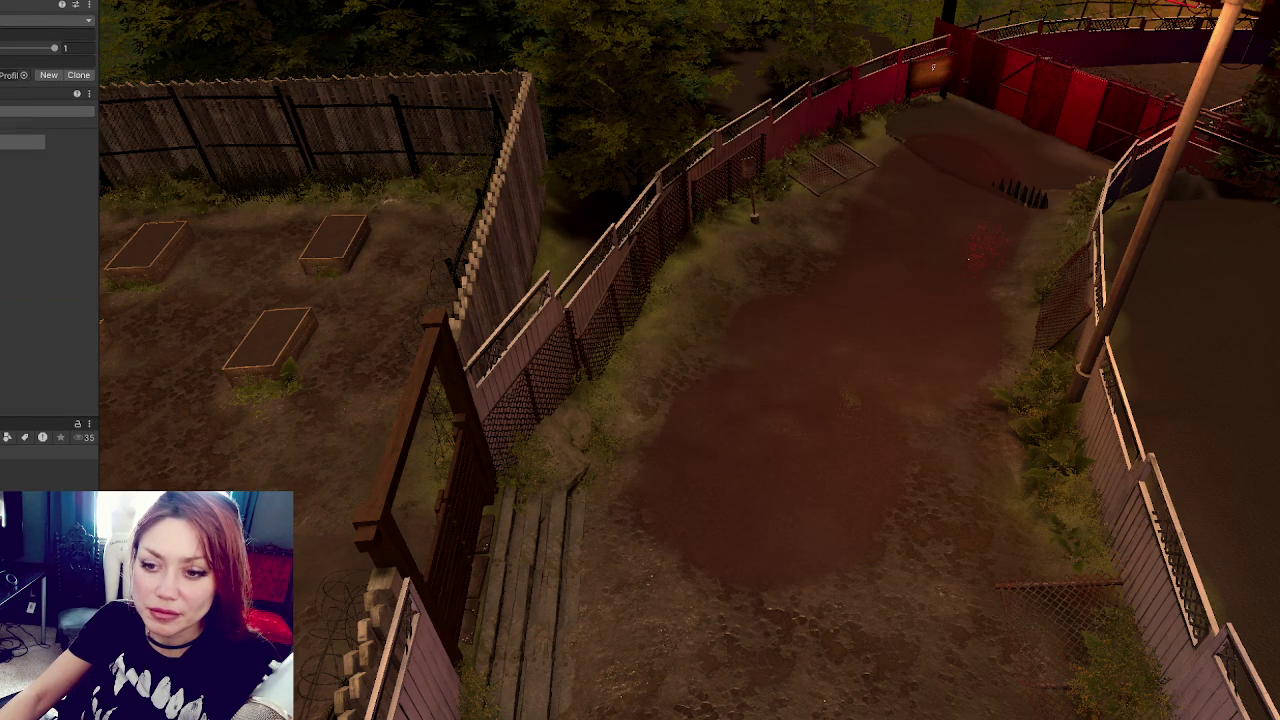
pyautogui.hotkey('ctrl', 'y')
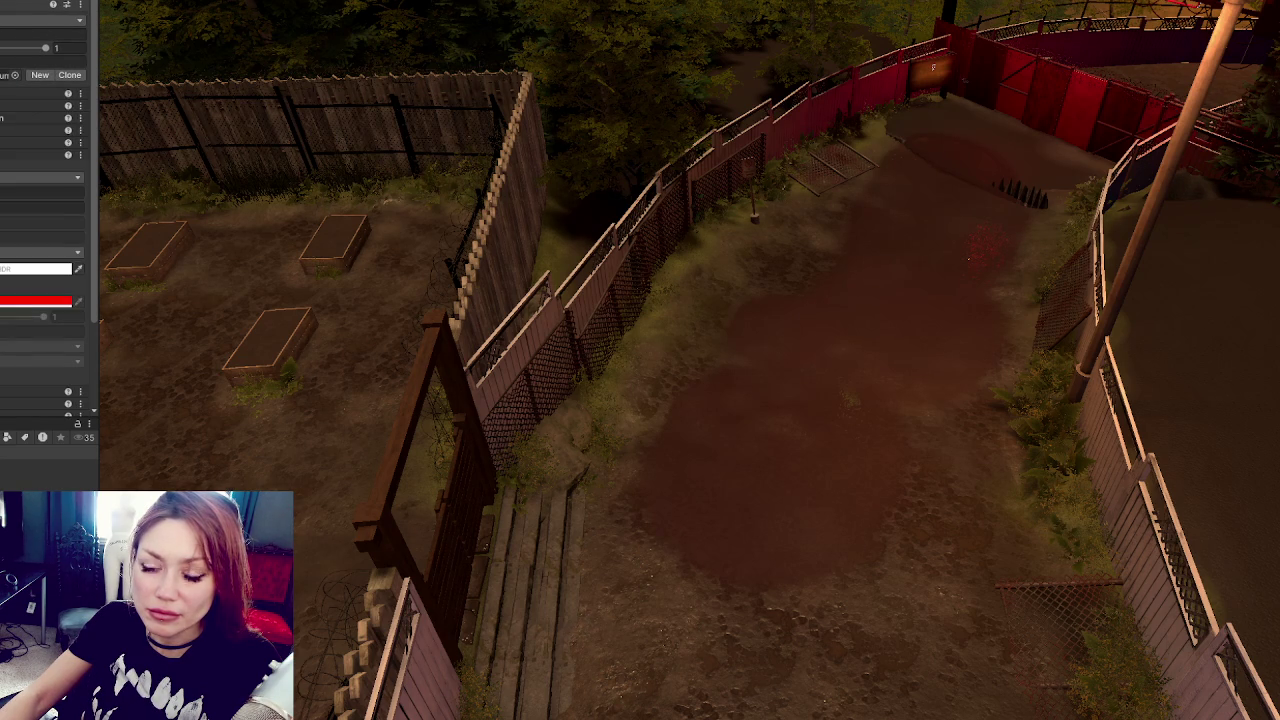
pyautogui.hotkey('ctrl', 'z')
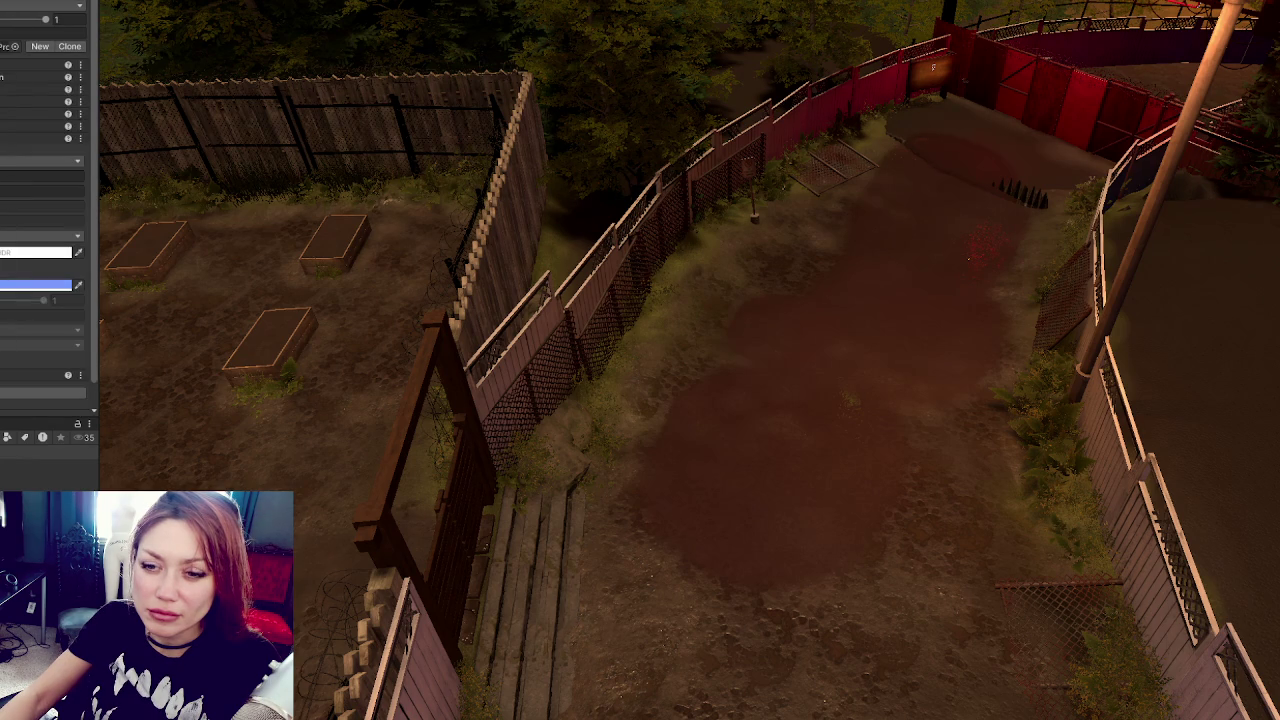
pyautogui.hotkey('ctrl', 'z')
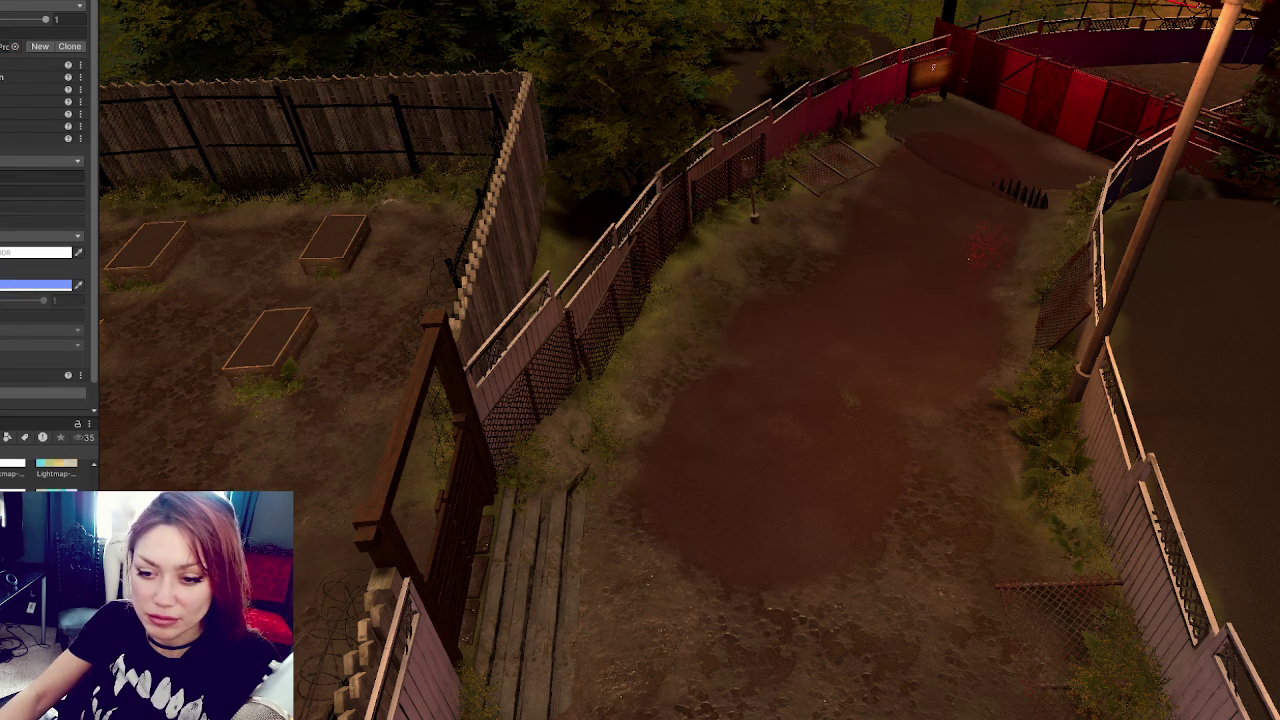
pyautogui.scroll(-5, 45, 200)
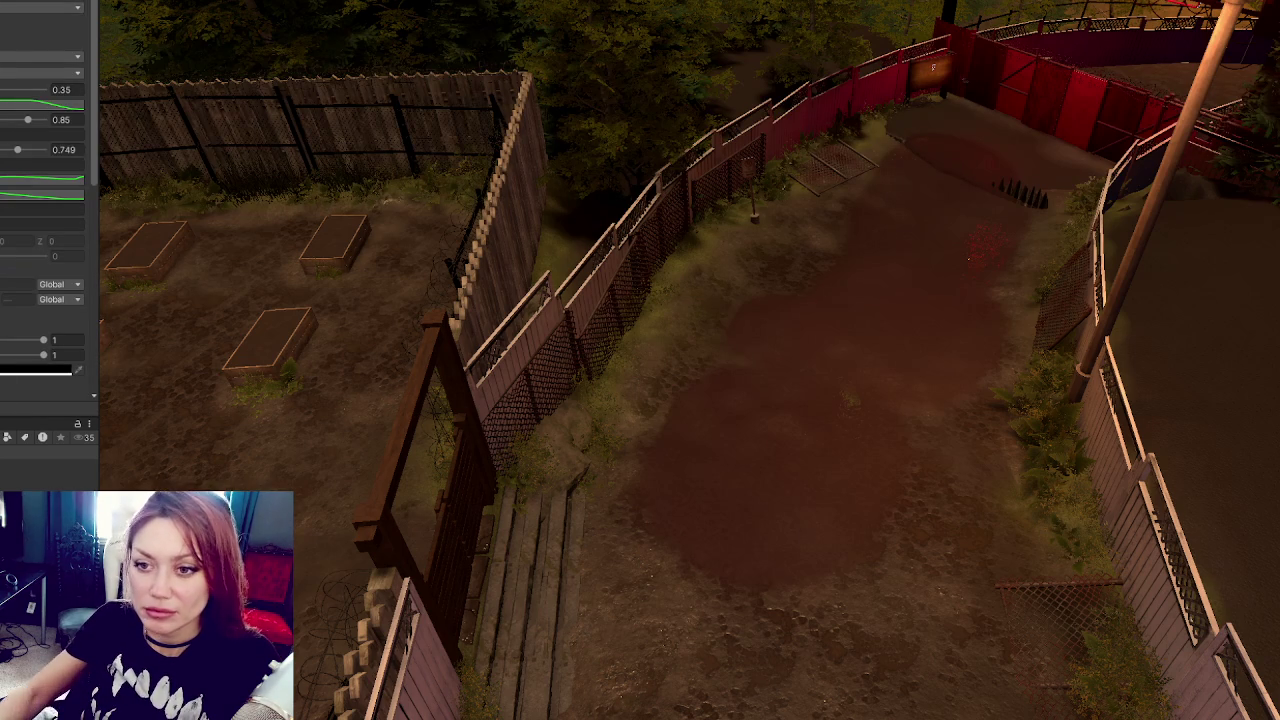
pyautogui.scroll(5, 45, 200)
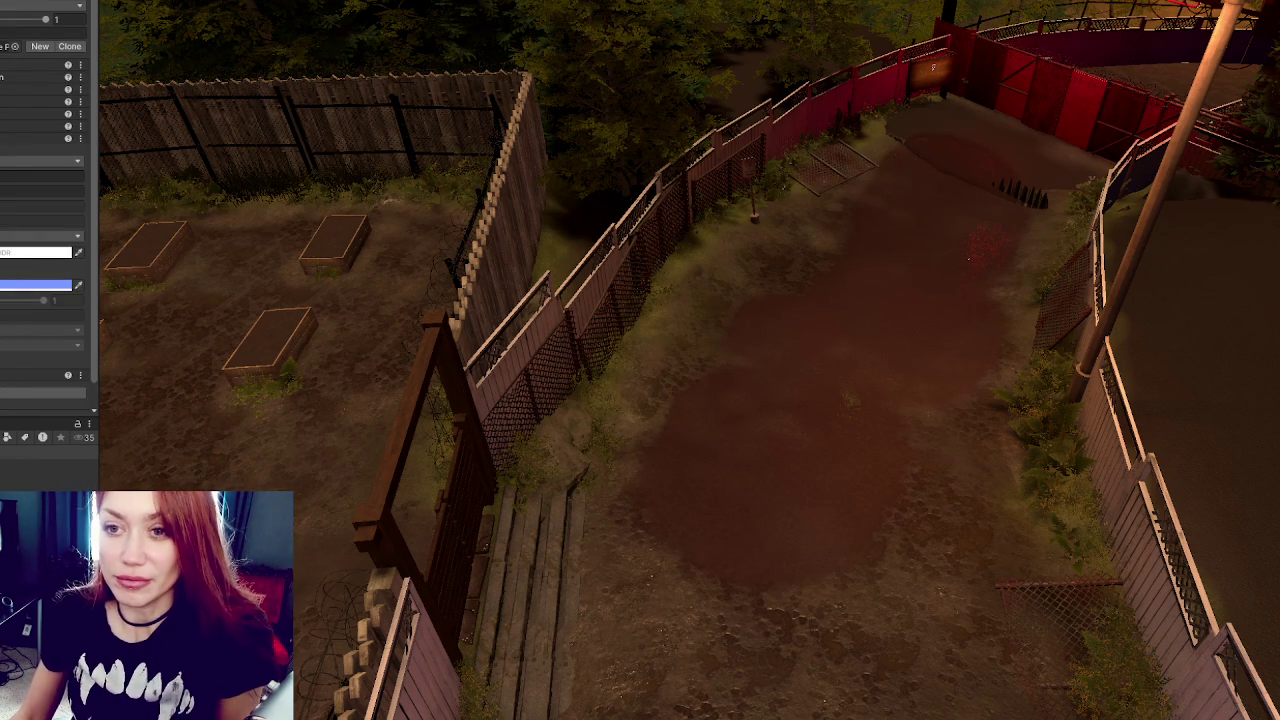
pyautogui.scroll(-2, 48, 250)
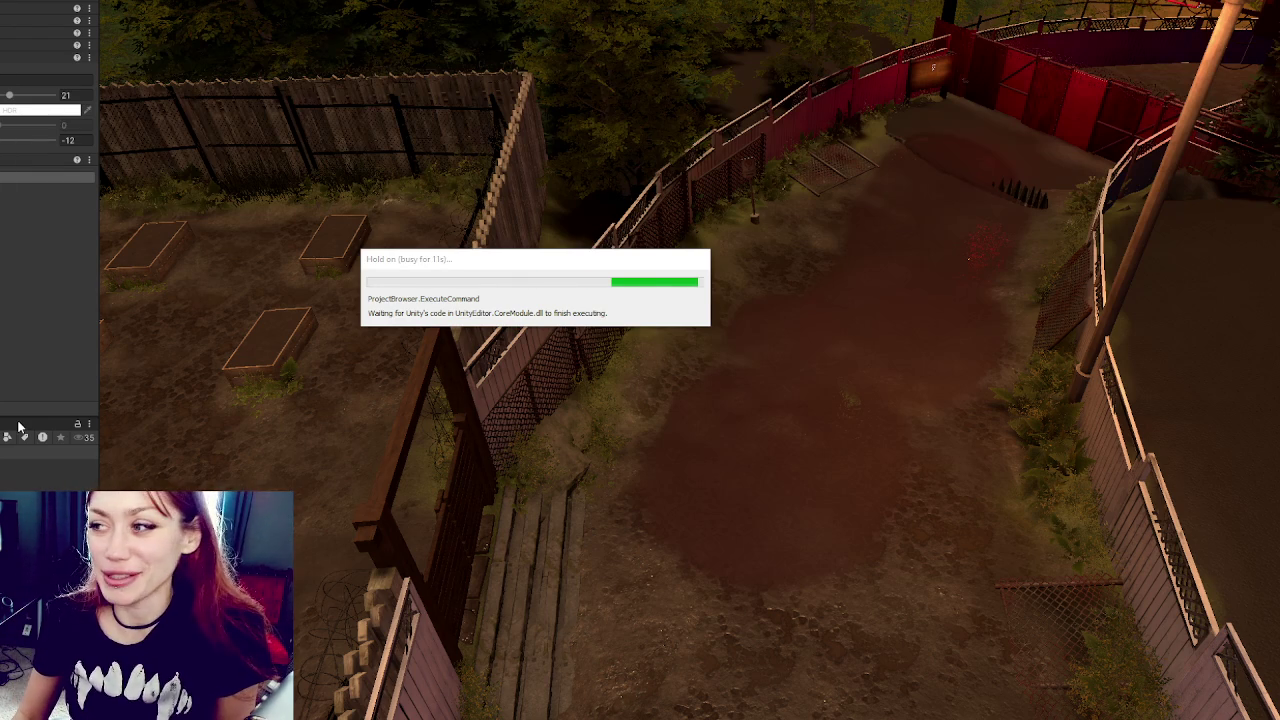
# Step: Confirm deleting the Overcast.asset profile in the Delete selected asset? dialog
pyautogui.press('Return')
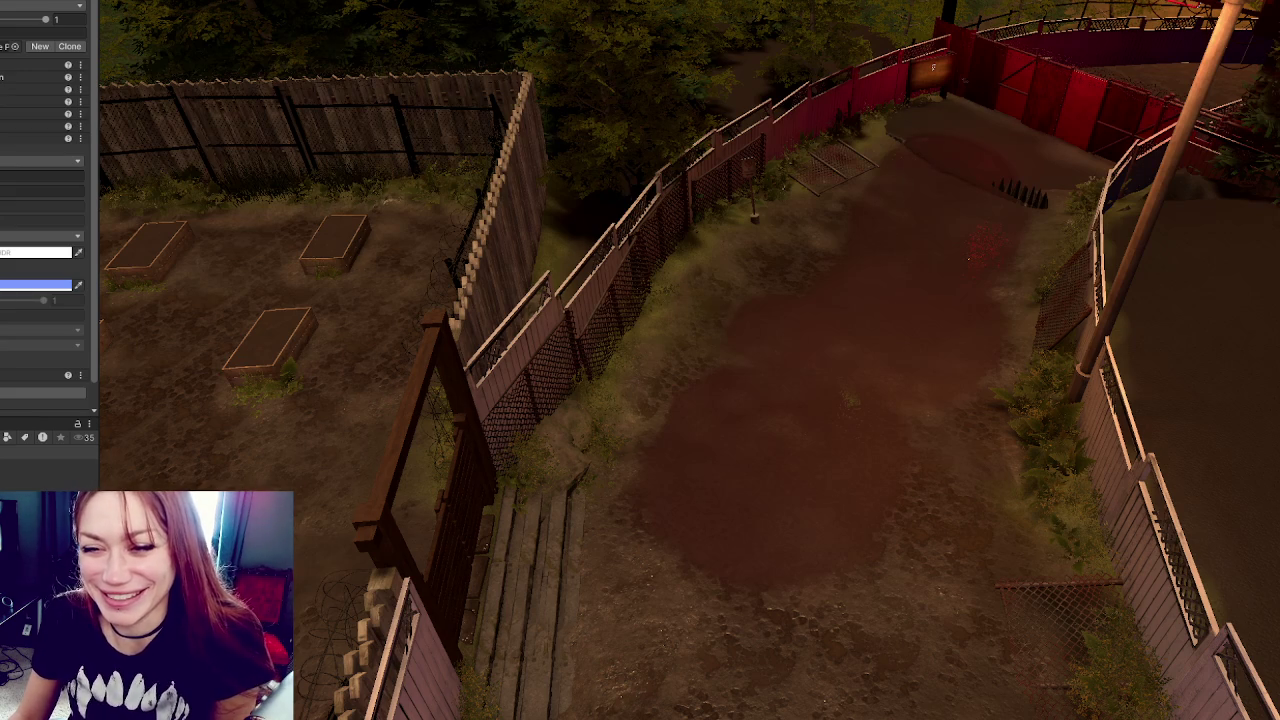
pyautogui.scroll(1, 45, 230)
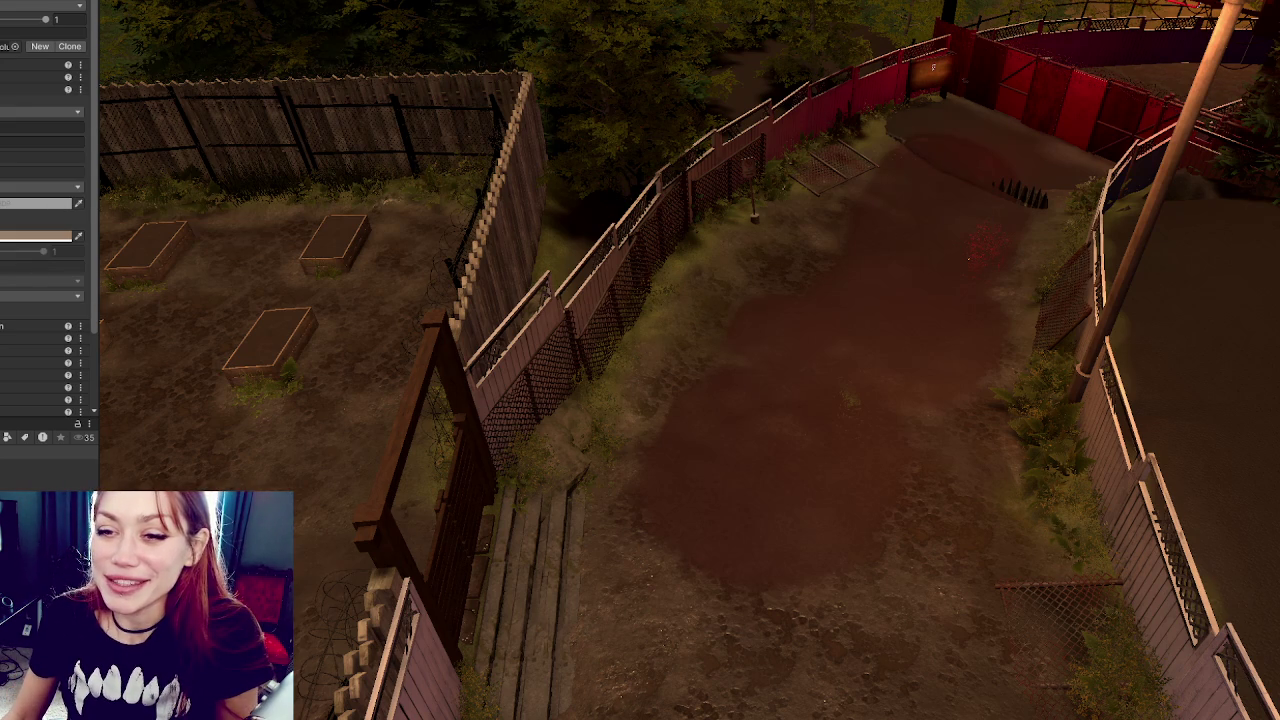
pyautogui.scroll(-2, 45, 250)
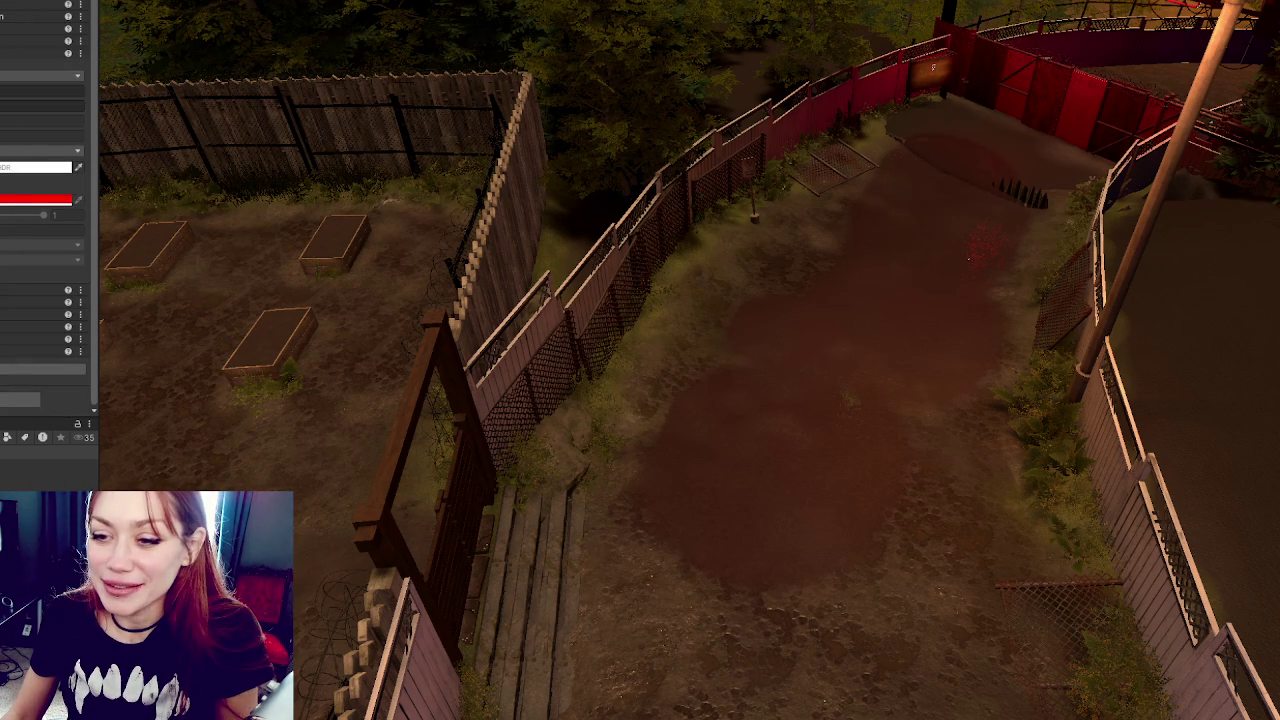
pyautogui.scroll(-5, 49, 200)
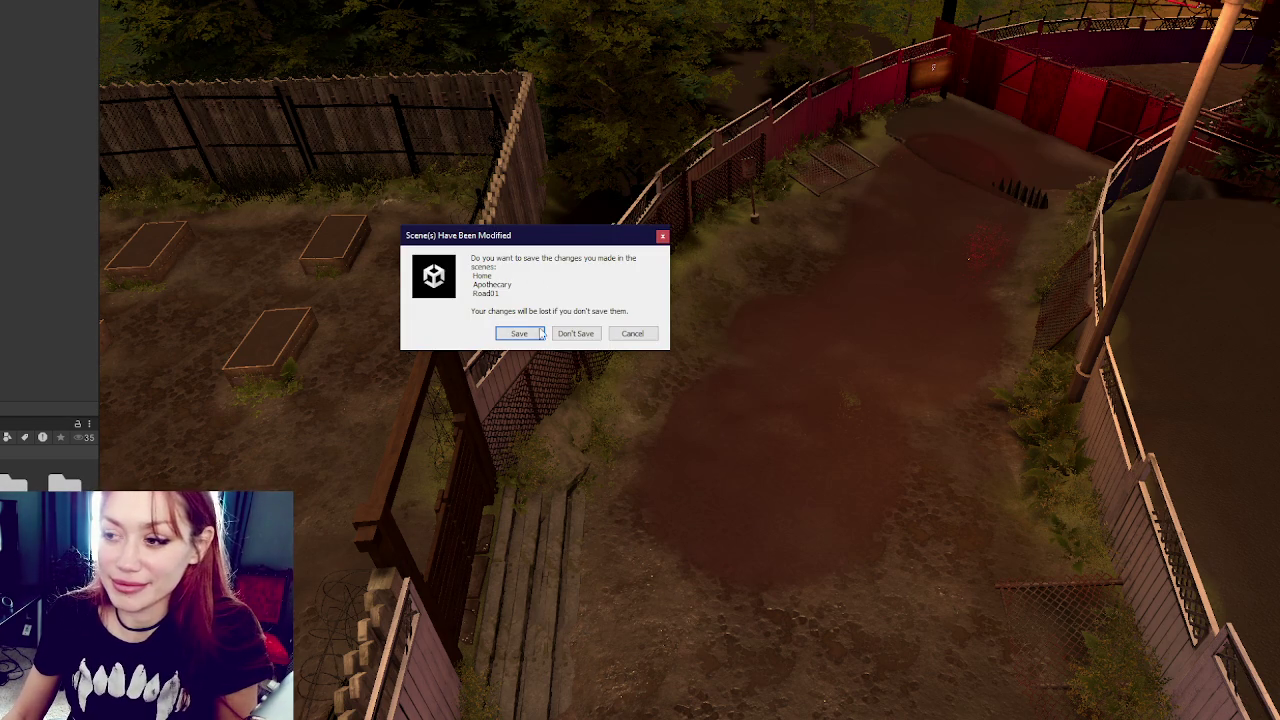
# Step: Save the modified Home, Apothecary and Road31 scenes and start the game in dev mode
pyautogui.click(540, 333)
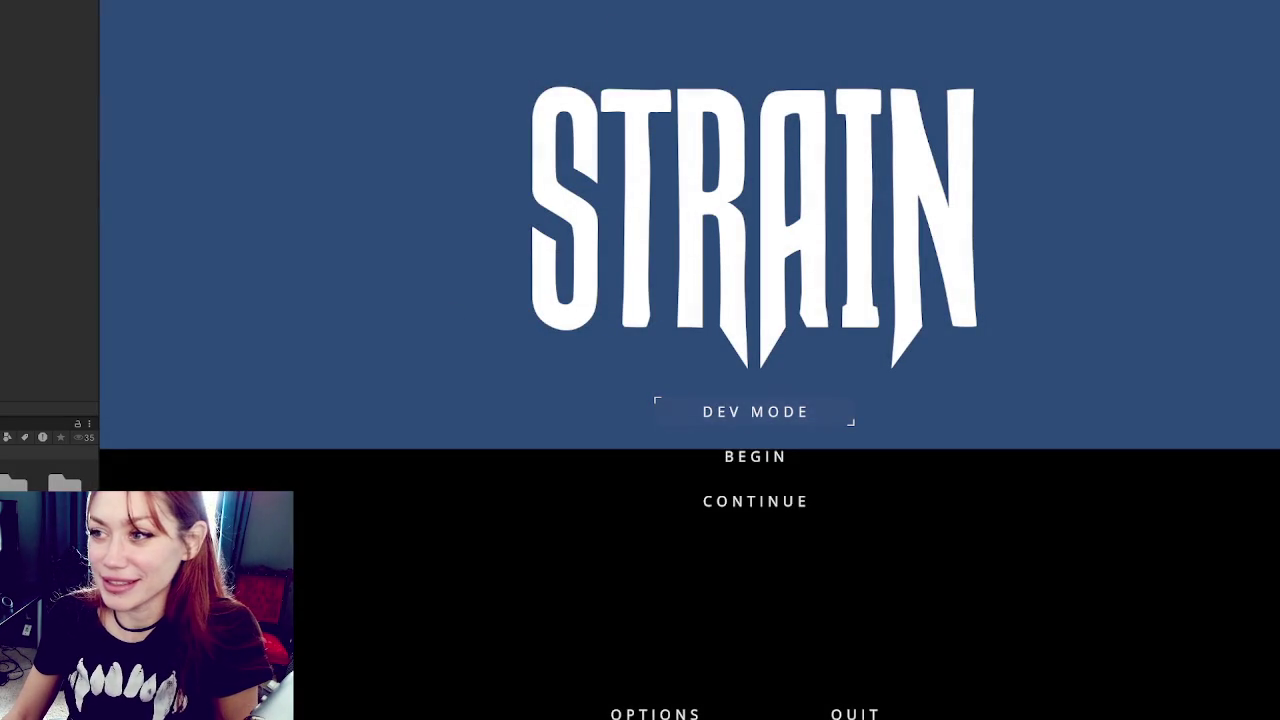
pyautogui.click(770, 417)
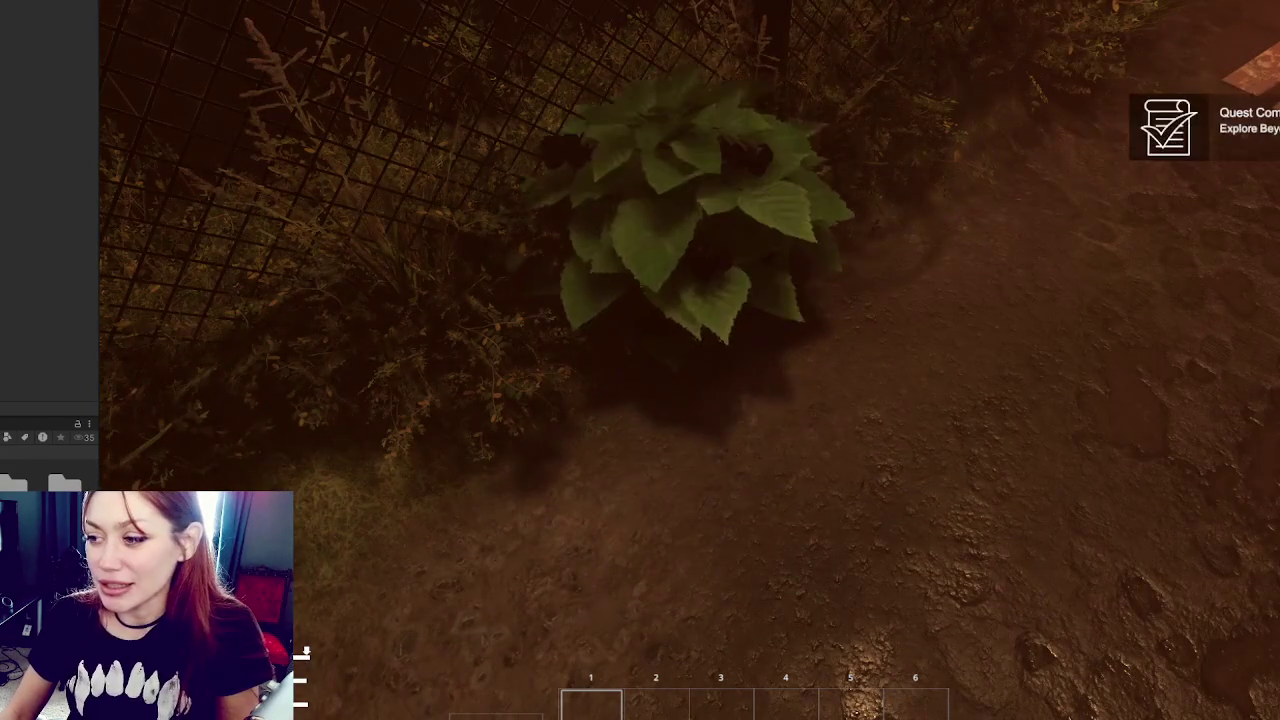
# Step: Harvest the wildberry bush, then go through the door into the foggy alley
pyautogui.press('e')
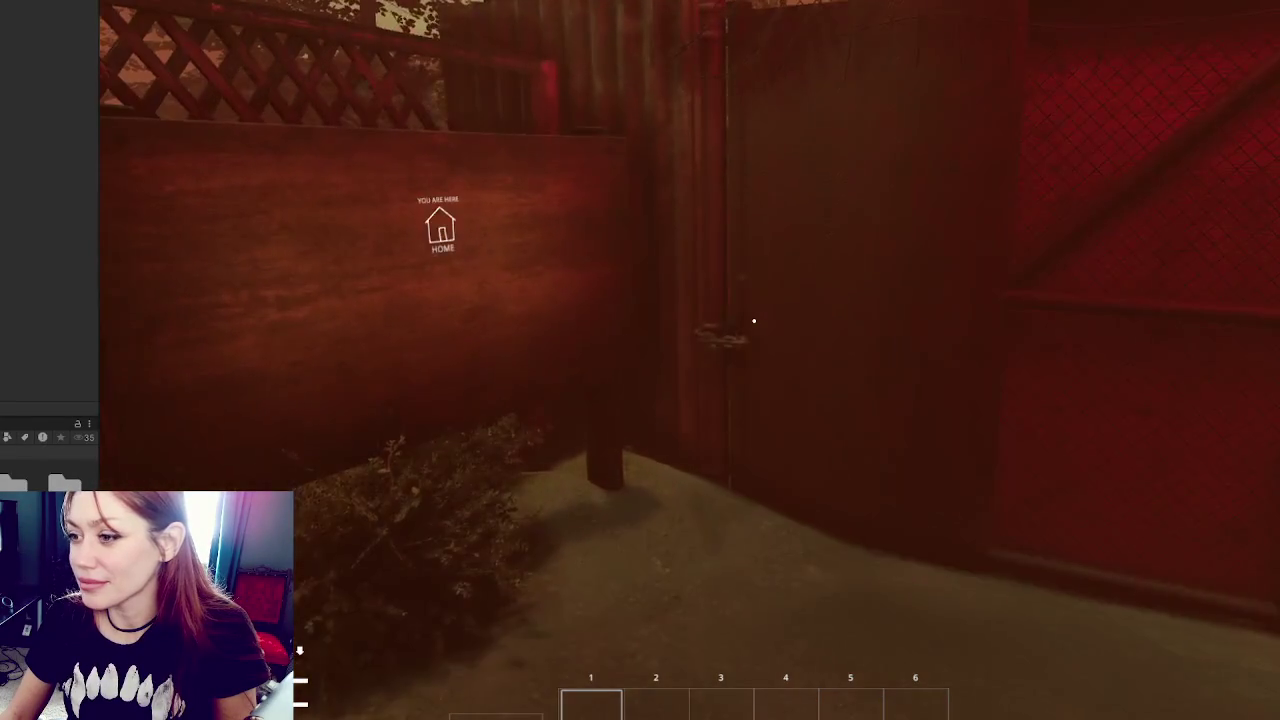
pyautogui.press('e')
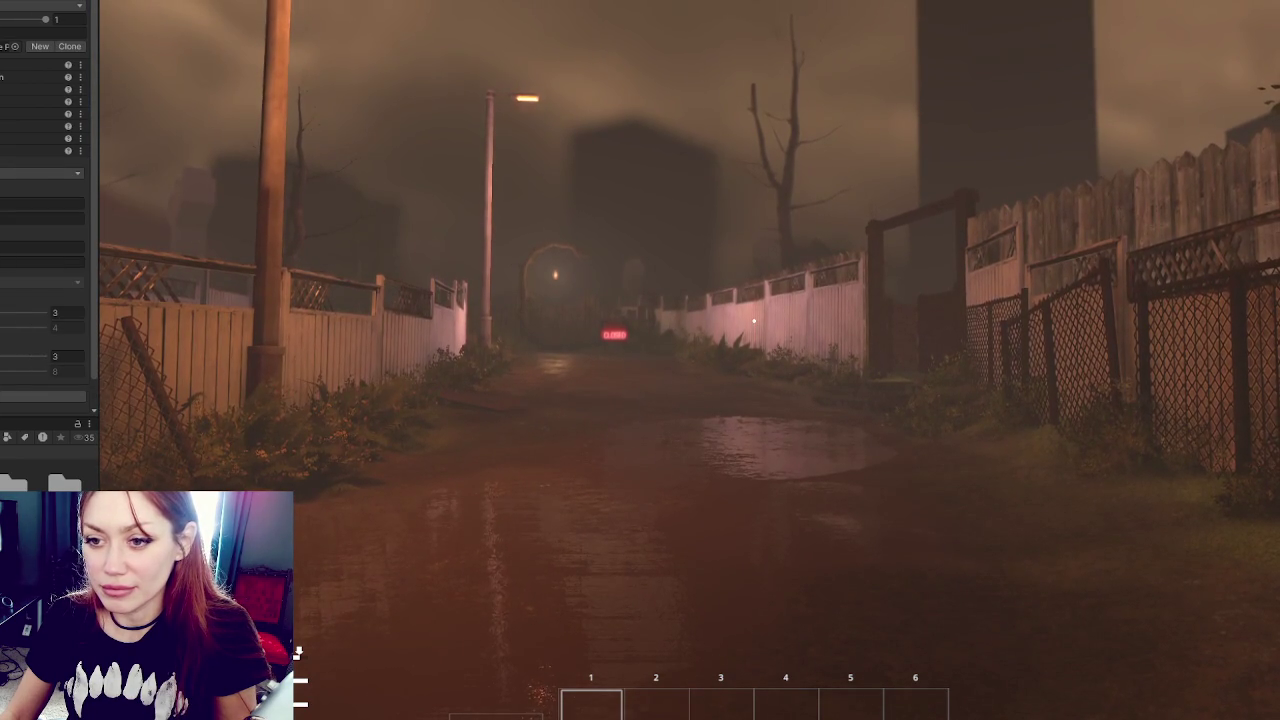
# Step: Edit two Inspector setting values and reveal the additional setting fields
pyautogui.click(42, 247)
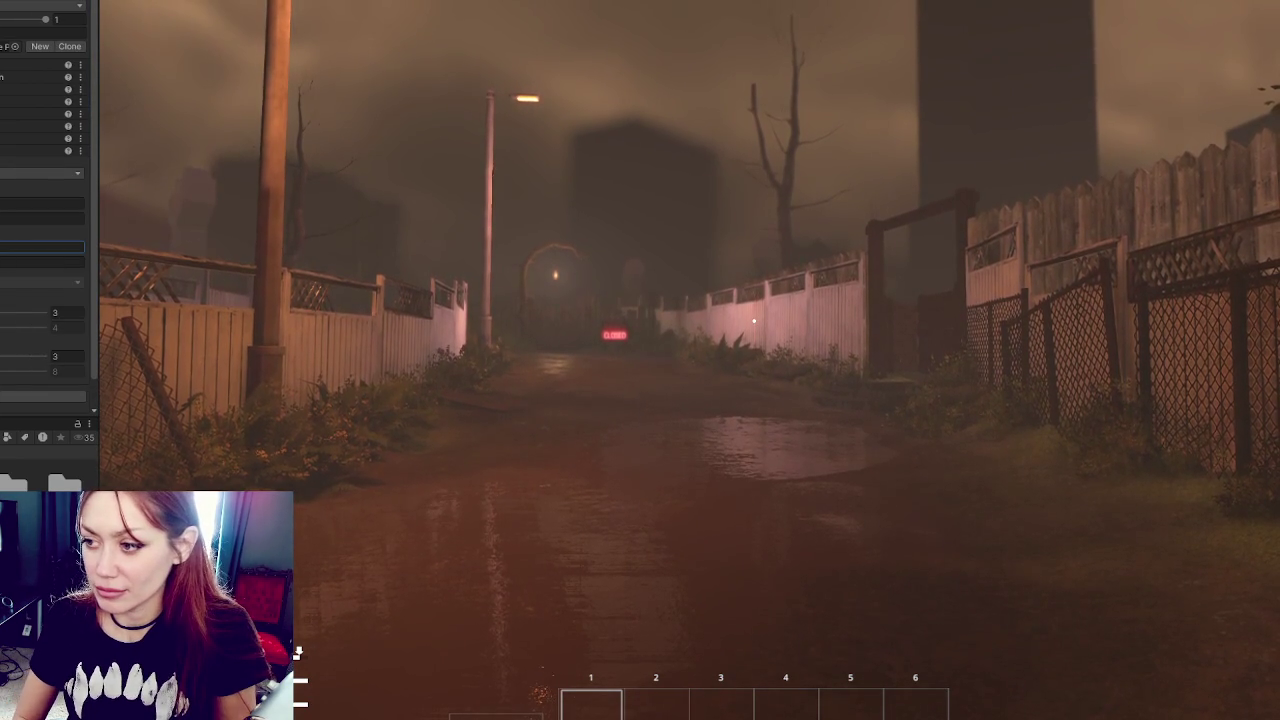
pyautogui.click(42, 262)
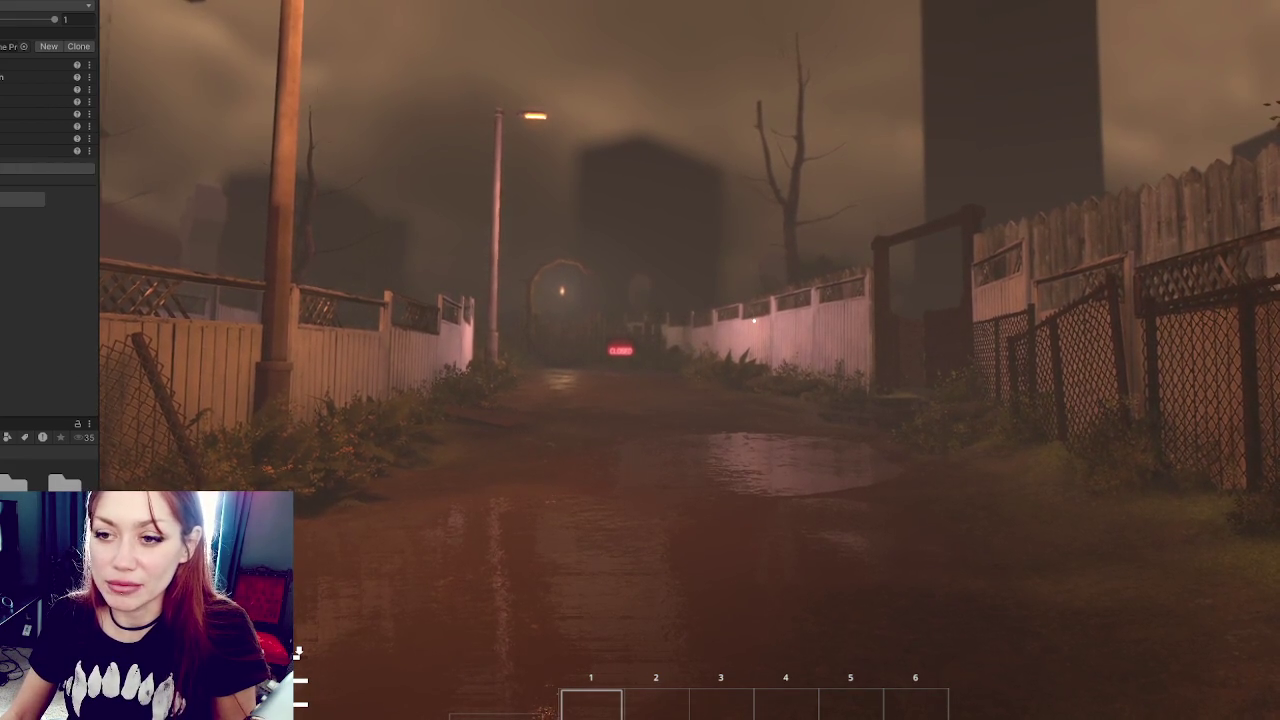
pyautogui.click(35, 285)
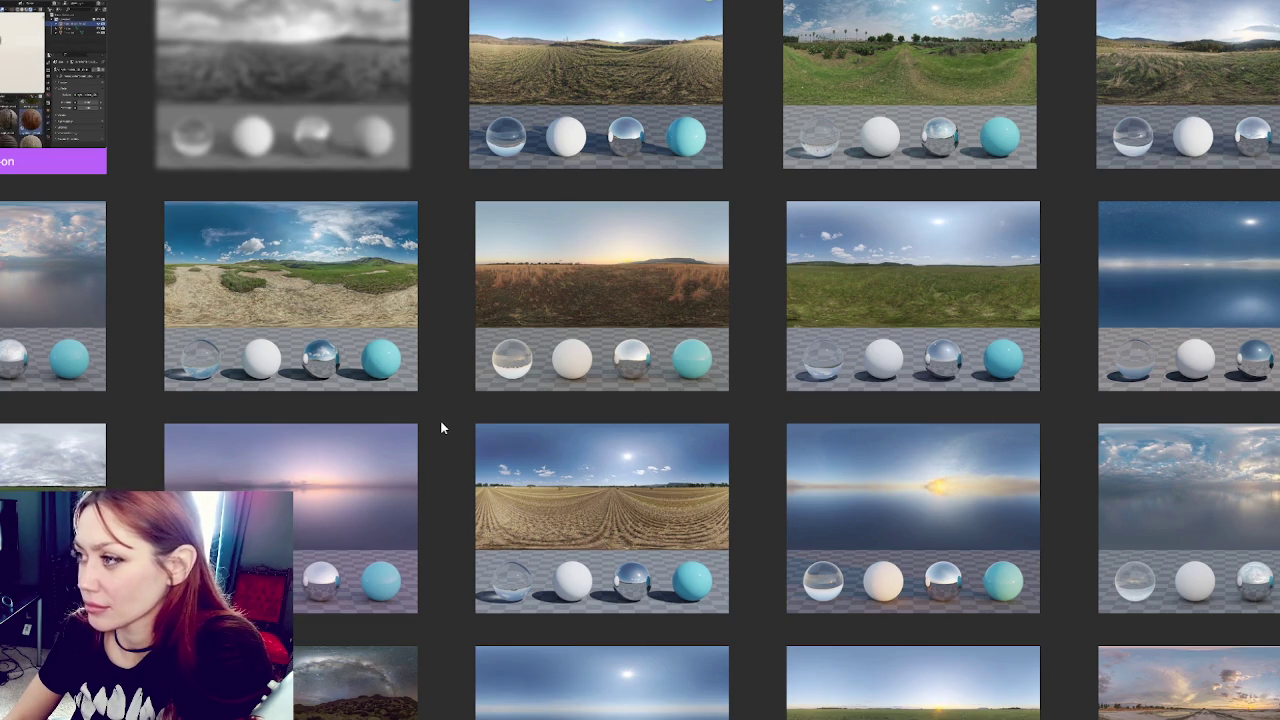
pyautogui.scroll(-4, 440, 420)
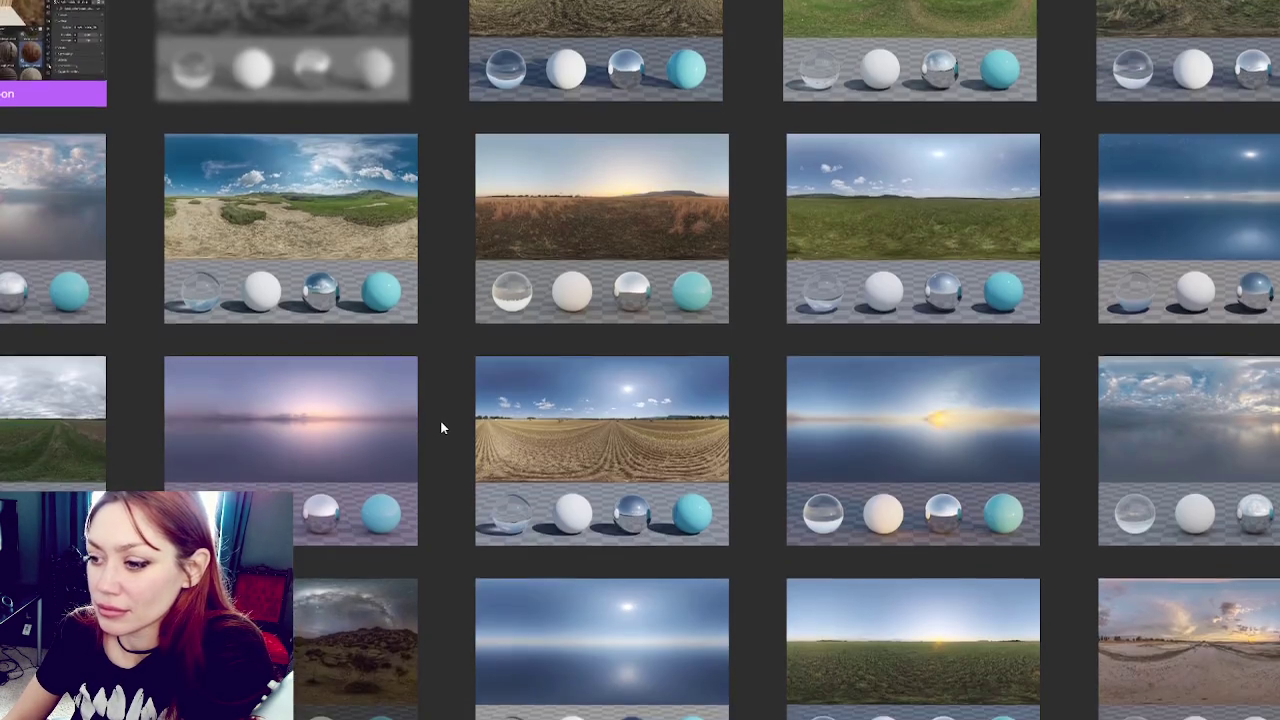
pyautogui.scroll(-2, 434, 398)
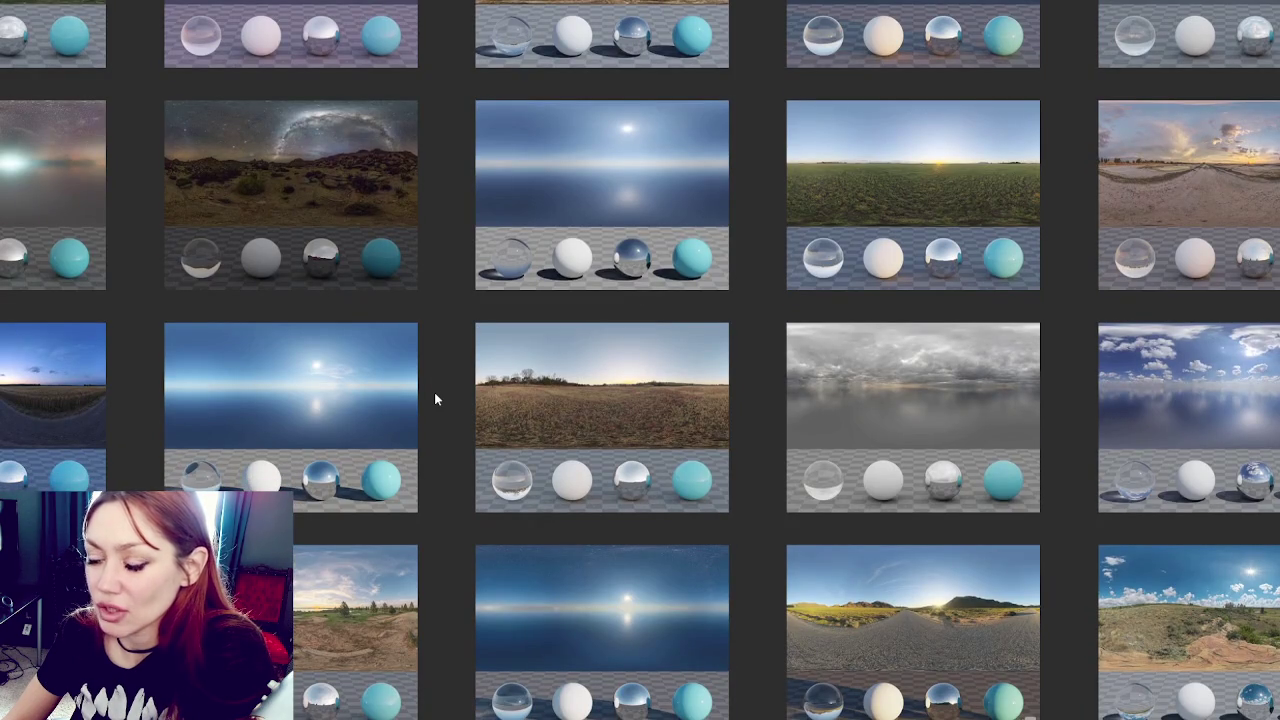
pyautogui.scroll(-2, 434, 398)
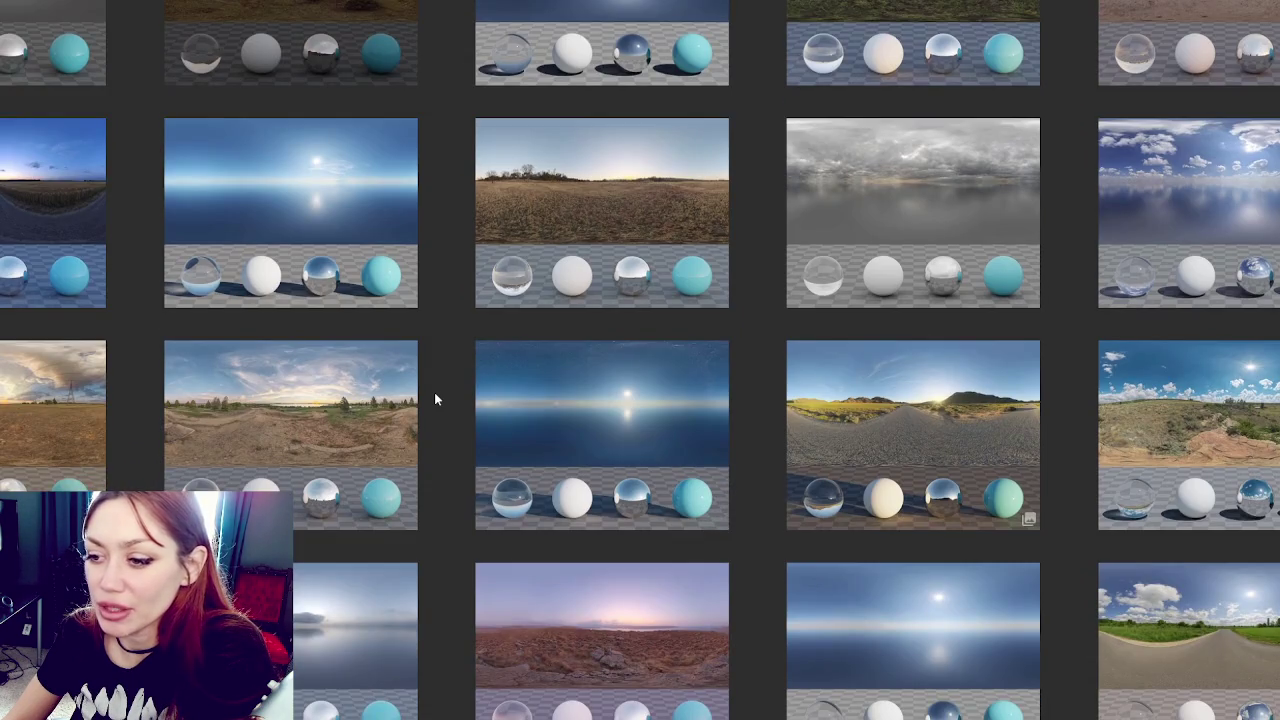
pyautogui.scroll(-1, 434, 398)
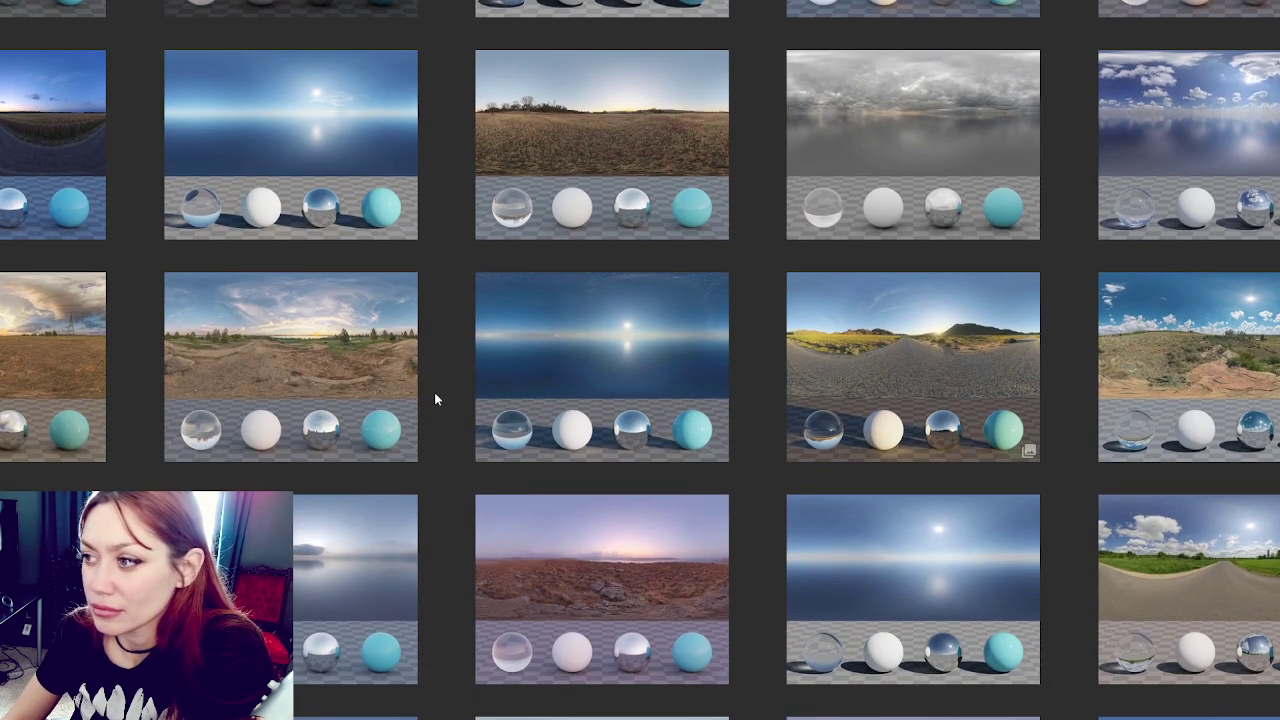
pyautogui.scroll(-1, 436, 398)
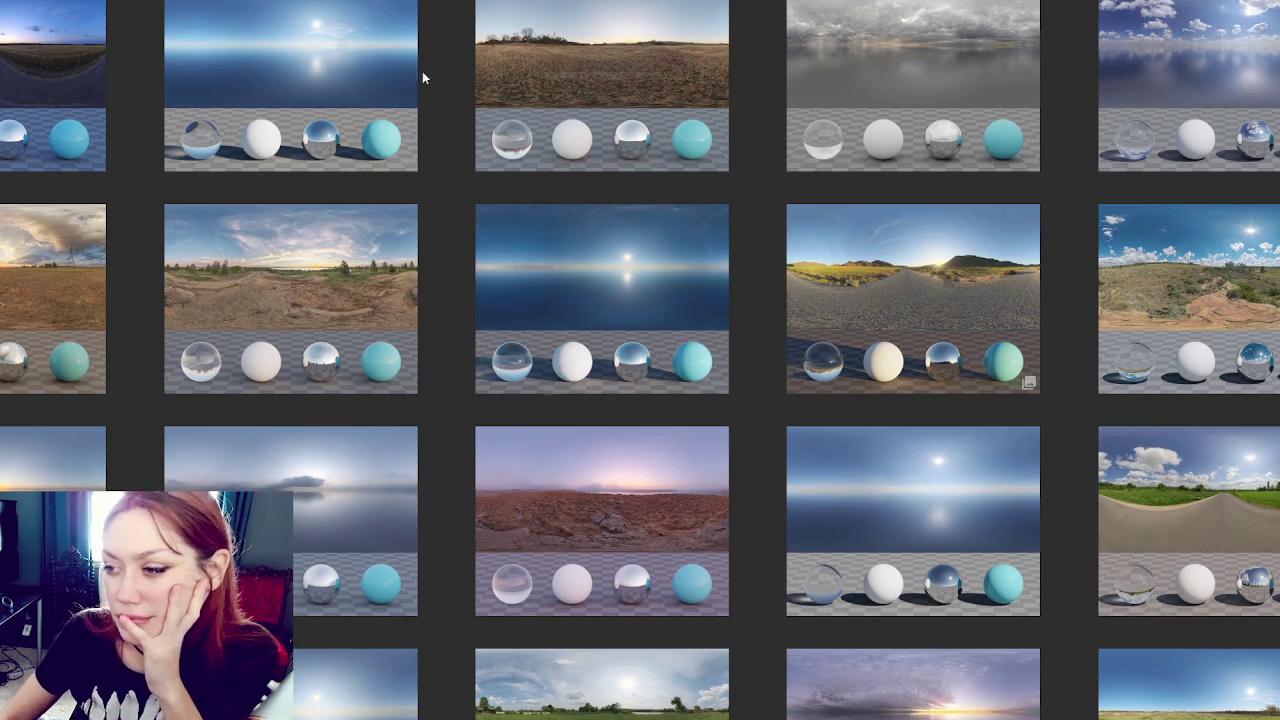
pyautogui.scroll(-2, 590, 220)
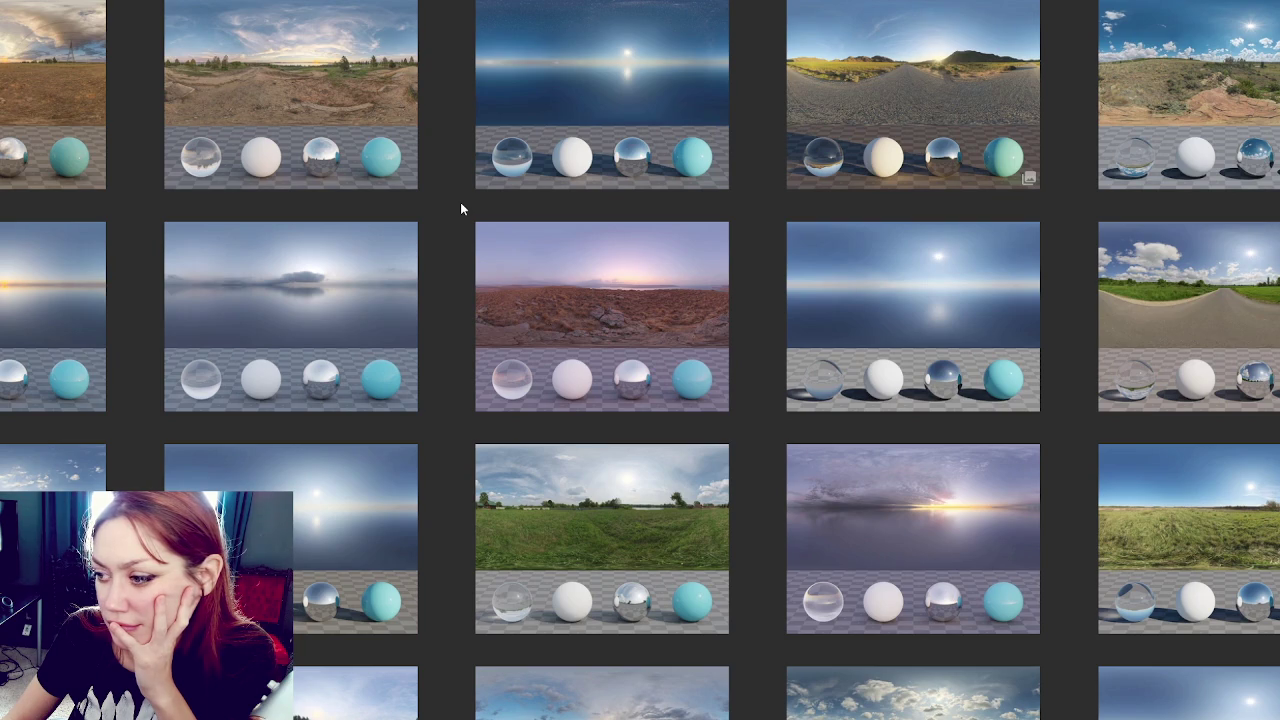
# Step: Scroll down the Poly Haven HDRI grid and open Citrus Orchard Road in a new tab
pyautogui.scroll(-3, 460, 202)
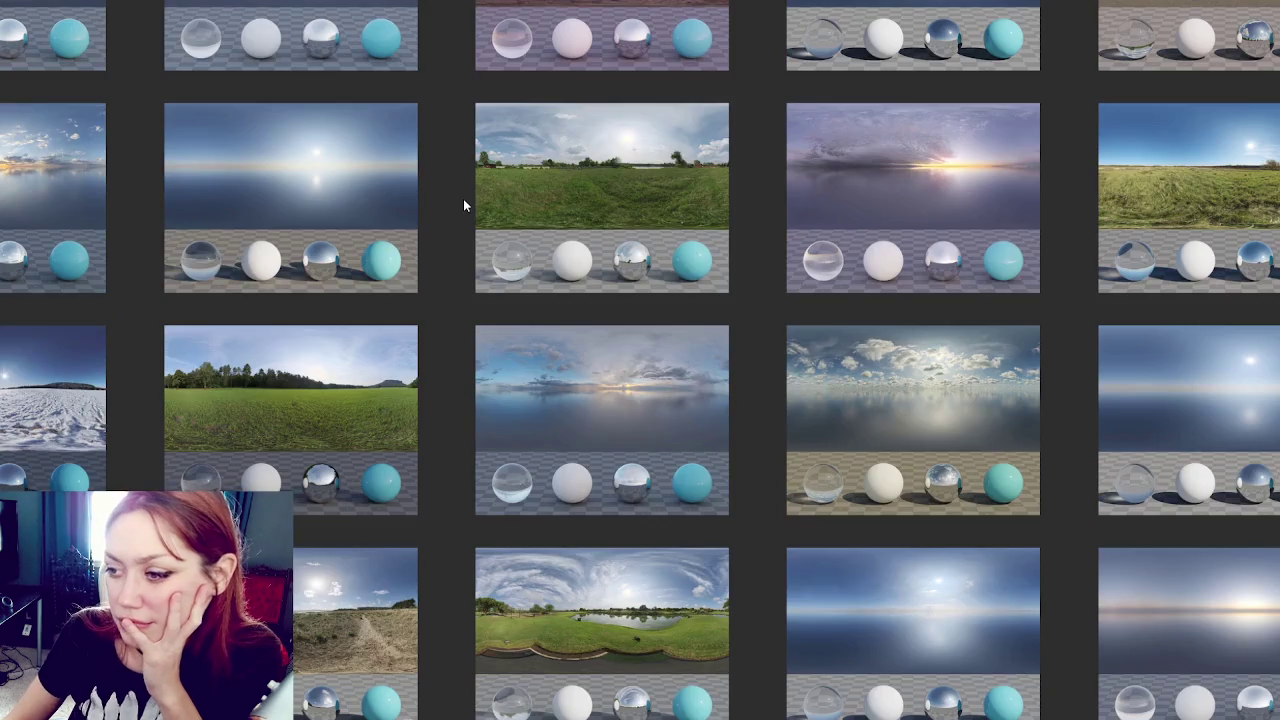
pyautogui.scroll(-3, 463, 198)
pyautogui.scroll(-3, 463, 198)
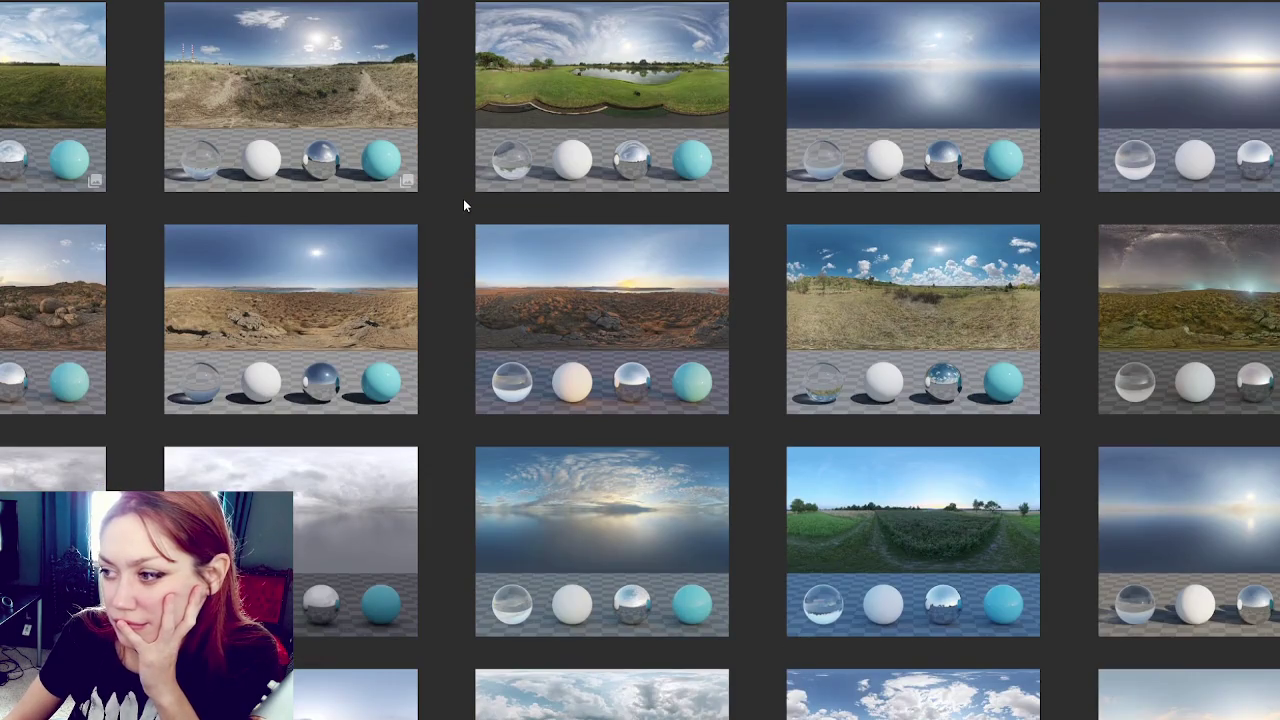
pyautogui.scroll(-3, 463, 198)
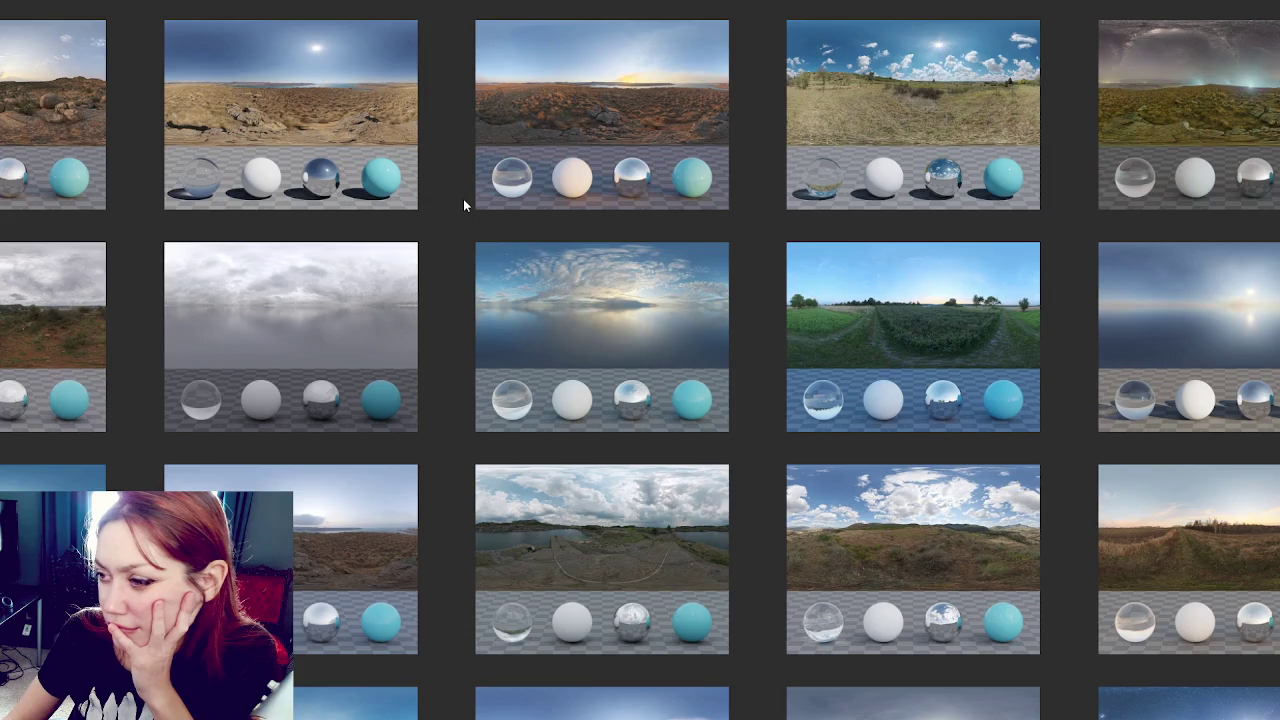
pyautogui.scroll(-3, 463, 198)
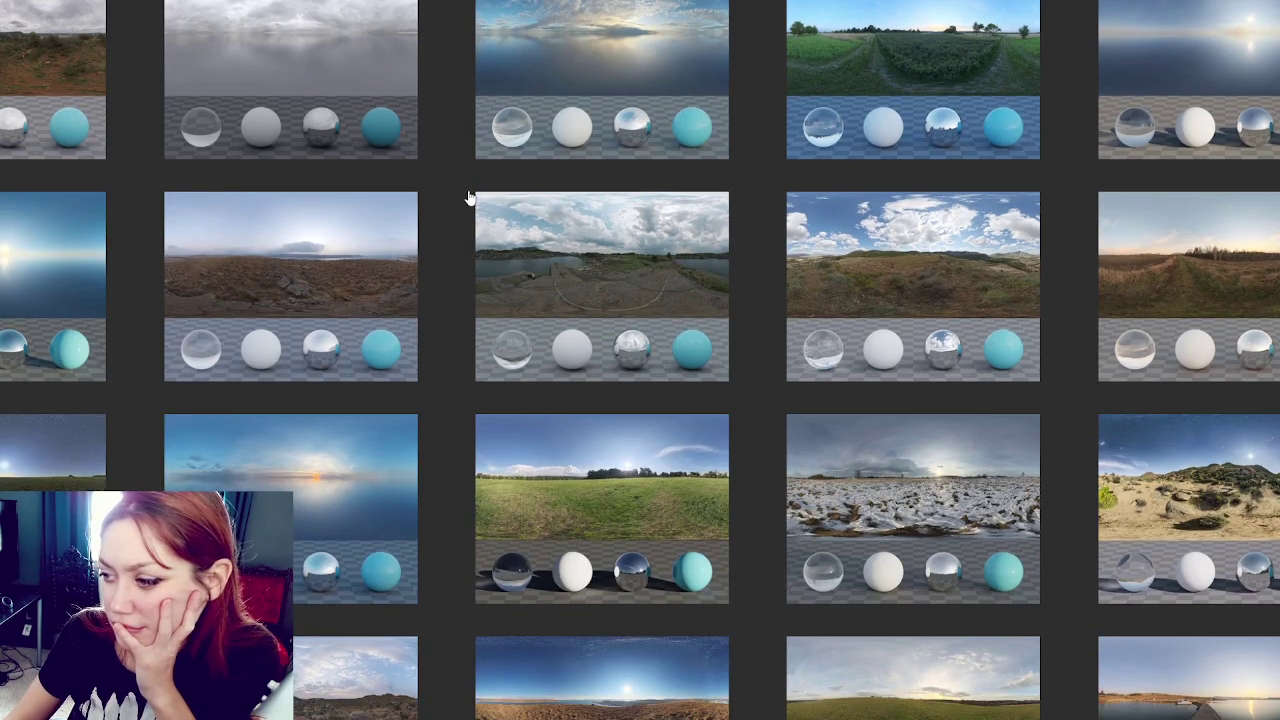
pyautogui.scroll(-3, 469, 198)
pyautogui.scroll(-3, 469, 198)
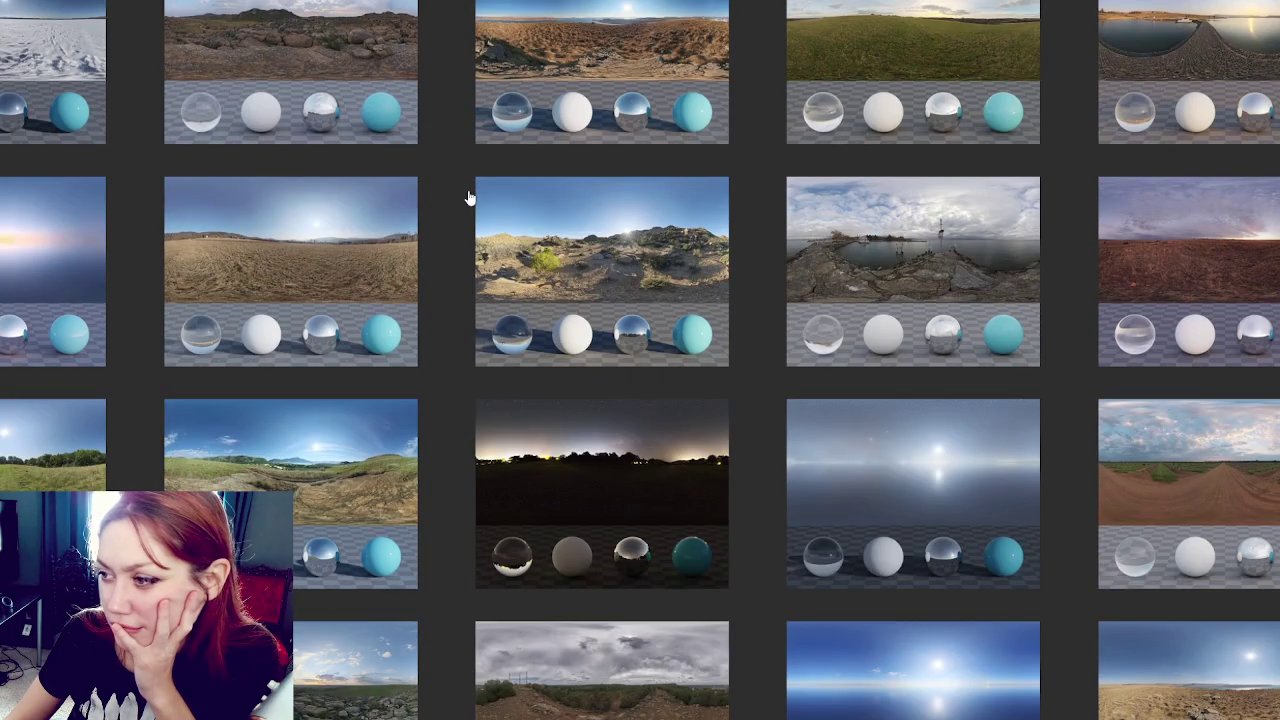
pyautogui.scroll(-3, 469, 198)
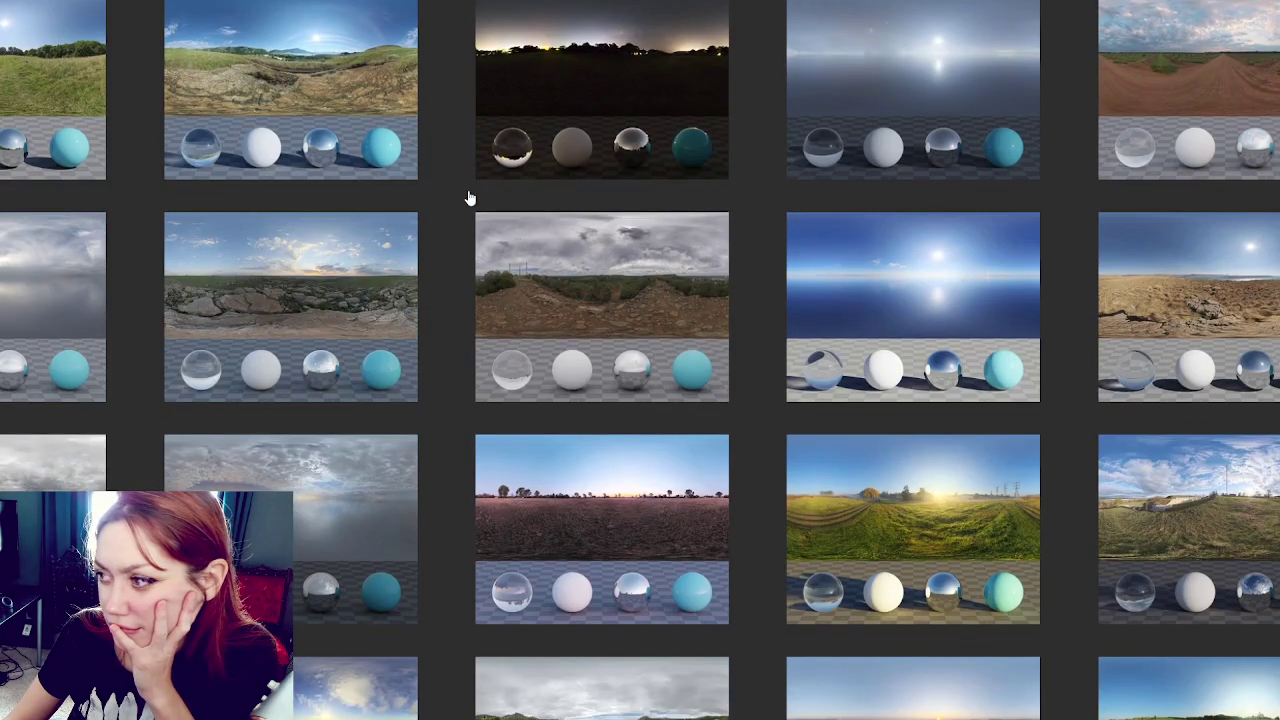
pyautogui.scroll(-3, 469, 198)
pyautogui.scroll(-3, 469, 198)
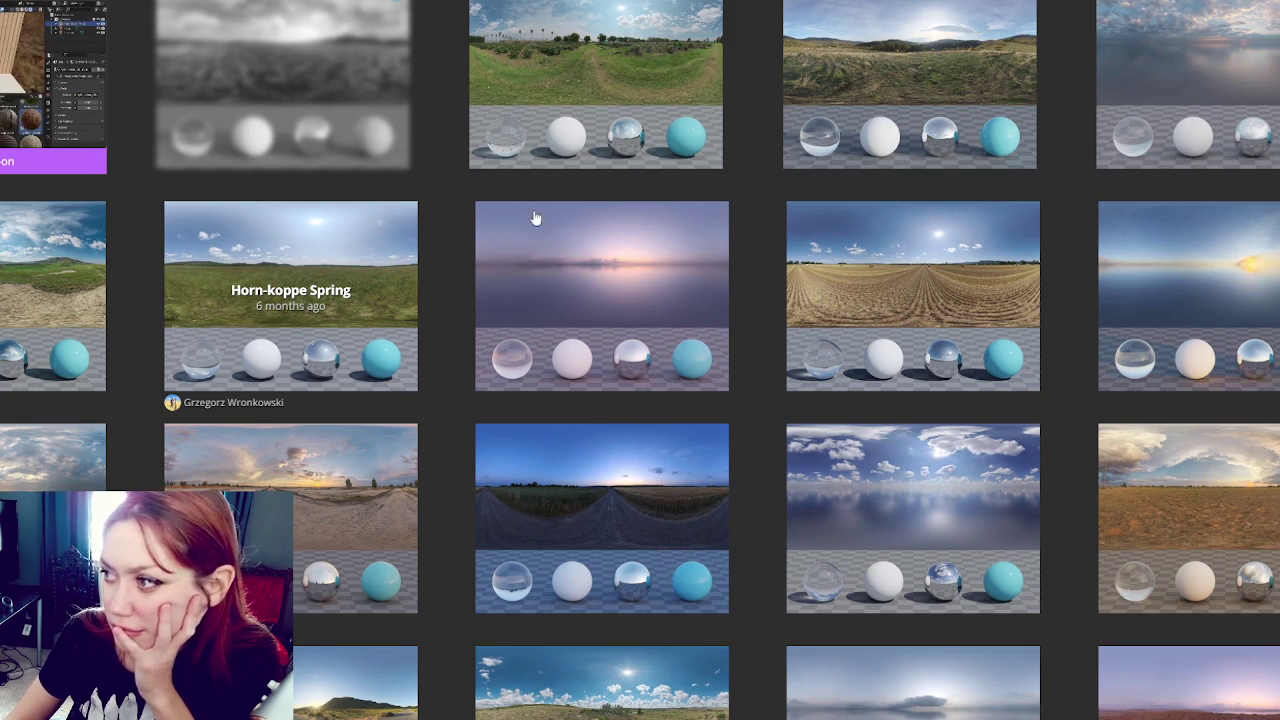
pyautogui.rightClick(1264, 24)
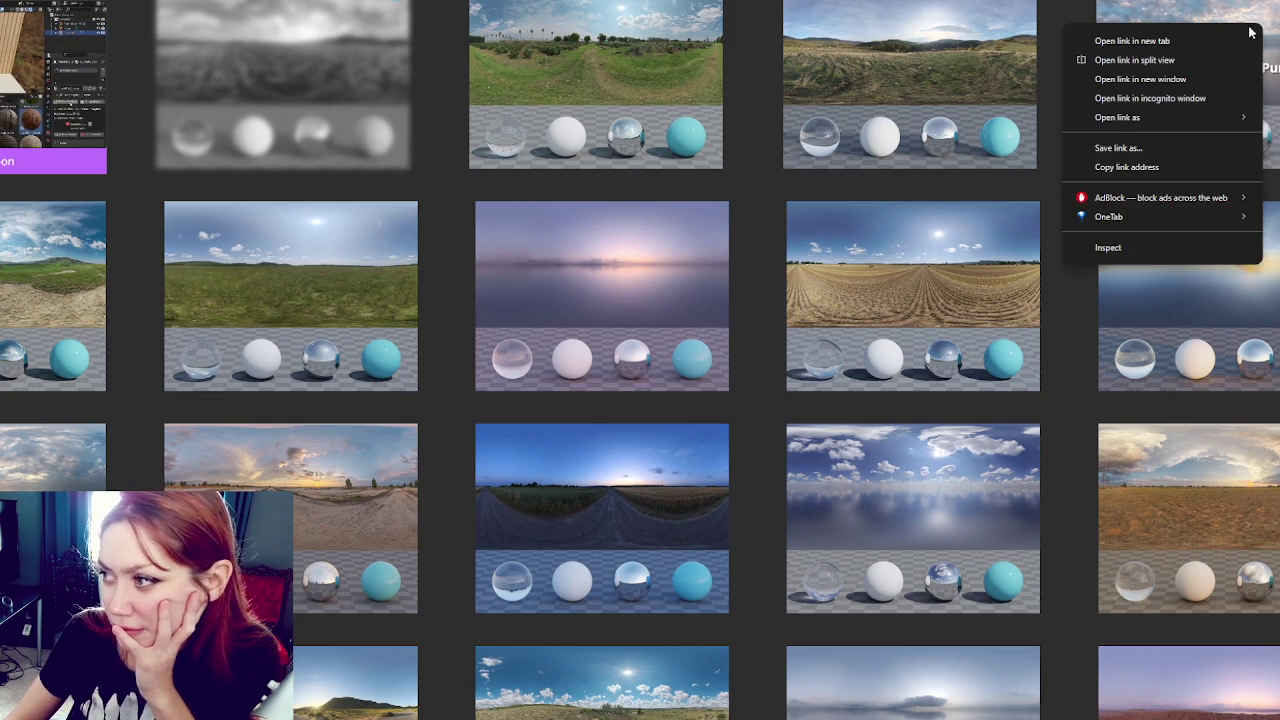
pyautogui.click(1207, 37)
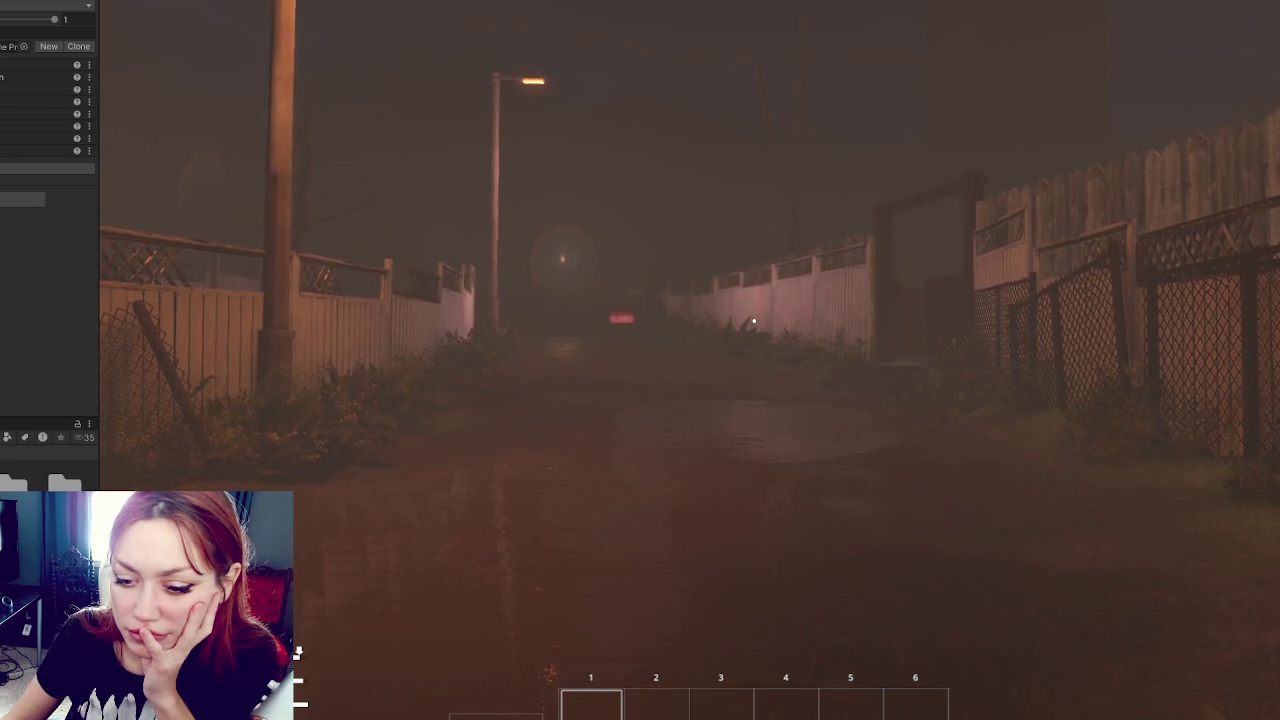
# Step: Create another new folder in the Project window's assets
pyautogui.rightClick(43, 310)
pyautogui.moveTo(43, 320)
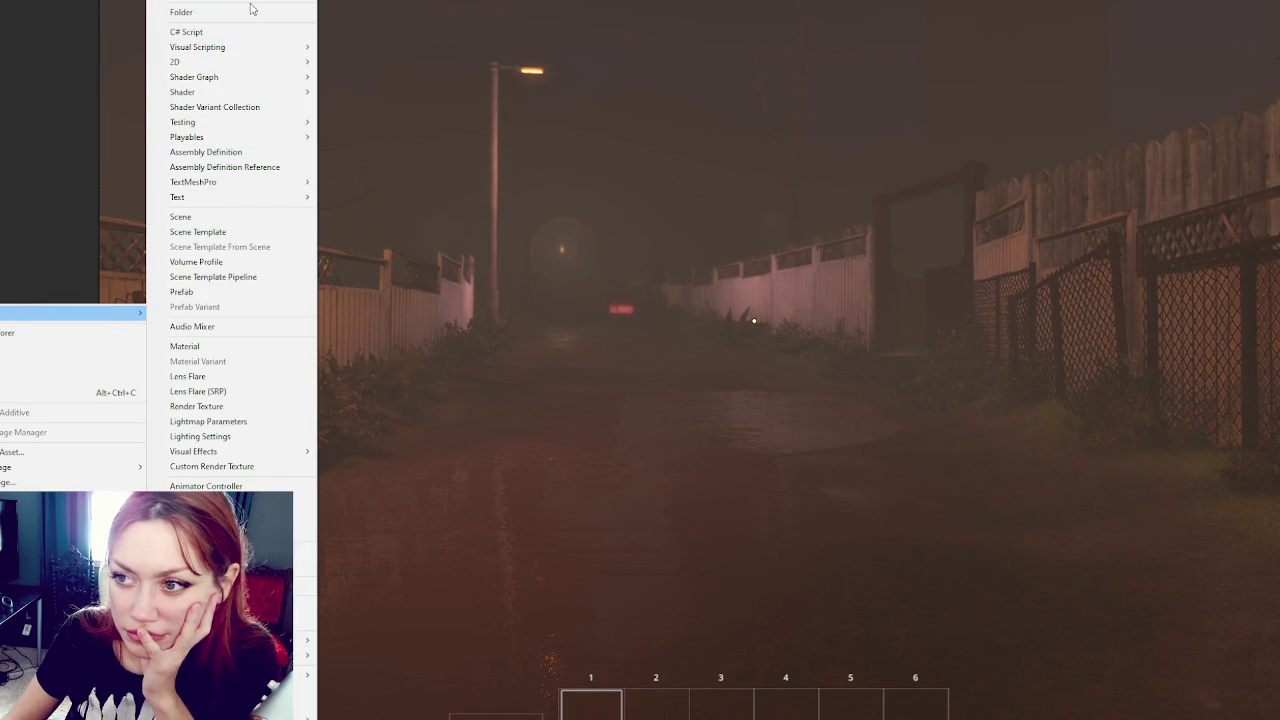
pyautogui.click(237, 14)
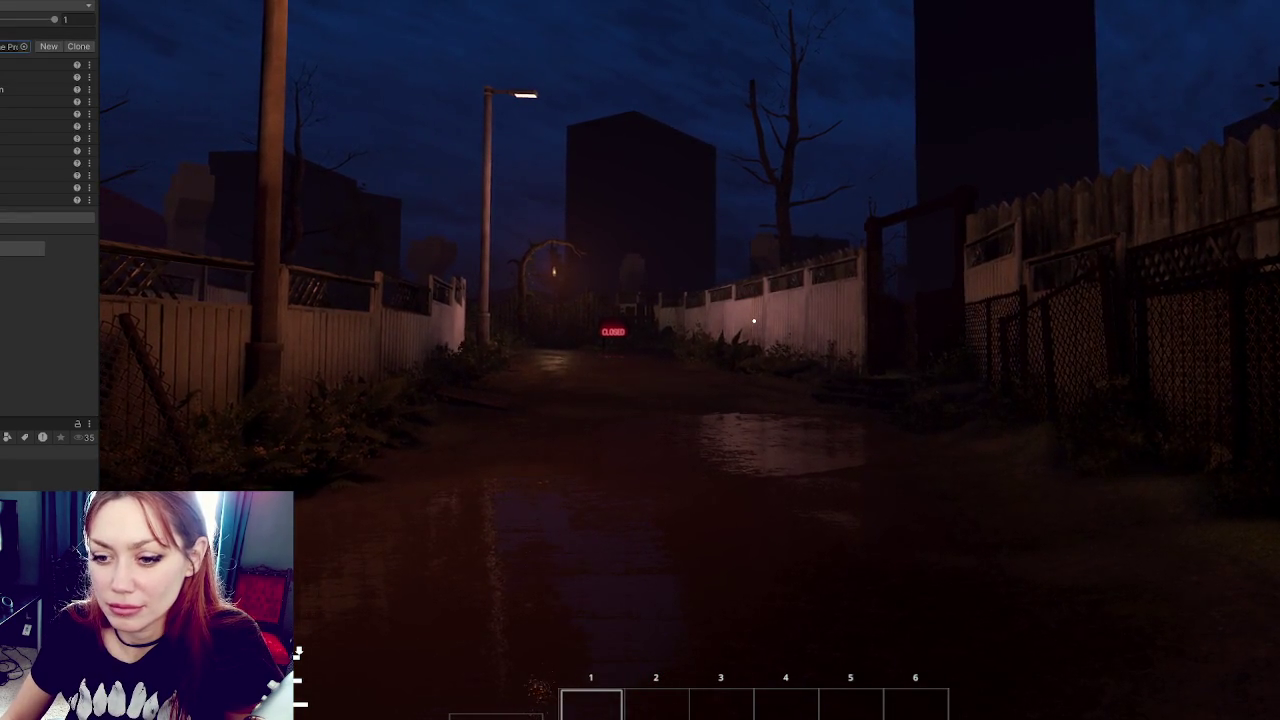
# Step: Pick a different Sky type in Visual Environment, plunging the alley into a near-black night
pyautogui.scroll(-3, 48, 130)
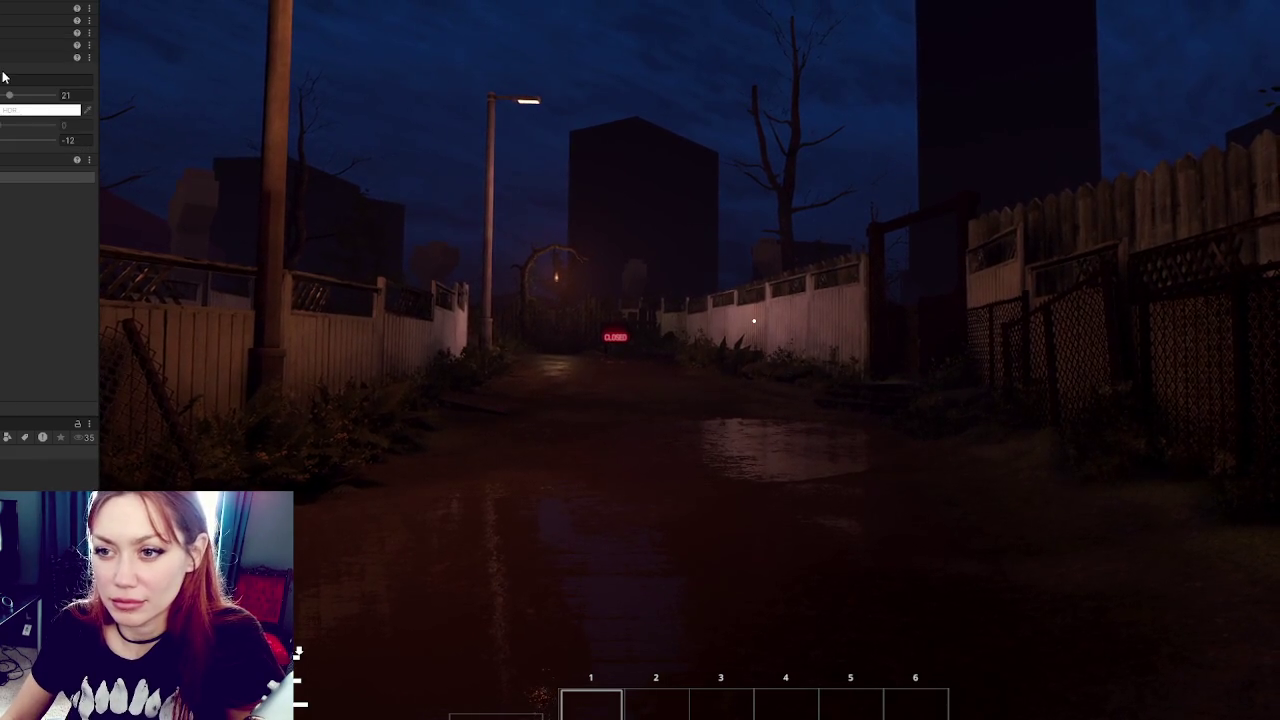
pyautogui.scroll(-3, 48, 130)
pyautogui.scroll(-2, 48, 130)
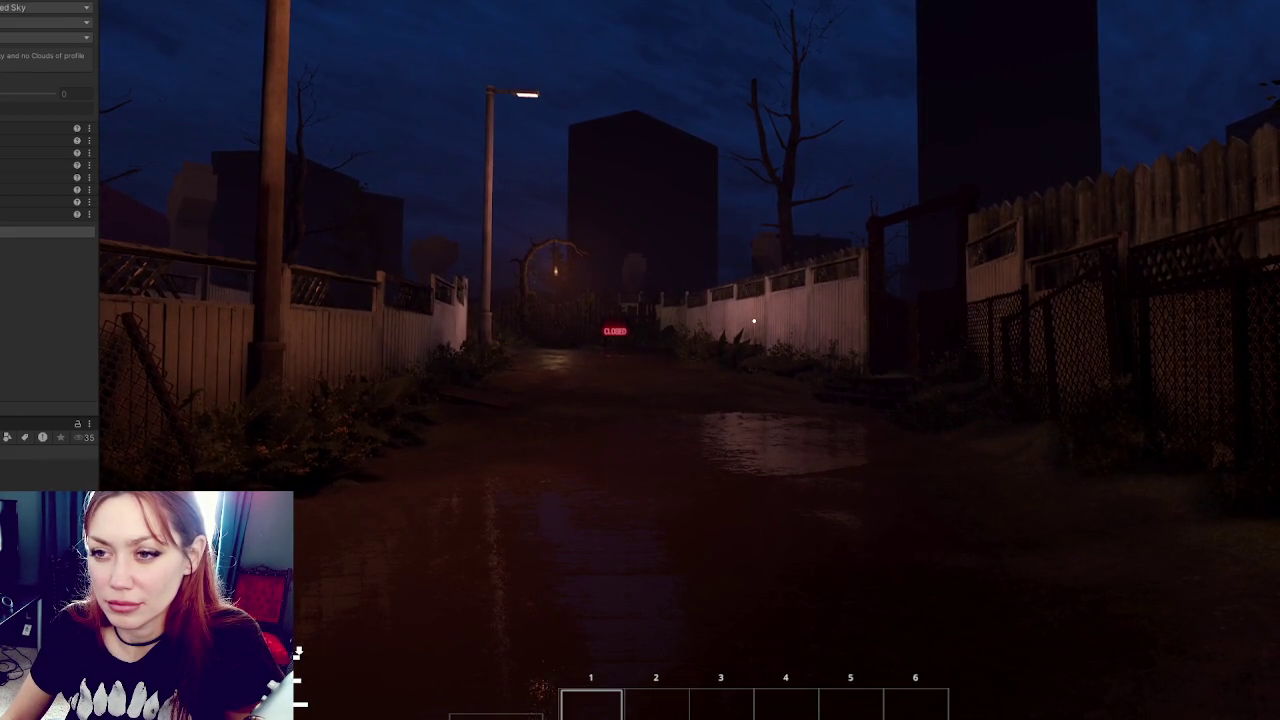
pyautogui.click(40, 7)
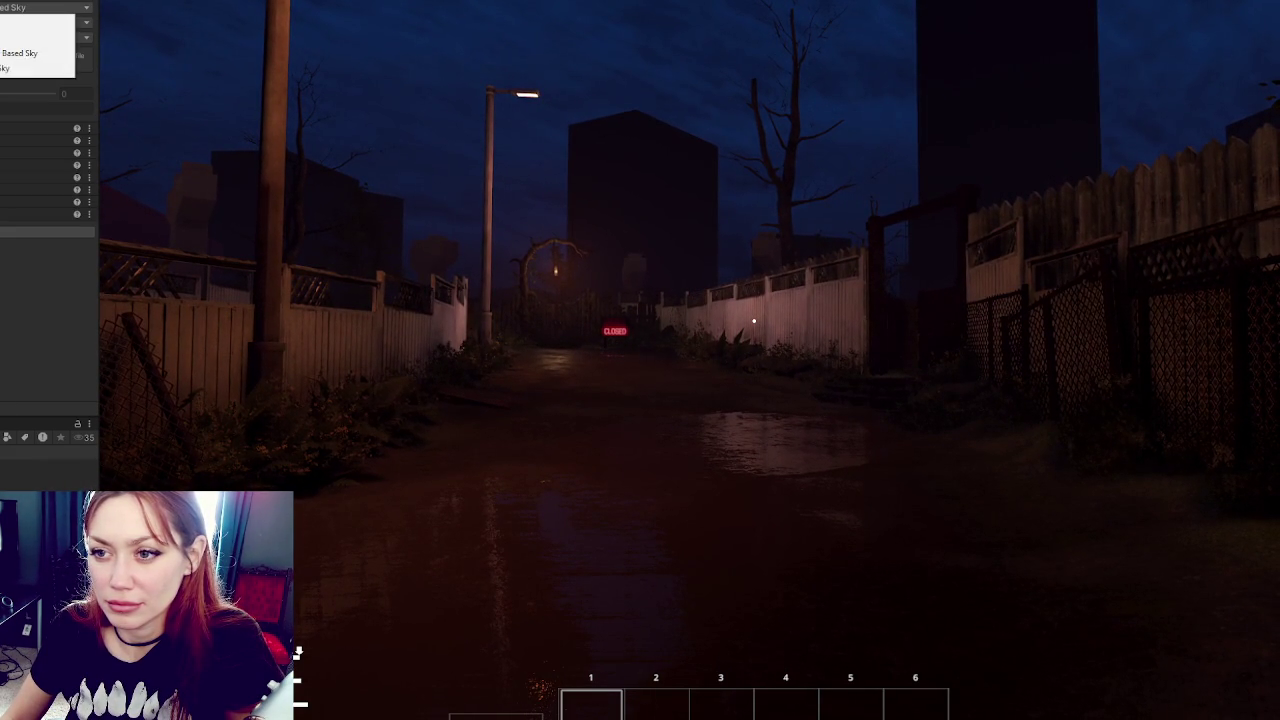
pyautogui.click(28, 52)
pyautogui.scroll(-2, 48, 130)
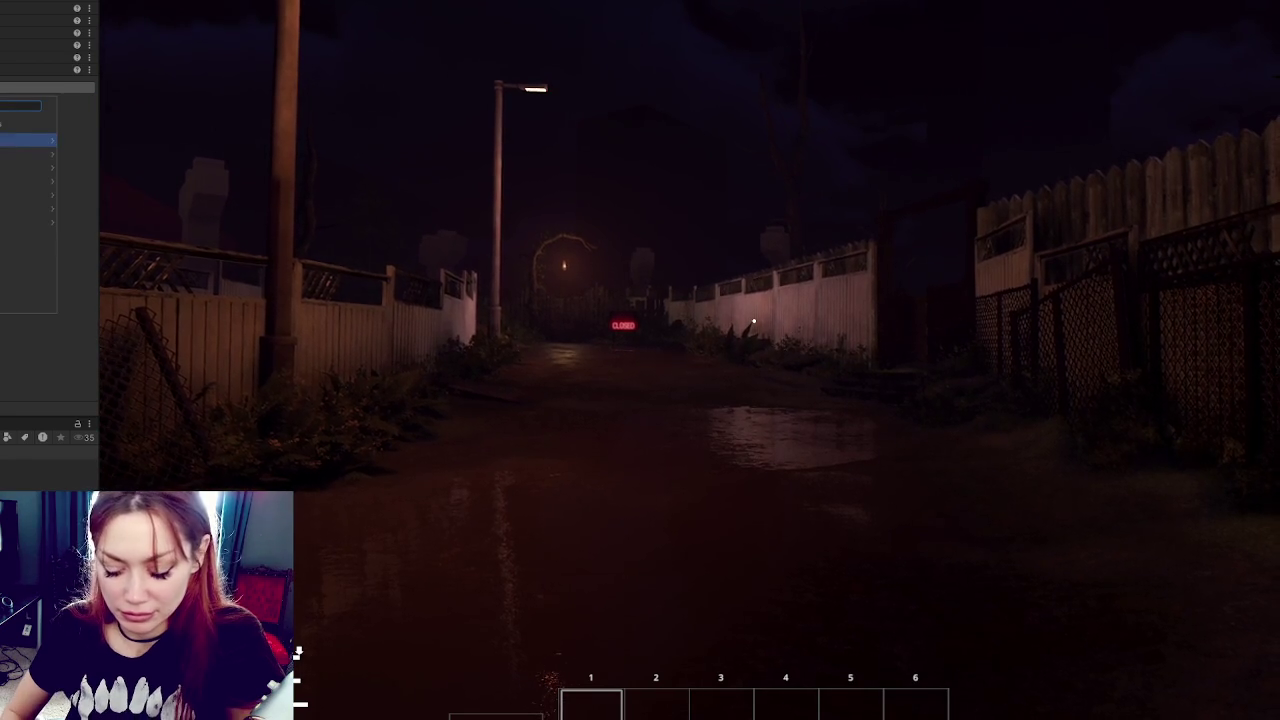
pyautogui.press('Return')
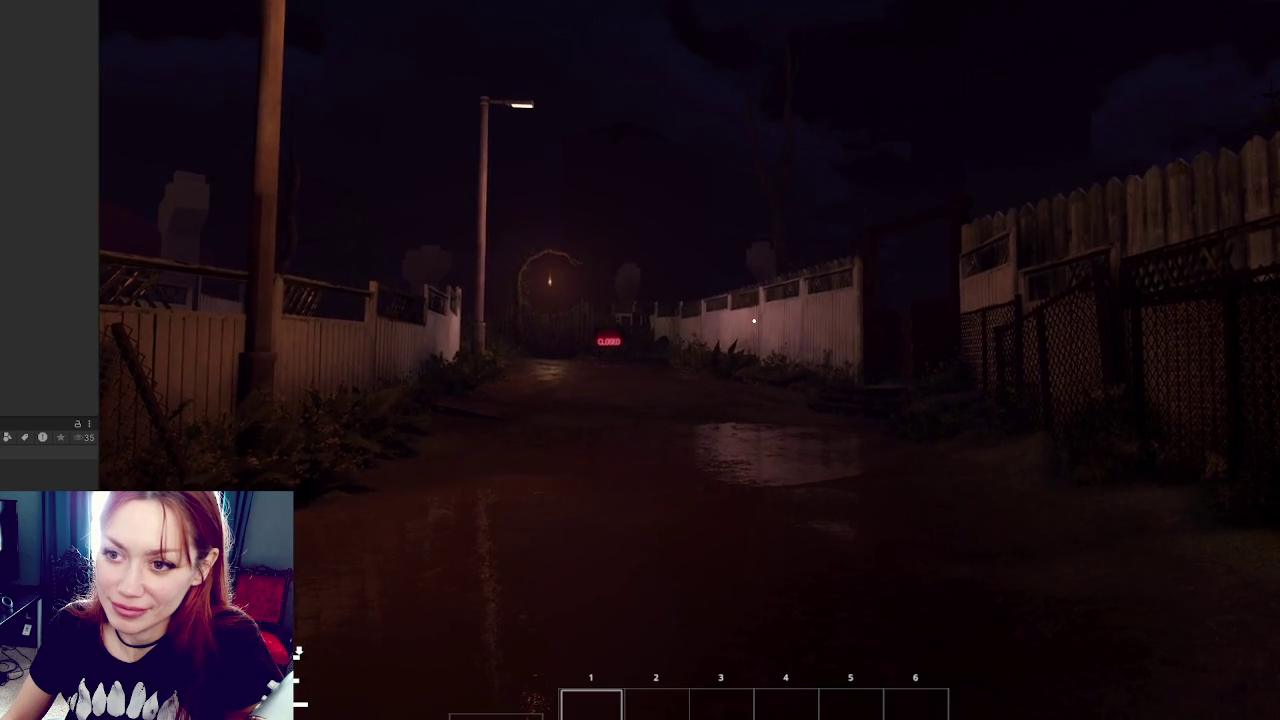
# Step: Add a new asset through the Project window's Create submenu
pyautogui.moveTo(60, 79)
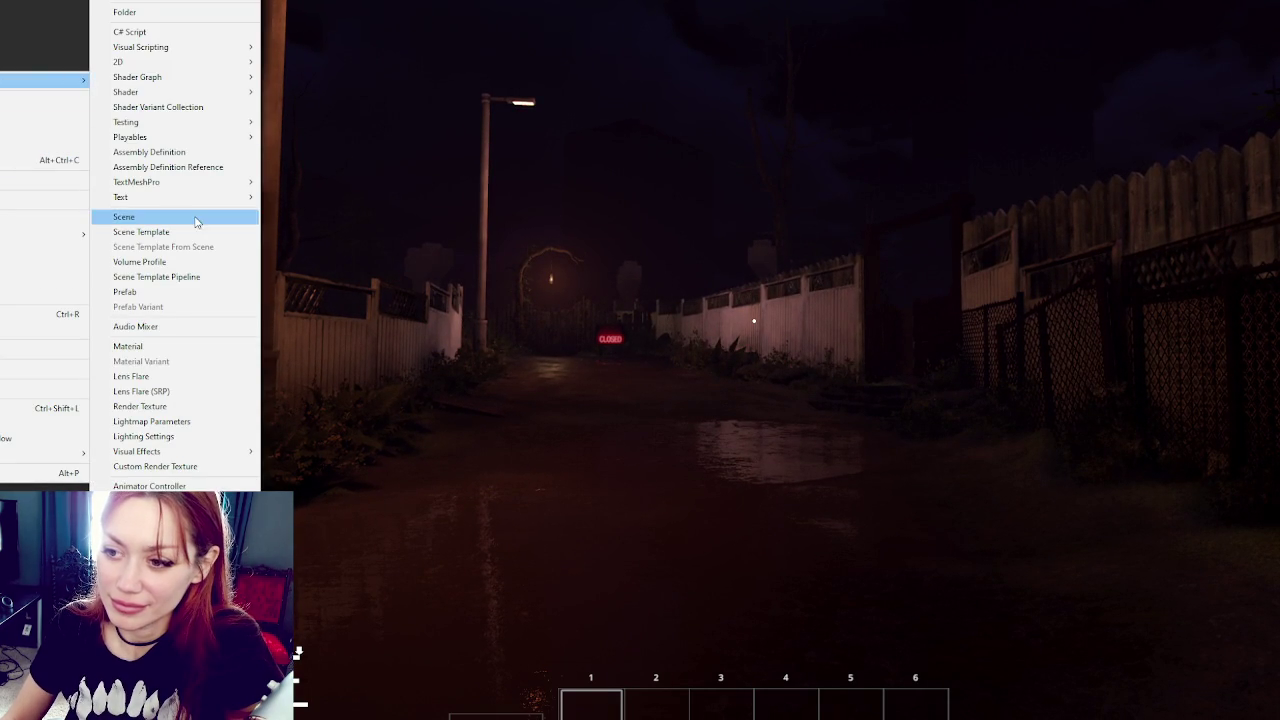
pyautogui.click(128, 346)
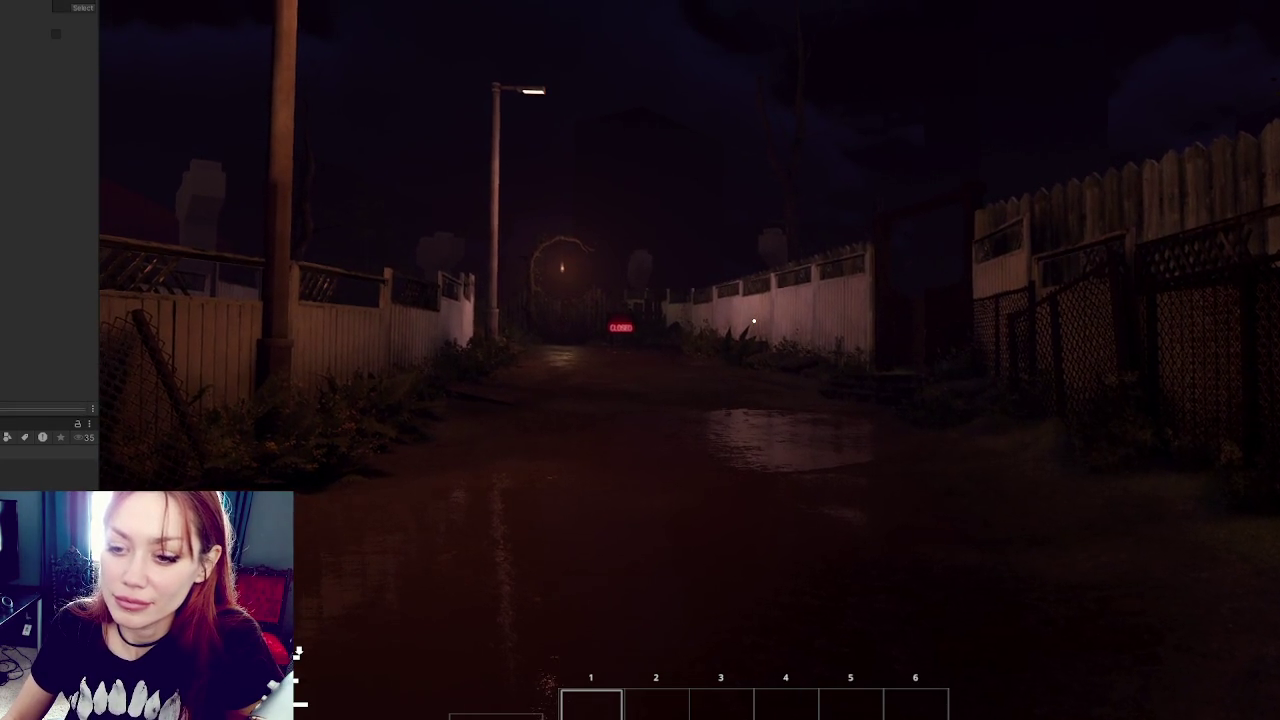
# Step: Give the selected HDRI texture a different Texture Type and apply the import settings
pyautogui.click(82, 10)
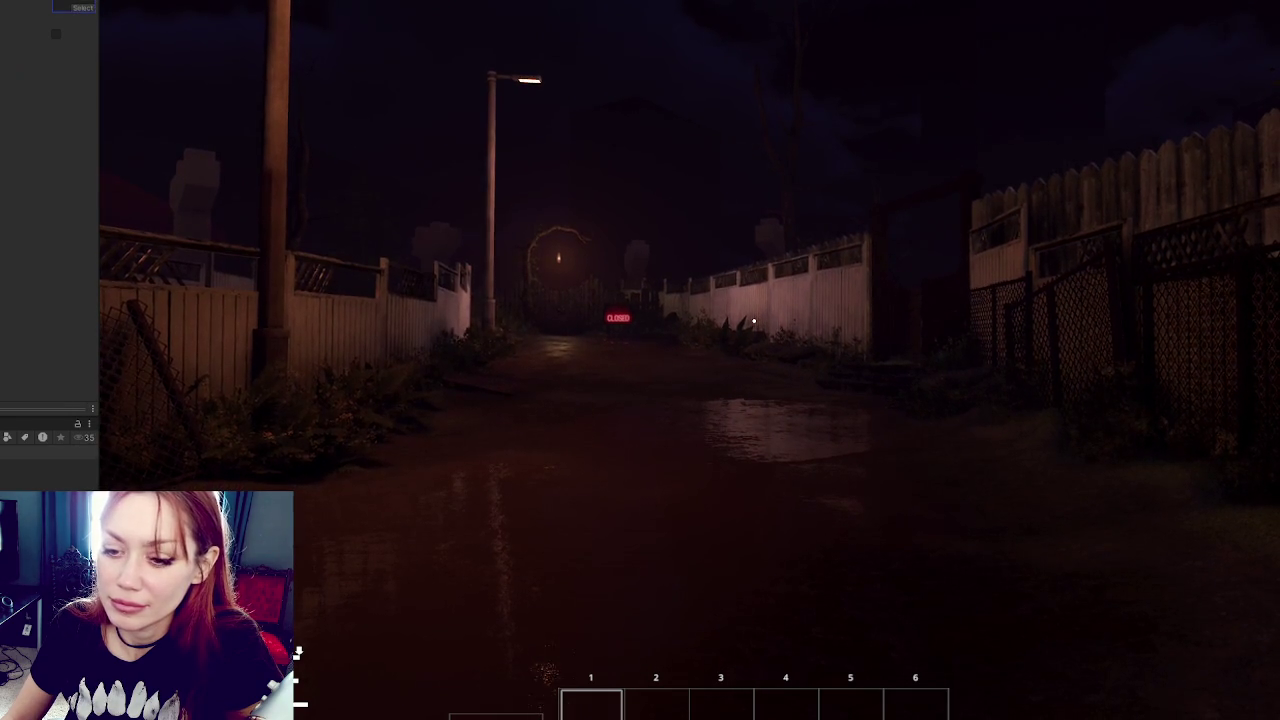
pyautogui.click(45, 15)
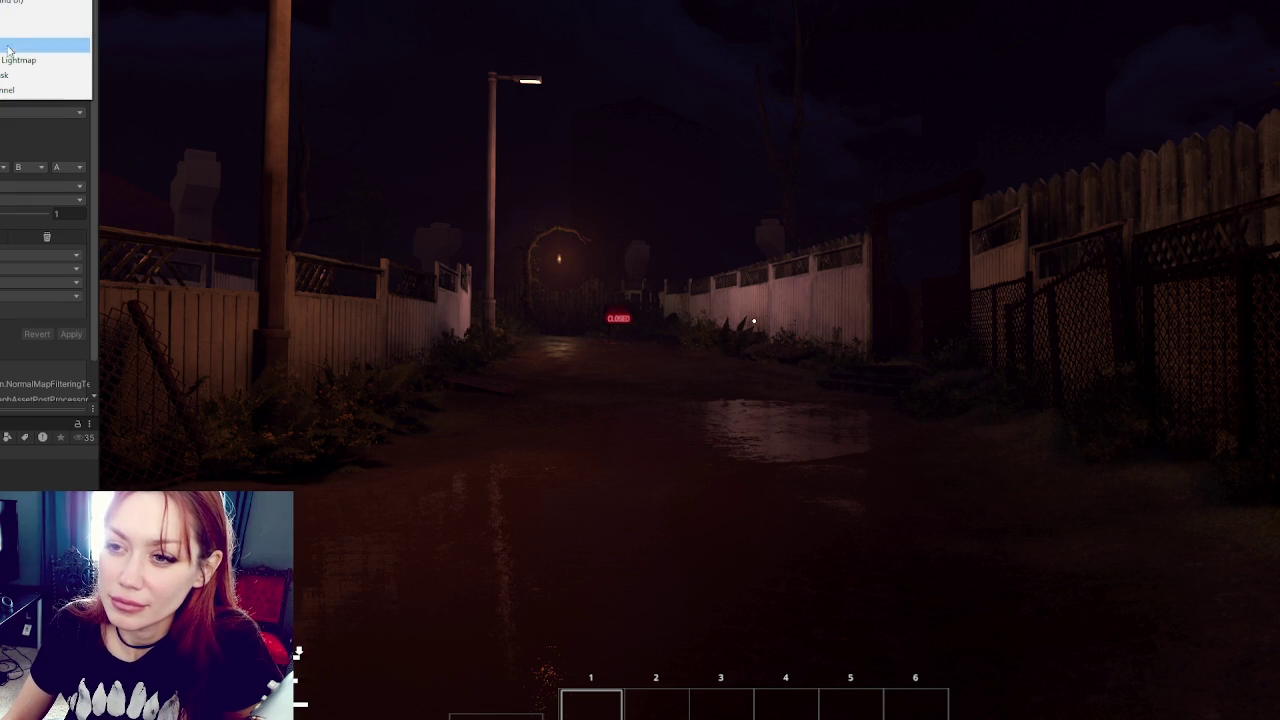
pyautogui.click(42, 91)
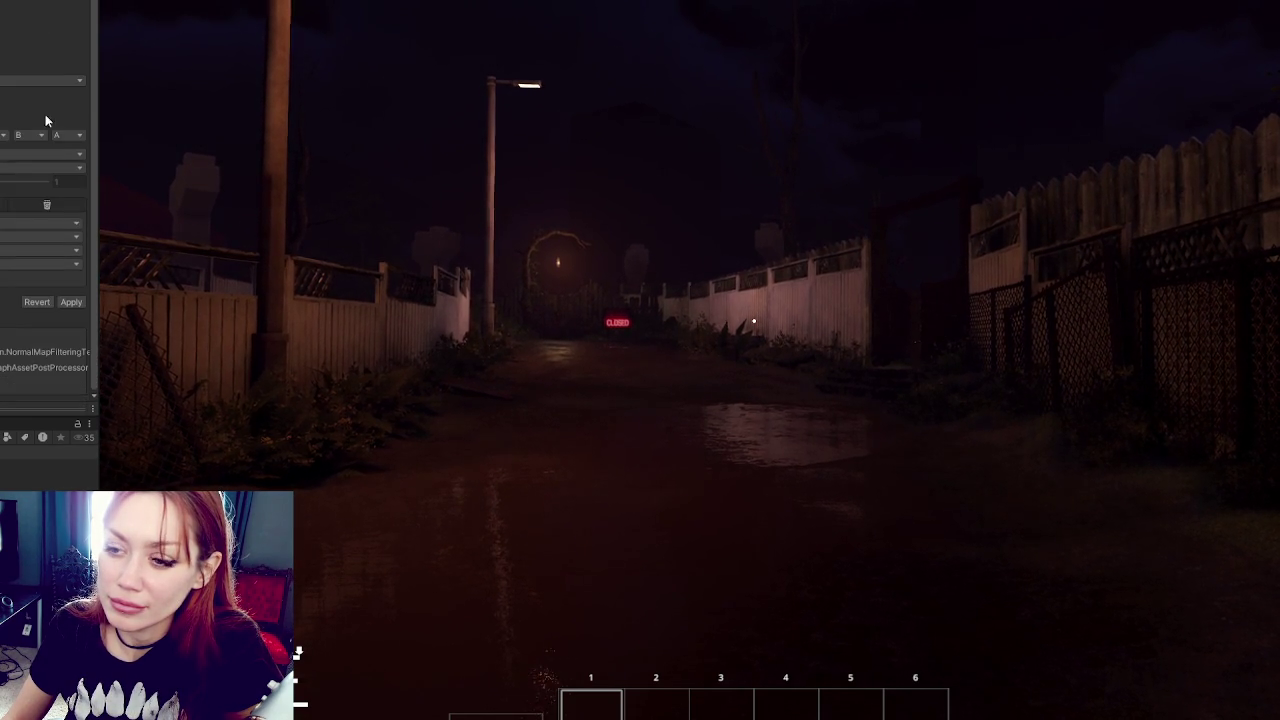
pyautogui.click(70, 301)
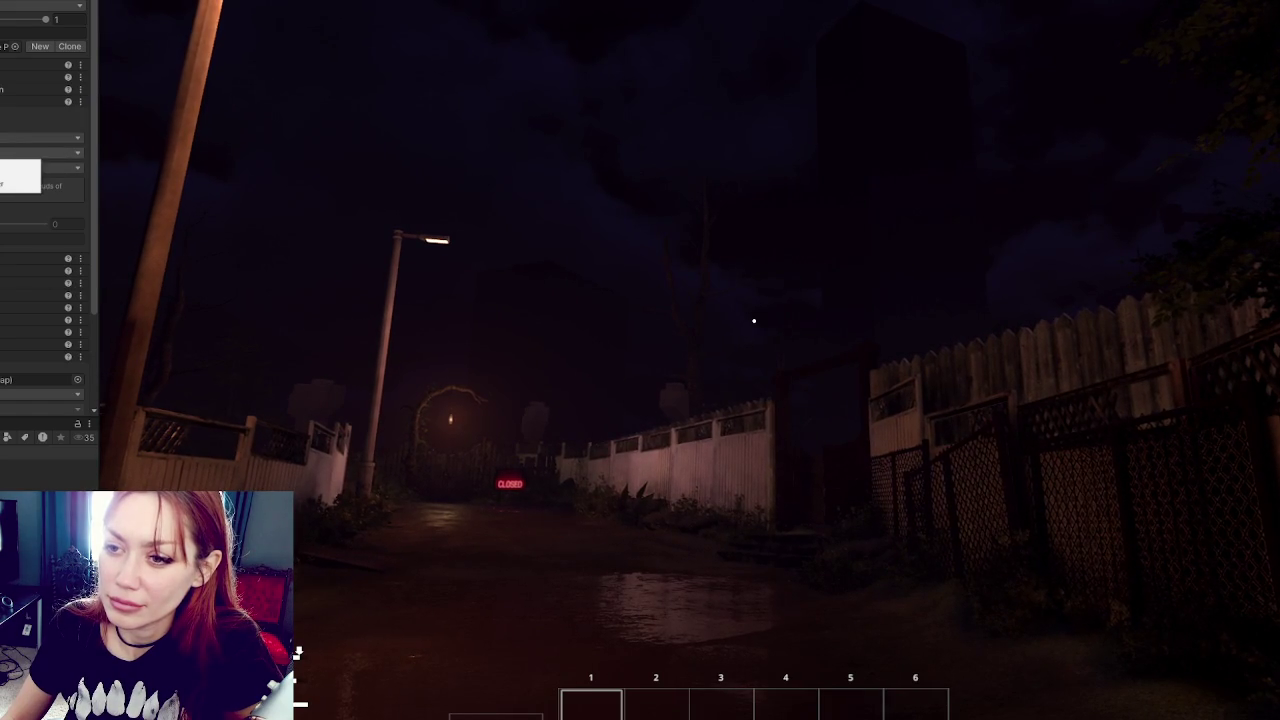
# Step: Cycle the Sky type through cloudless options, ending on HDRI Sky so the alley turns bright daylight
pyautogui.click(20, 180)
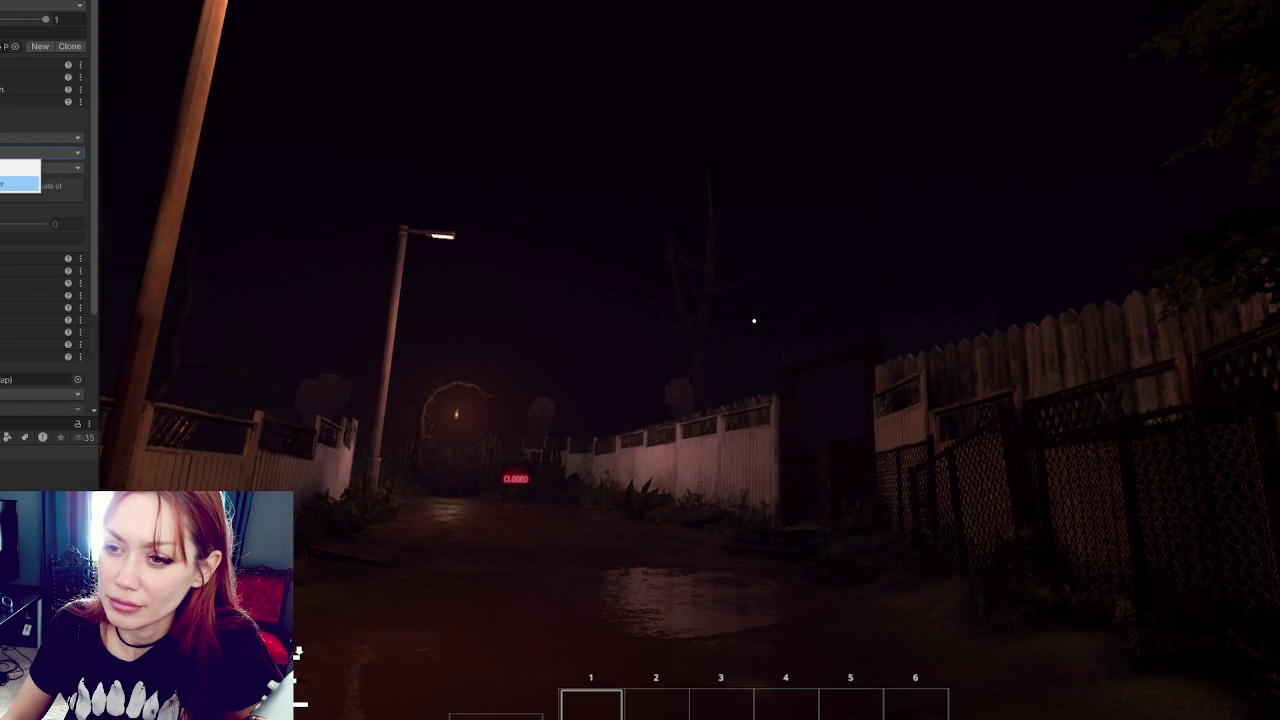
pyautogui.click(20, 183)
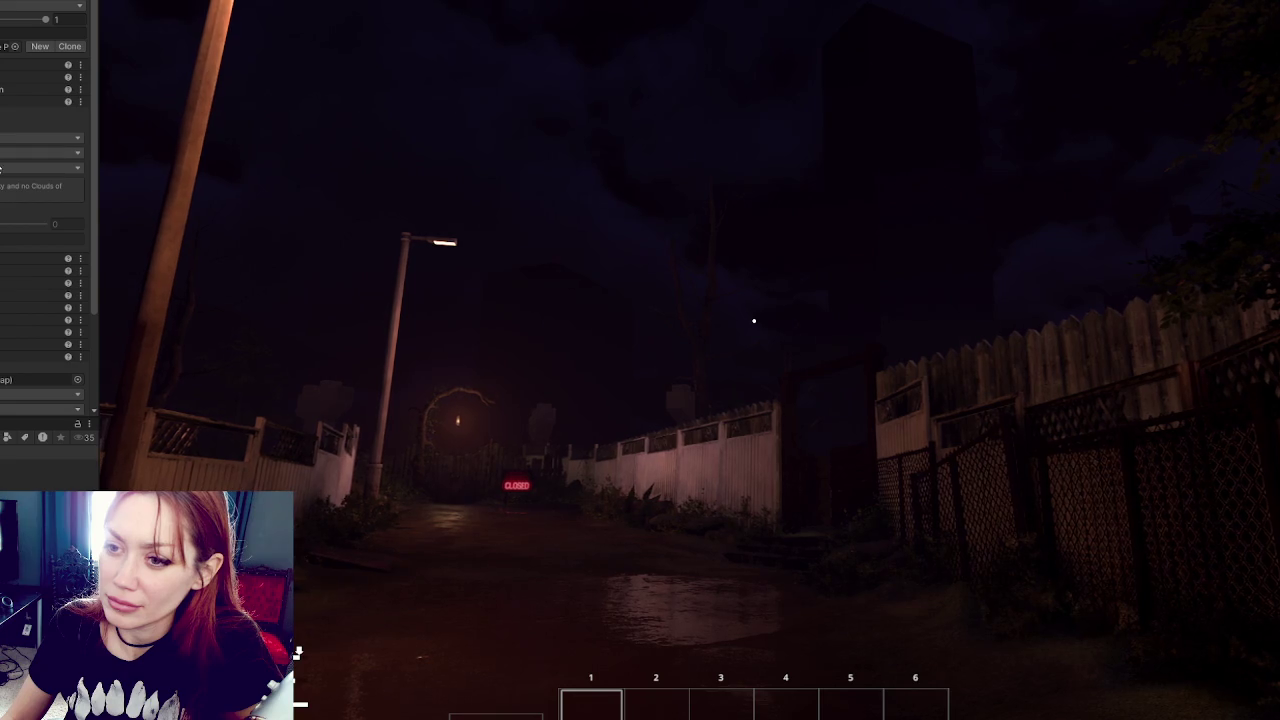
pyautogui.press('Return')
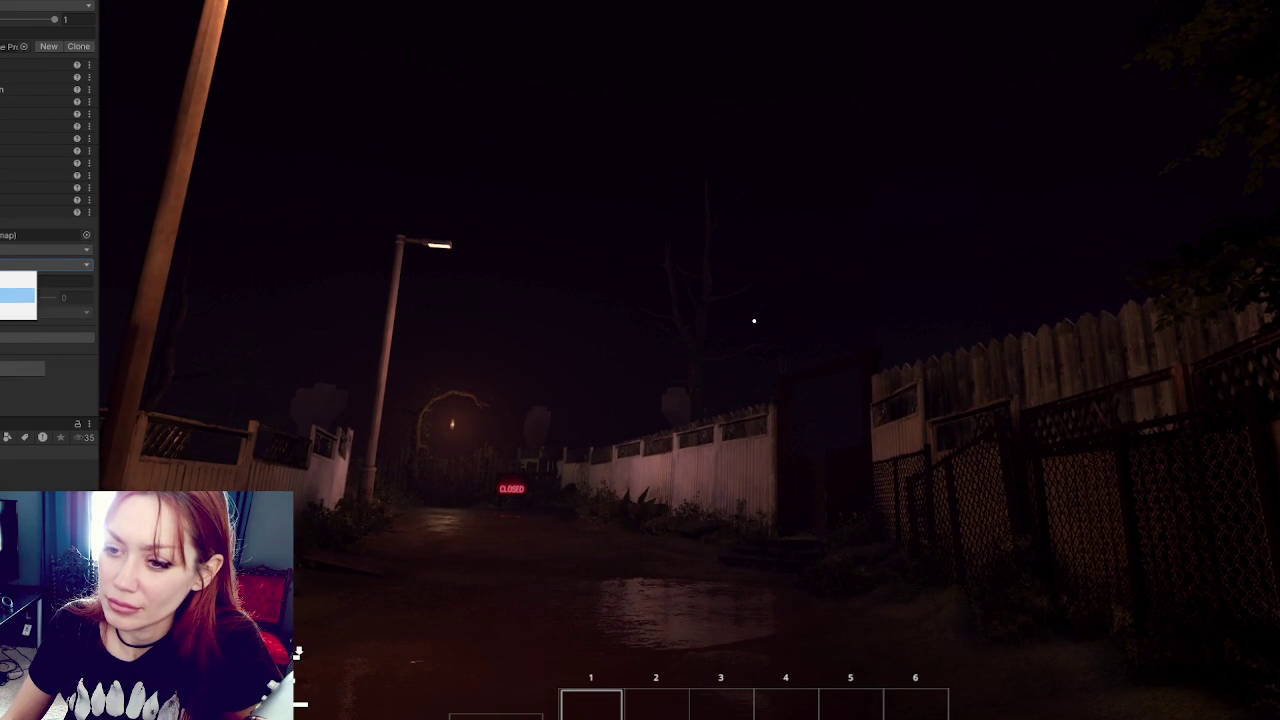
pyautogui.press('Return')
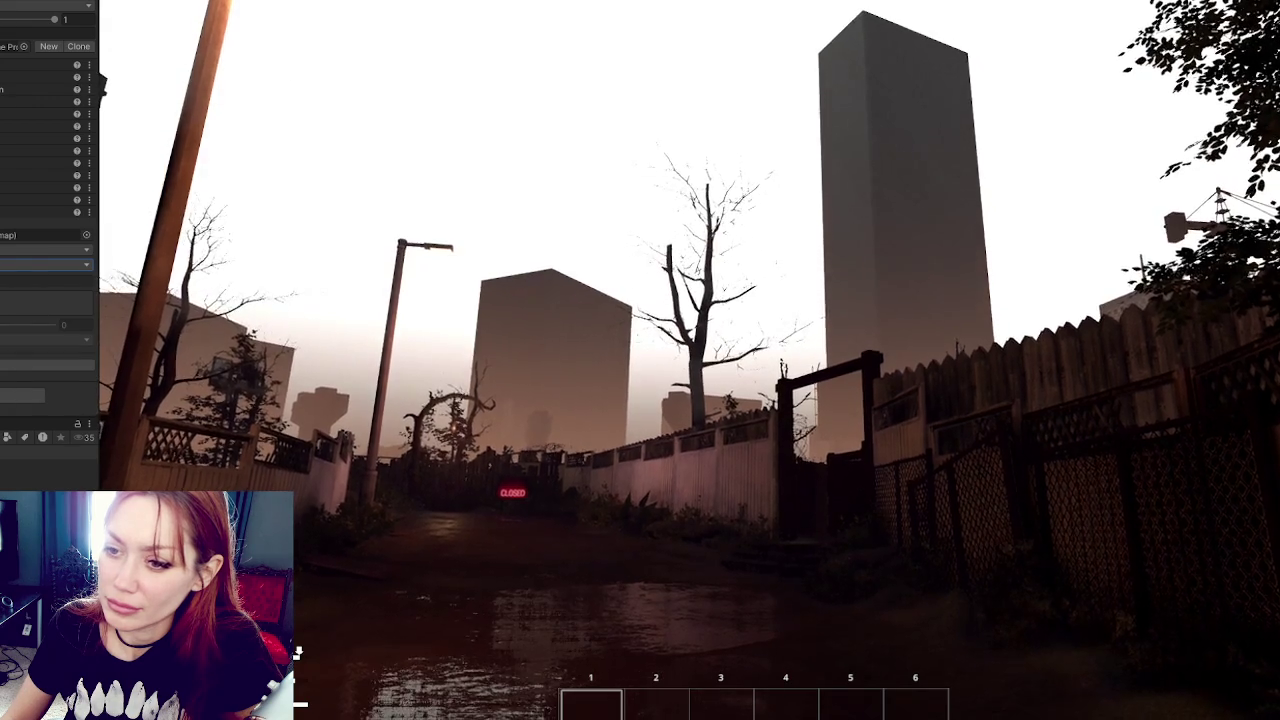
# Step: Advance to the next sky setting and walk the player forward along the alley
pyautogui.click(46, 281)
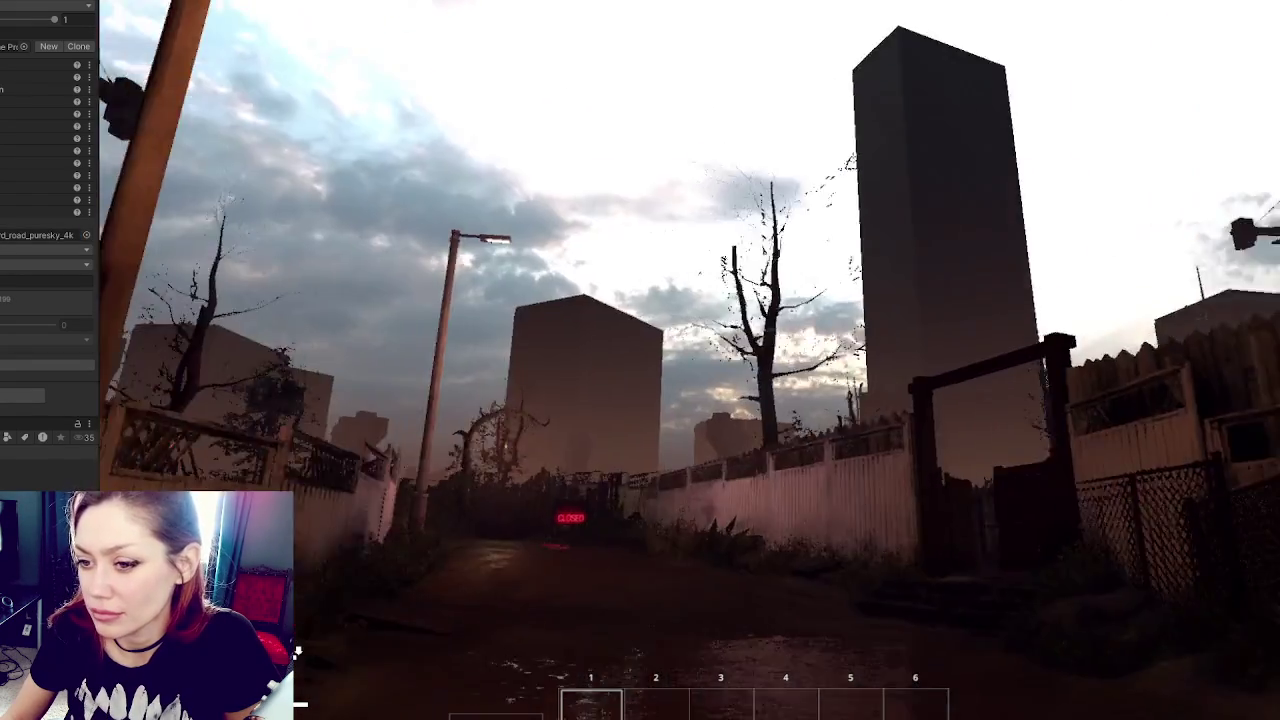
pyautogui.press('w')
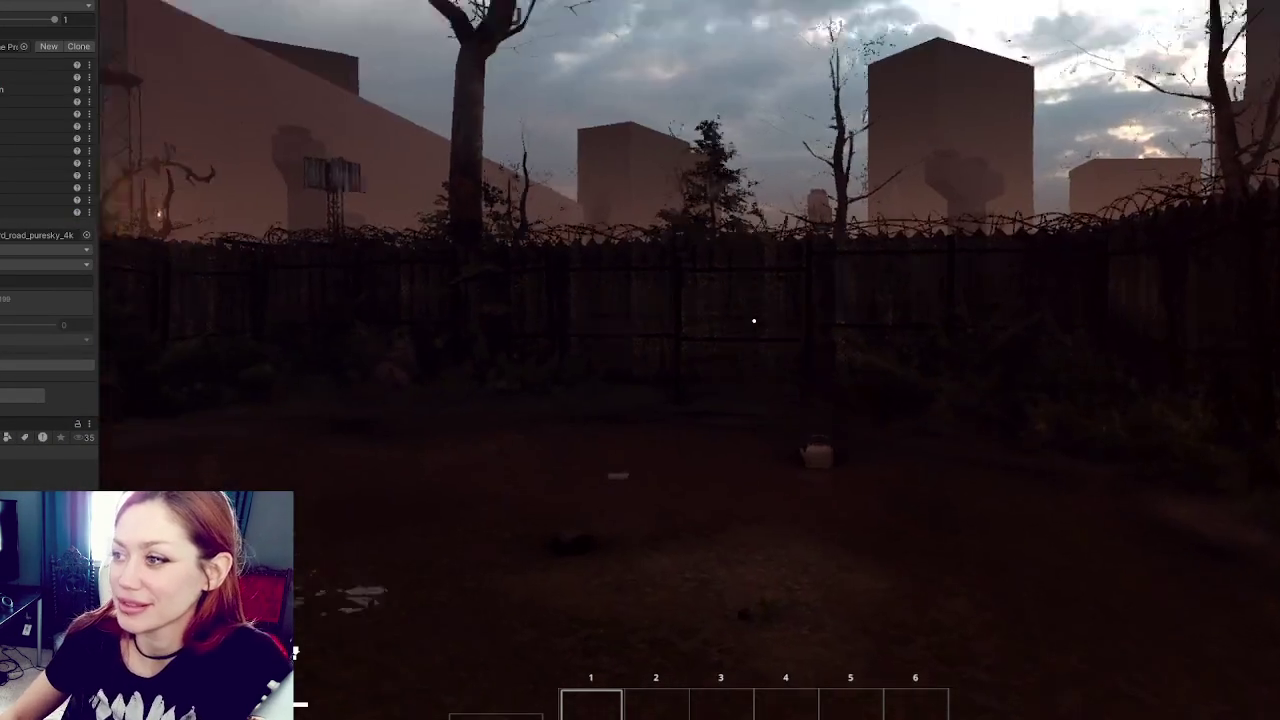
pyautogui.moveTo(754, 321)
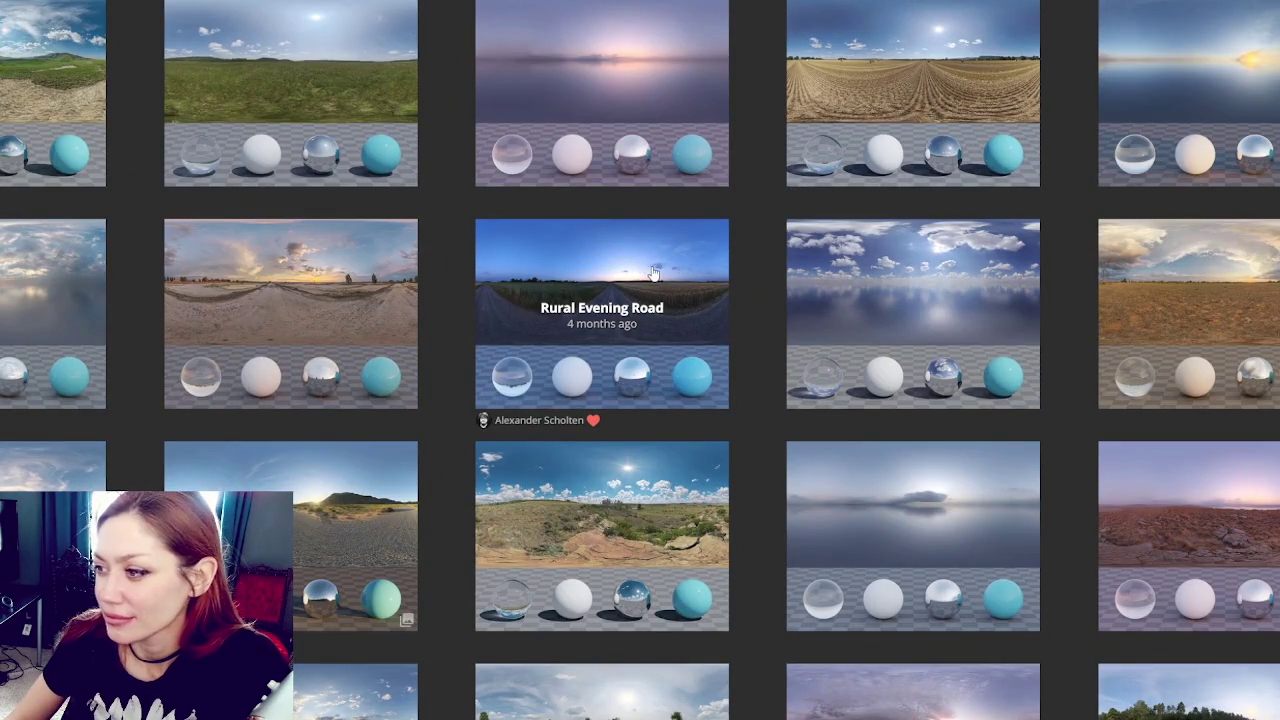
pyautogui.scroll(-10, 652, 272)
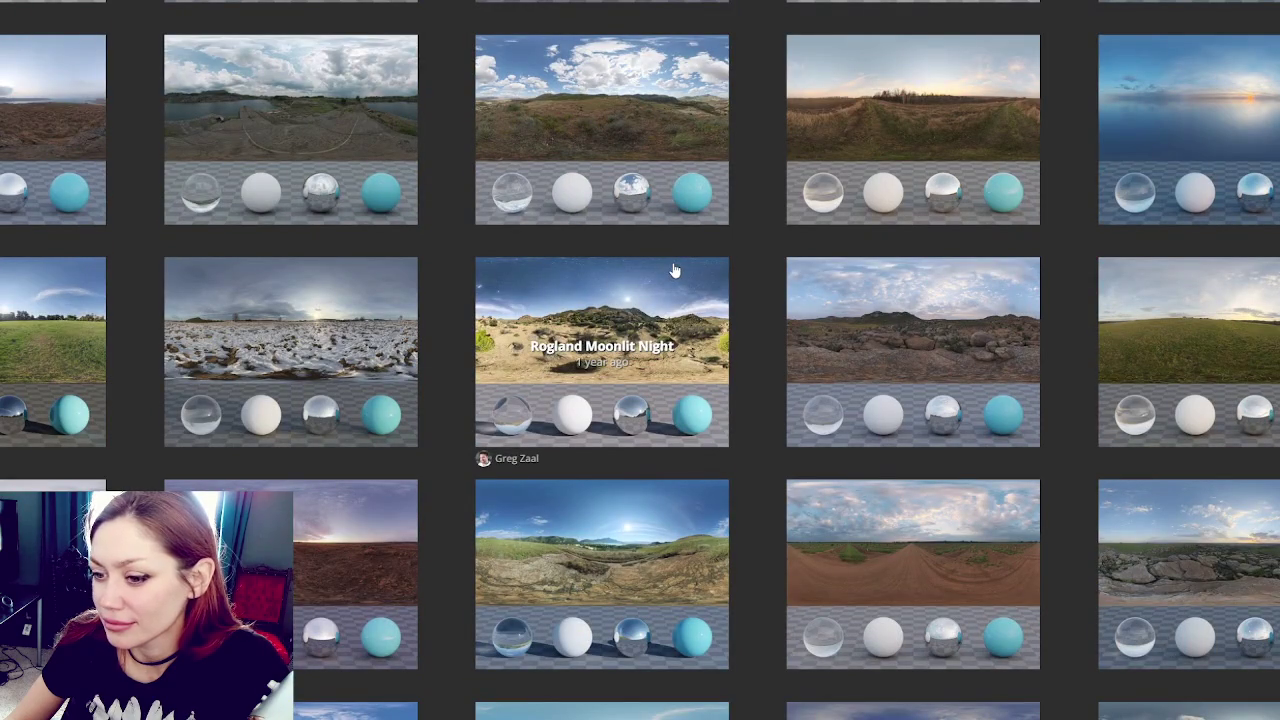
pyautogui.scroll(-3, 675, 271)
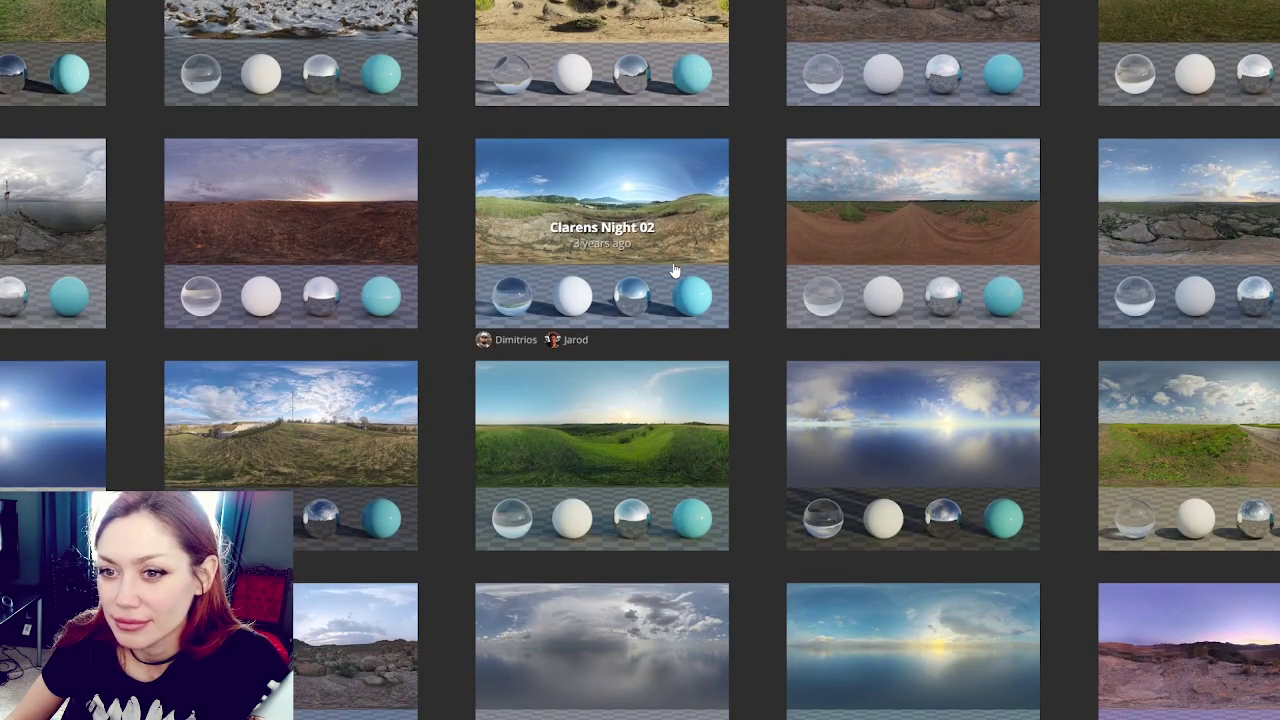
pyautogui.scroll(-3, 675, 271)
pyautogui.scroll(-2, 675, 271)
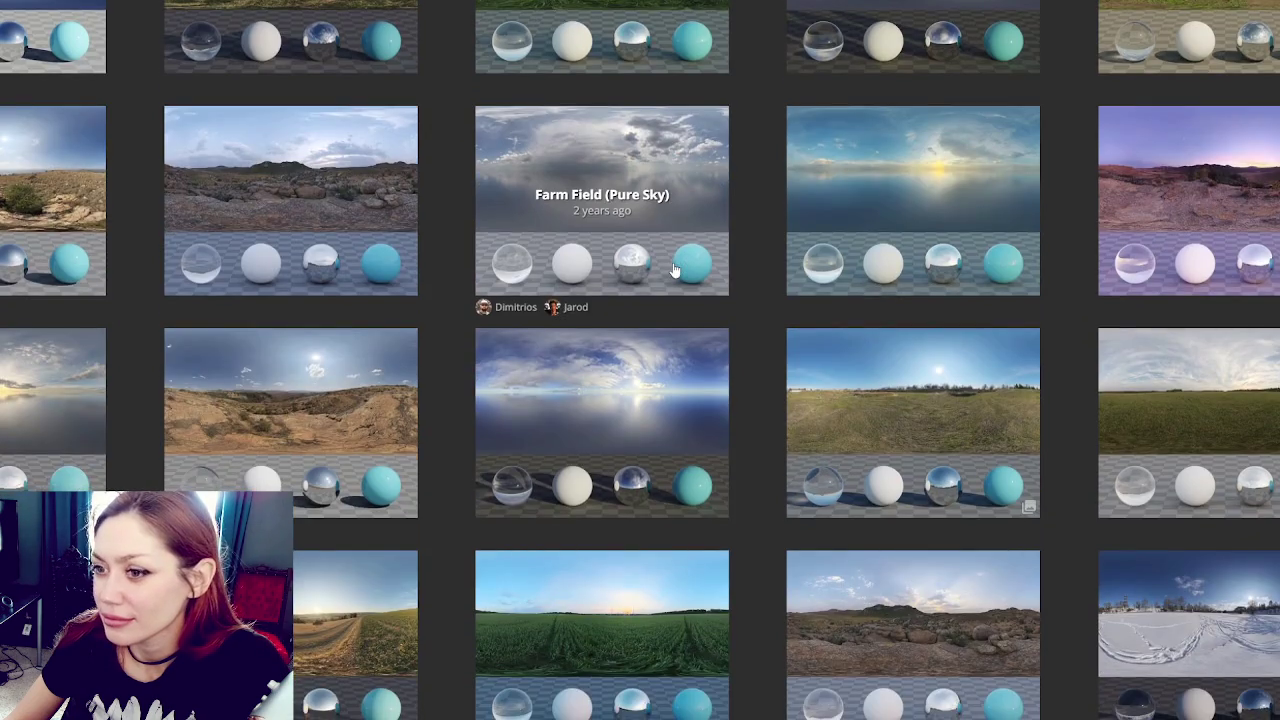
pyautogui.scroll(-6, 675, 271)
pyautogui.scroll(-6, 681, 288)
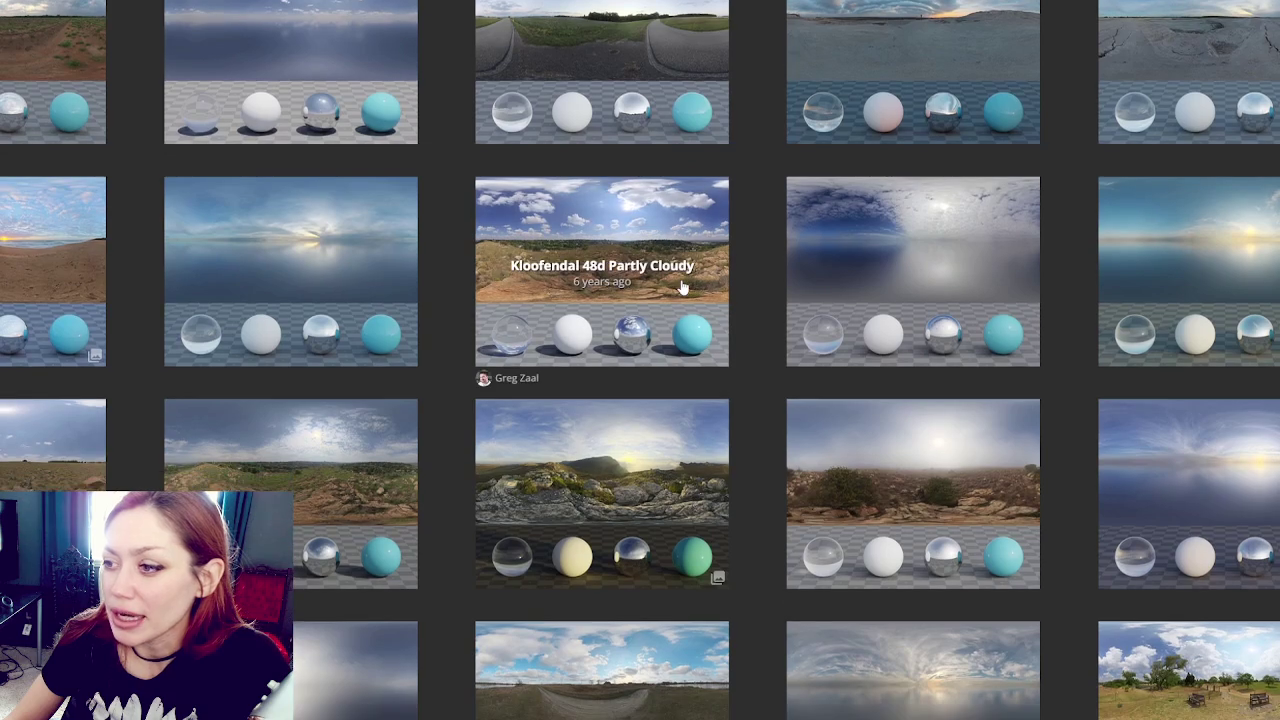
pyautogui.scroll(-6, 681, 288)
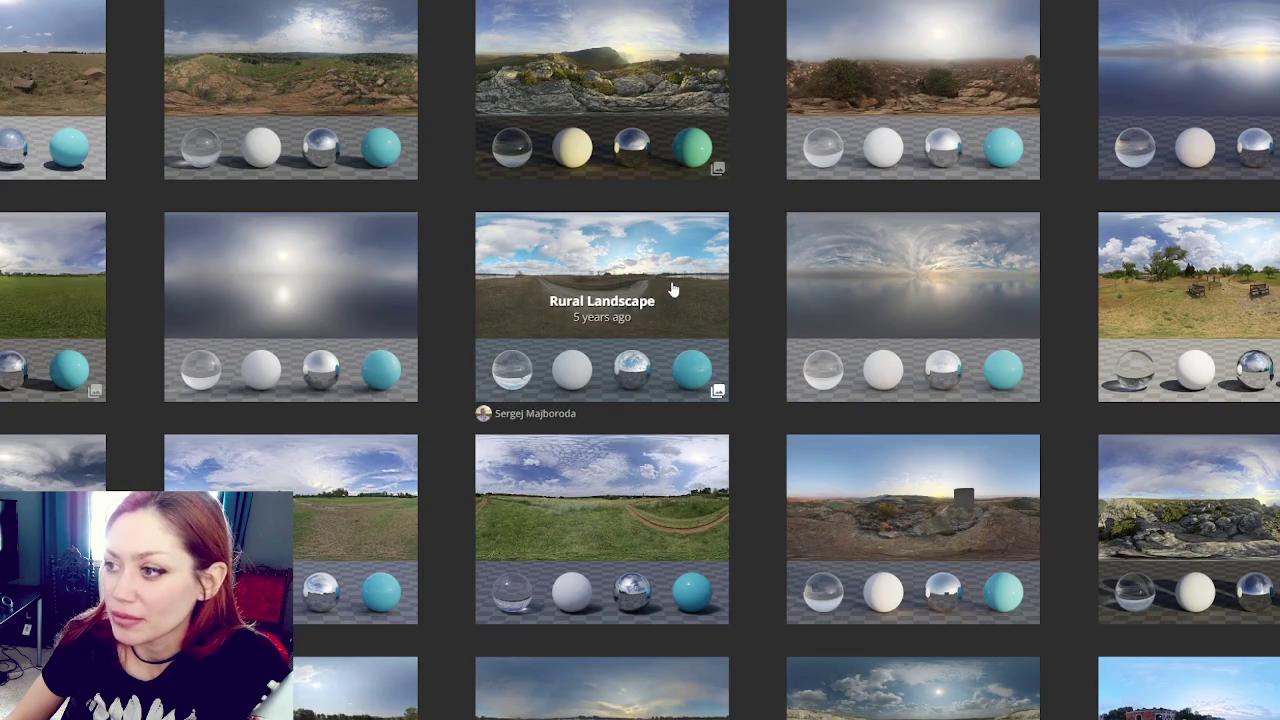
pyautogui.scroll(-2, 673, 286)
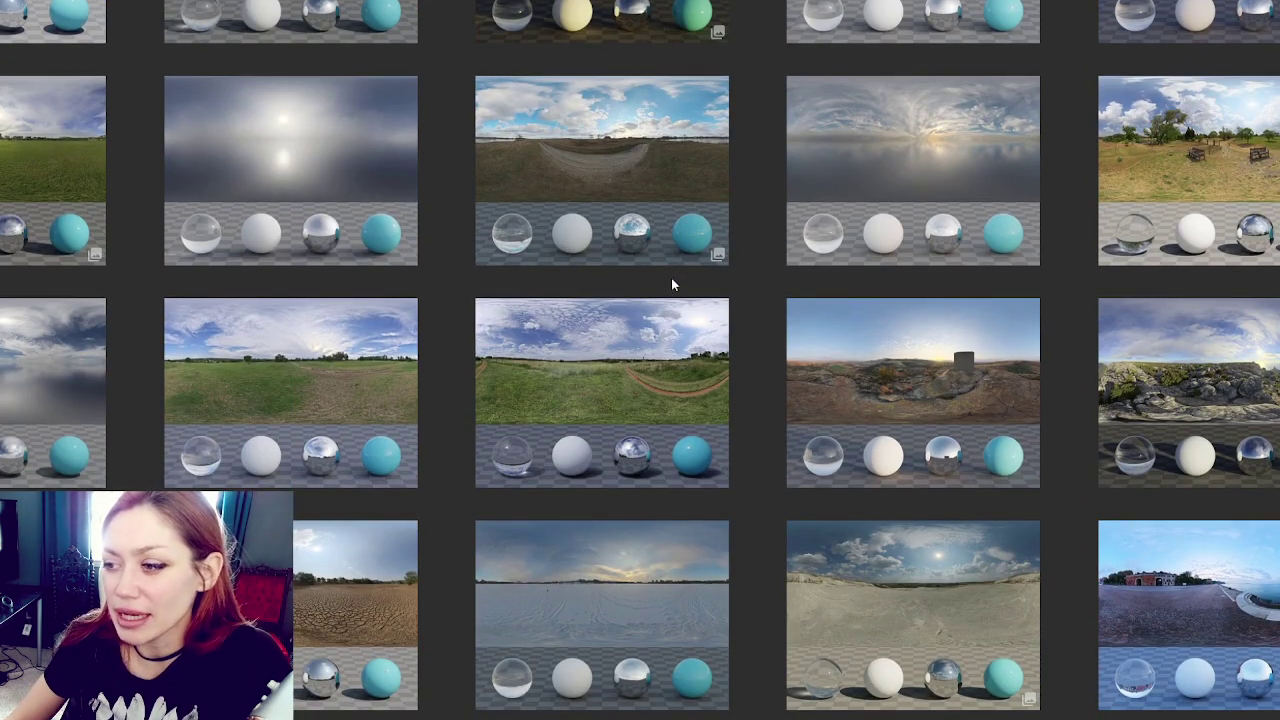
pyautogui.scroll(-2, 673, 286)
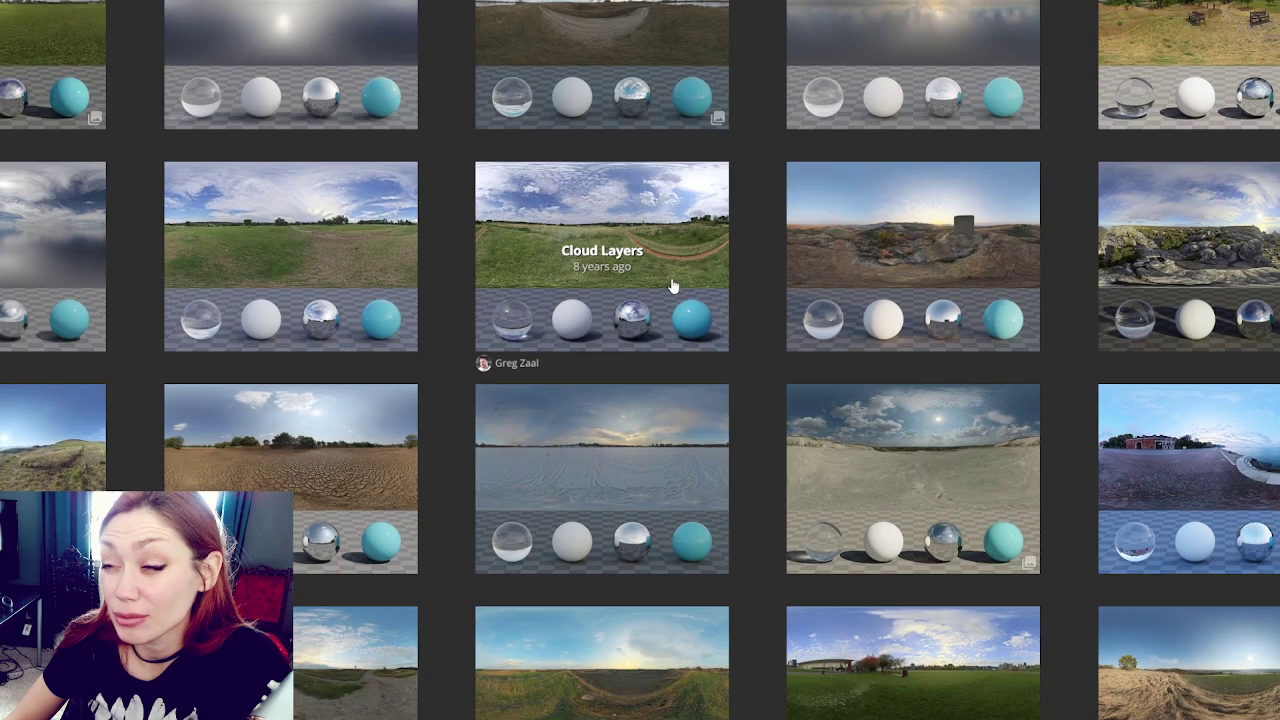
pyautogui.scroll(2, 673, 286)
pyautogui.rightClick(272, 58)
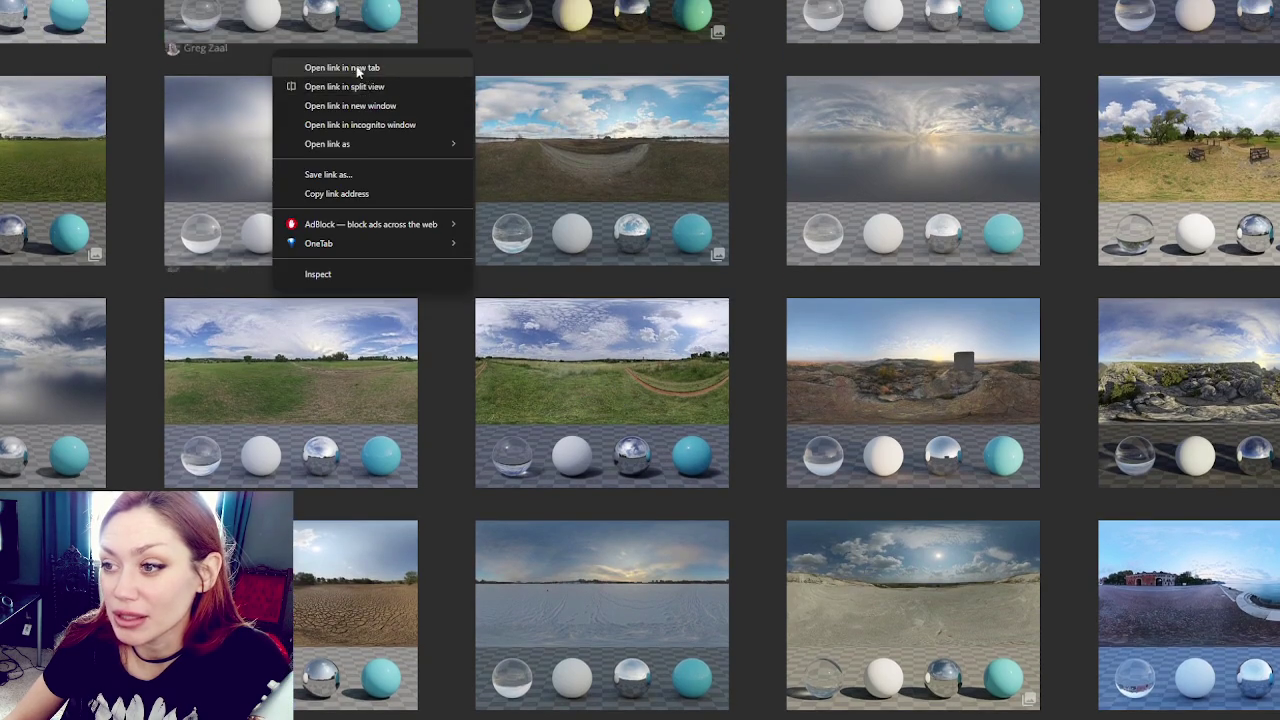
pyautogui.click(330, 66)
pyautogui.scroll(-5, 560, 250)
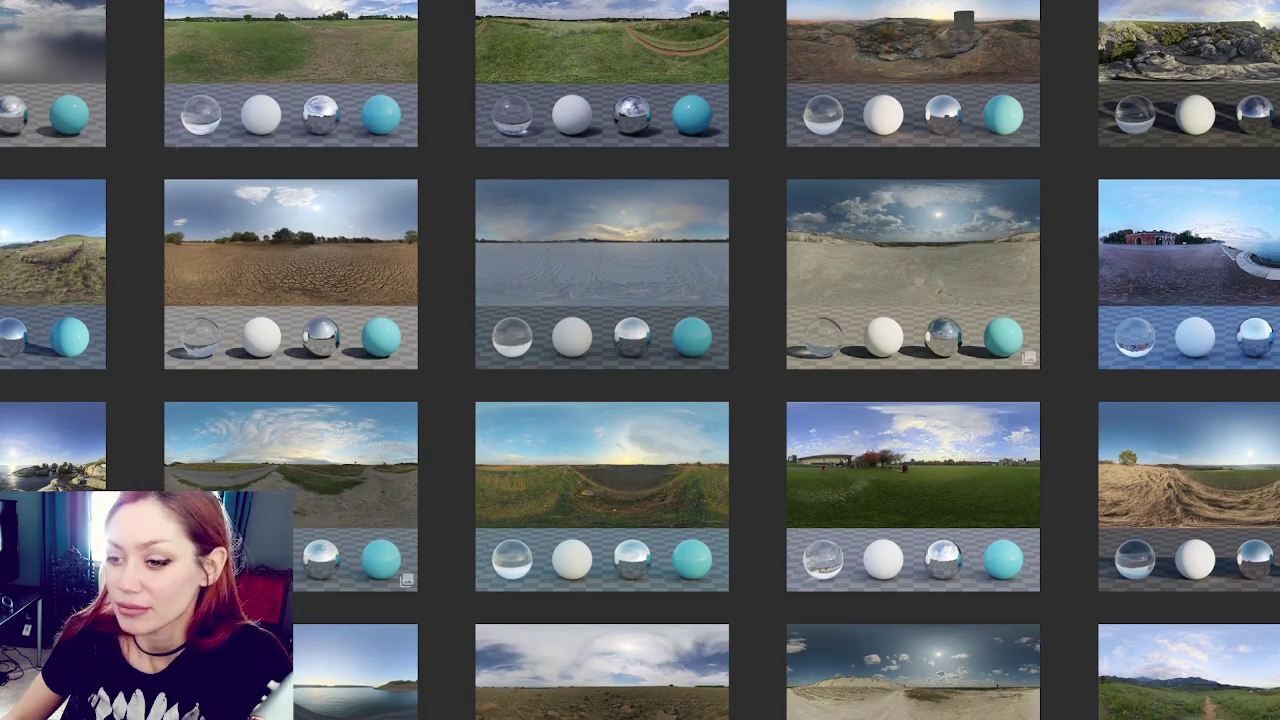
pyautogui.scroll(-3, 407, 84)
pyautogui.scroll(-6, 415, 80)
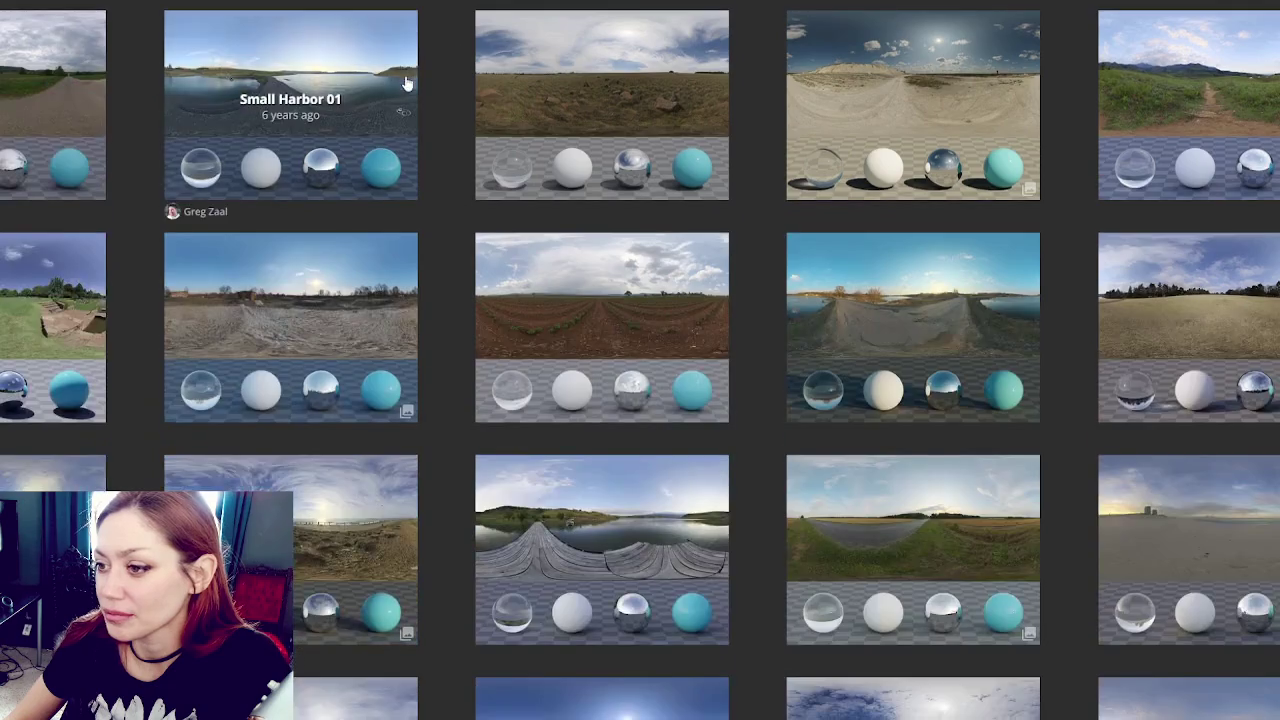
pyautogui.scroll(-3, 428, 71)
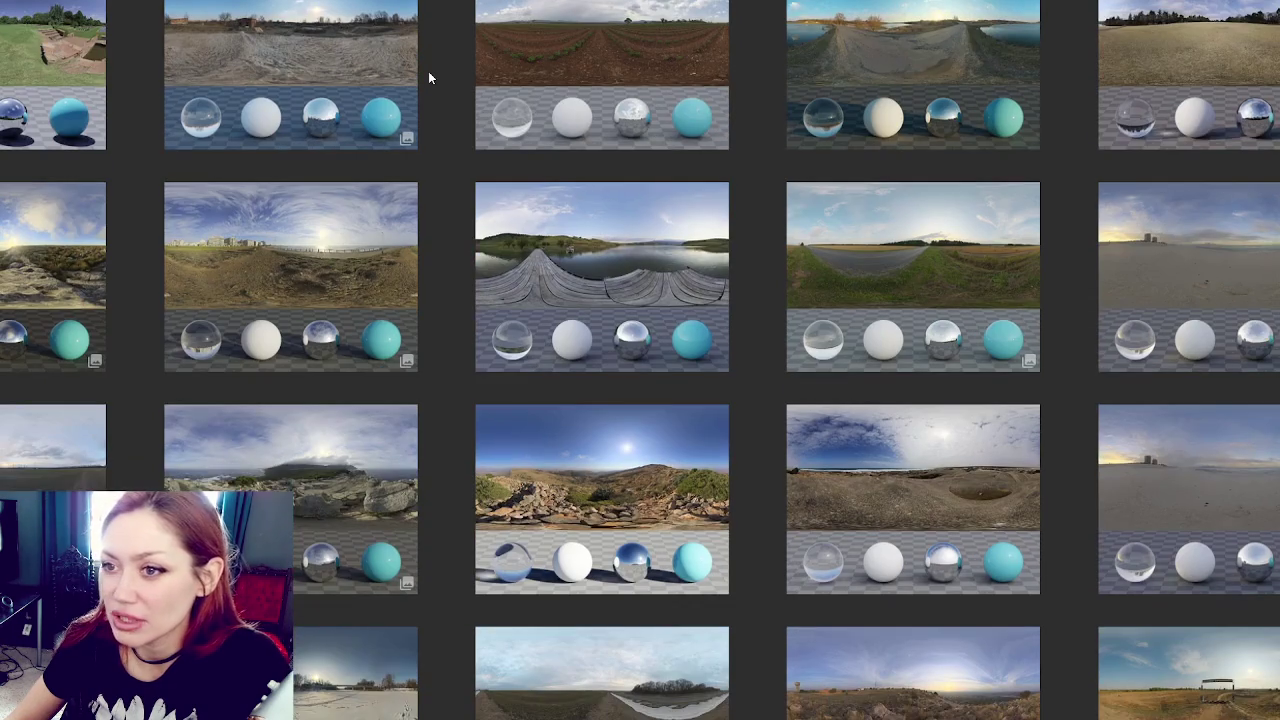
pyautogui.scroll(-2, 428, 71)
pyautogui.scroll(-2, 428, 71)
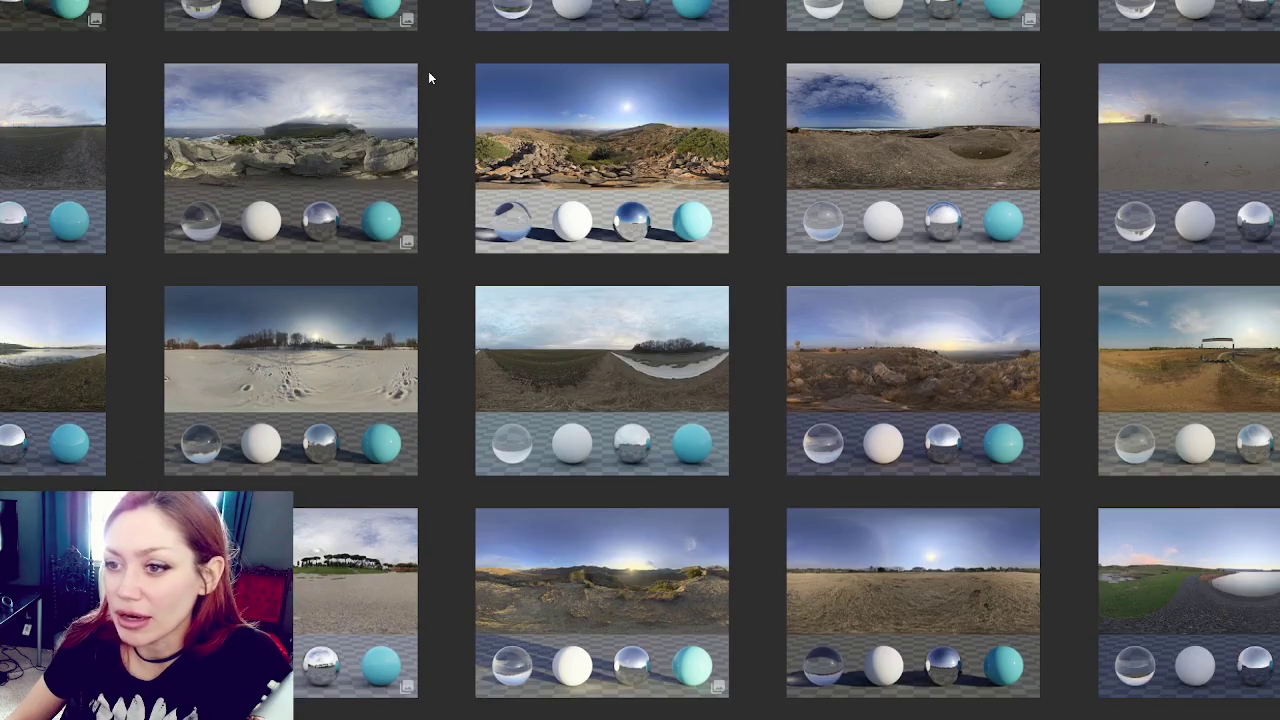
pyautogui.scroll(-2, 428, 71)
pyautogui.scroll(2, 428, 77)
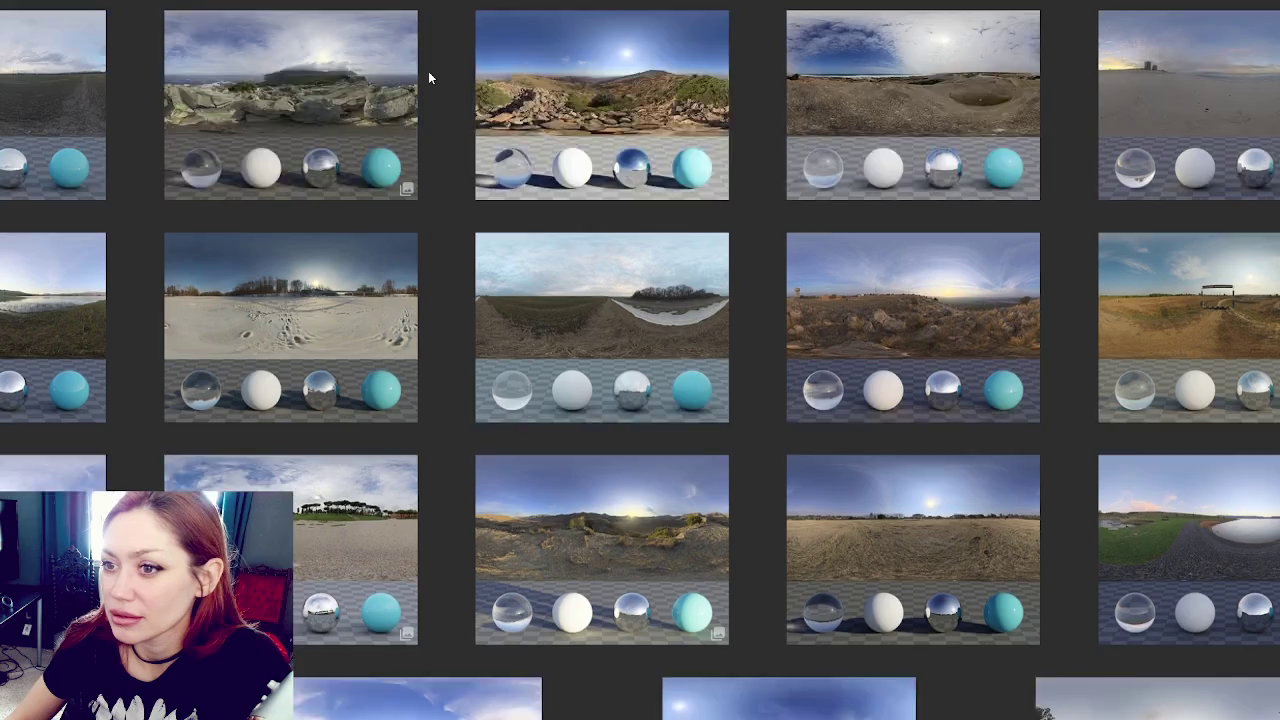
pyautogui.scroll(-3, 428, 77)
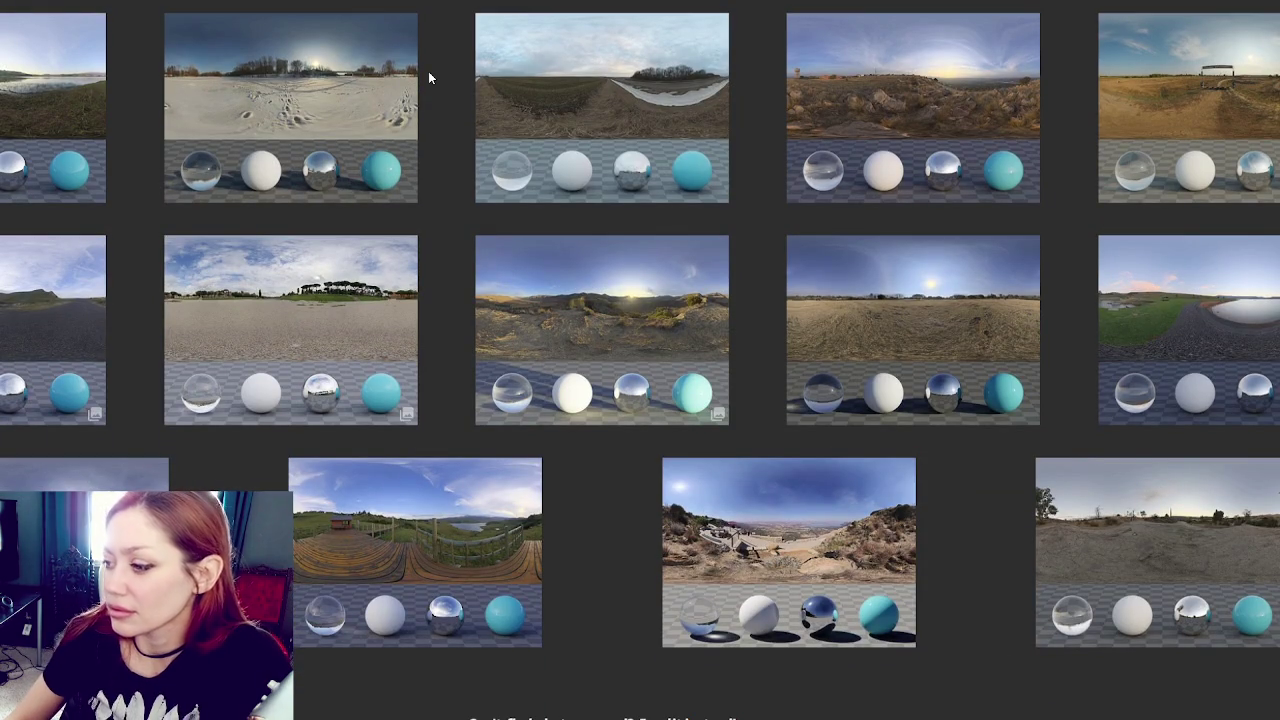
pyautogui.scroll(-4, 428, 71)
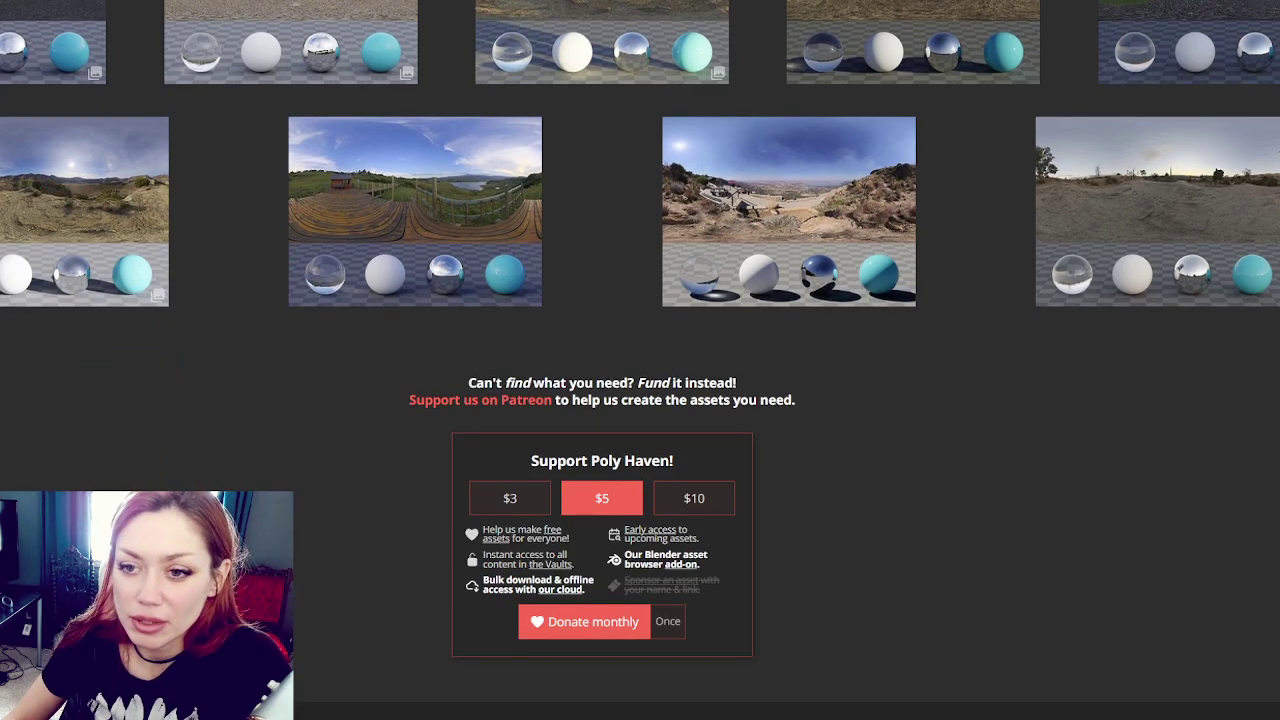
pyautogui.scroll(10, 430, 336)
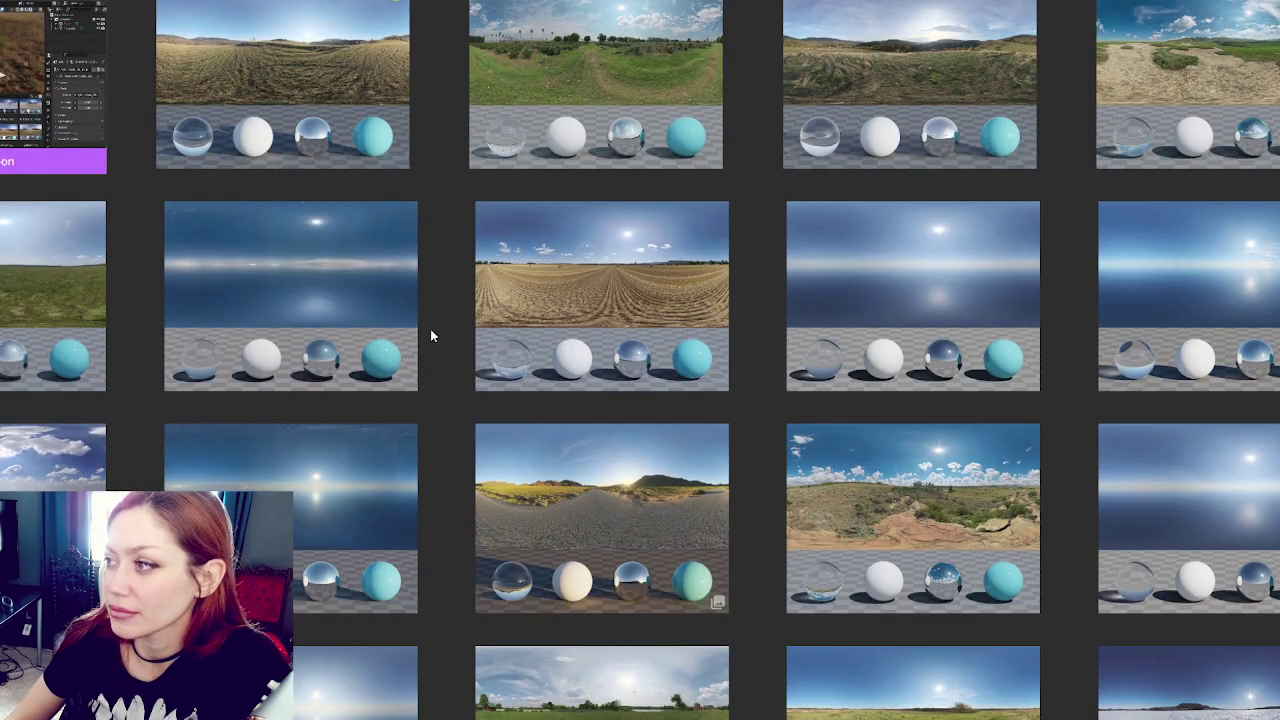
pyautogui.scroll(-5, 428, 332)
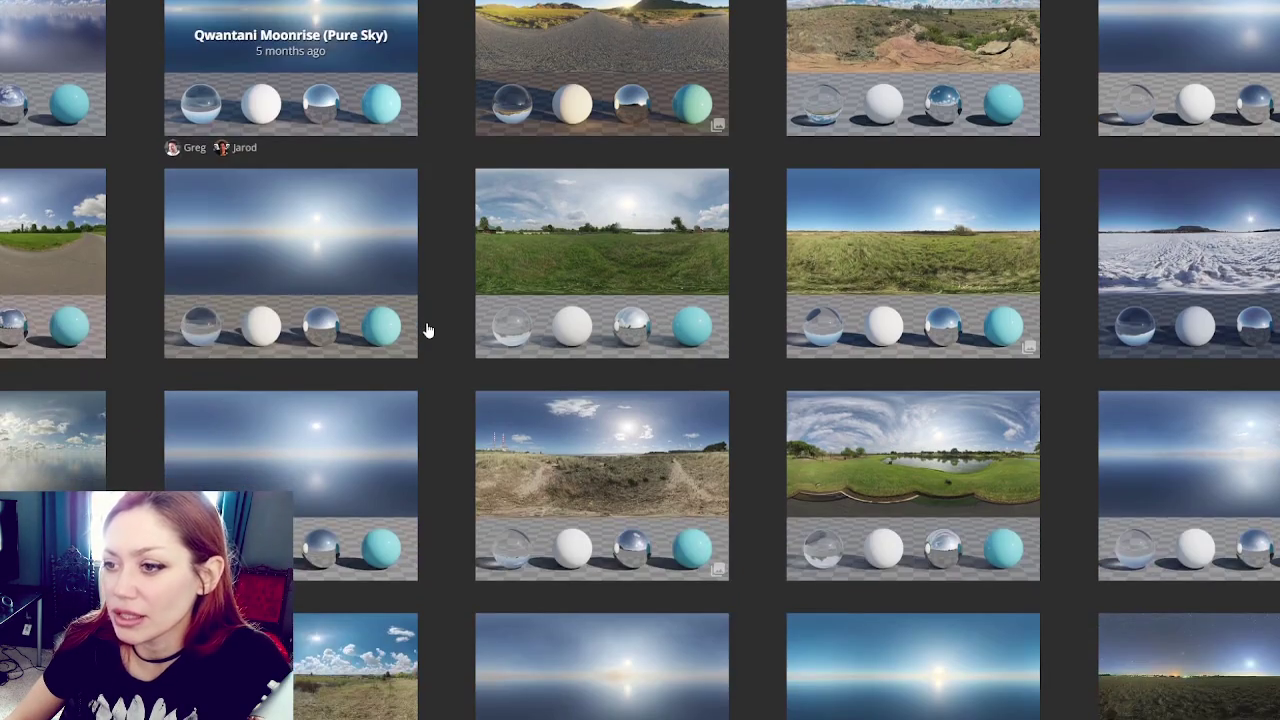
pyautogui.scroll(-4, 428, 330)
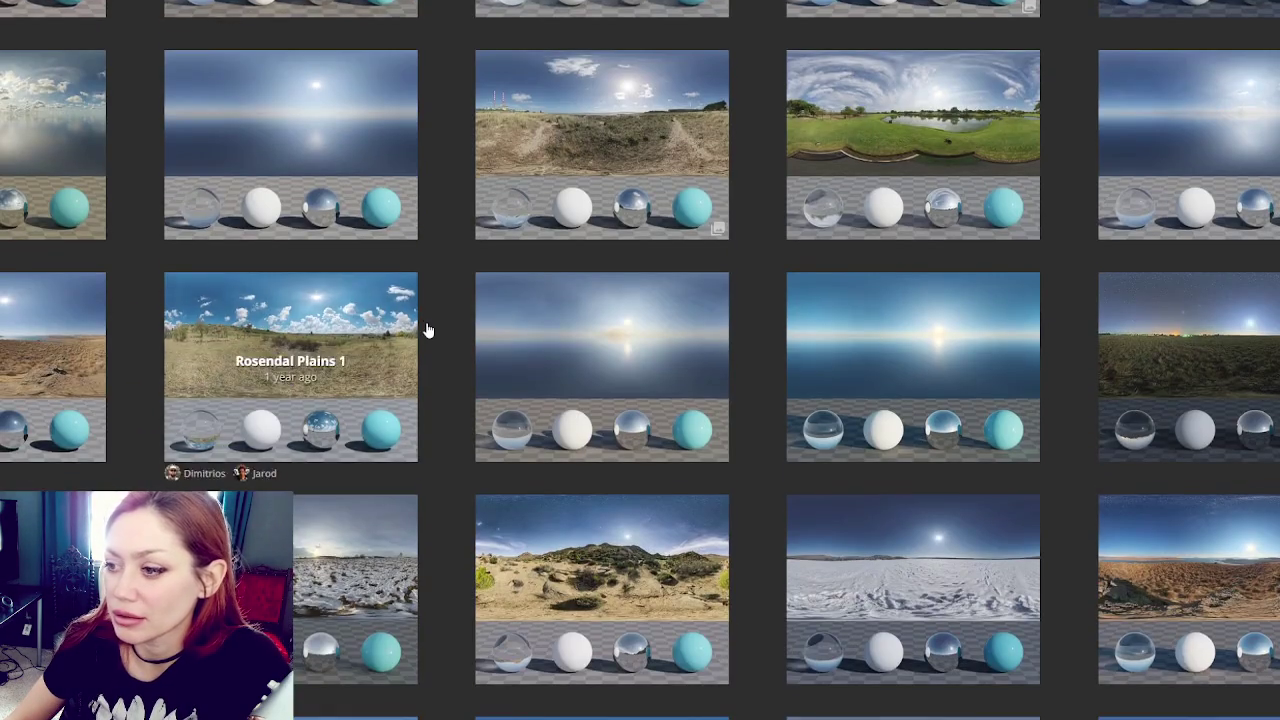
pyautogui.scroll(-3, 428, 330)
pyautogui.scroll(-3, 431, 330)
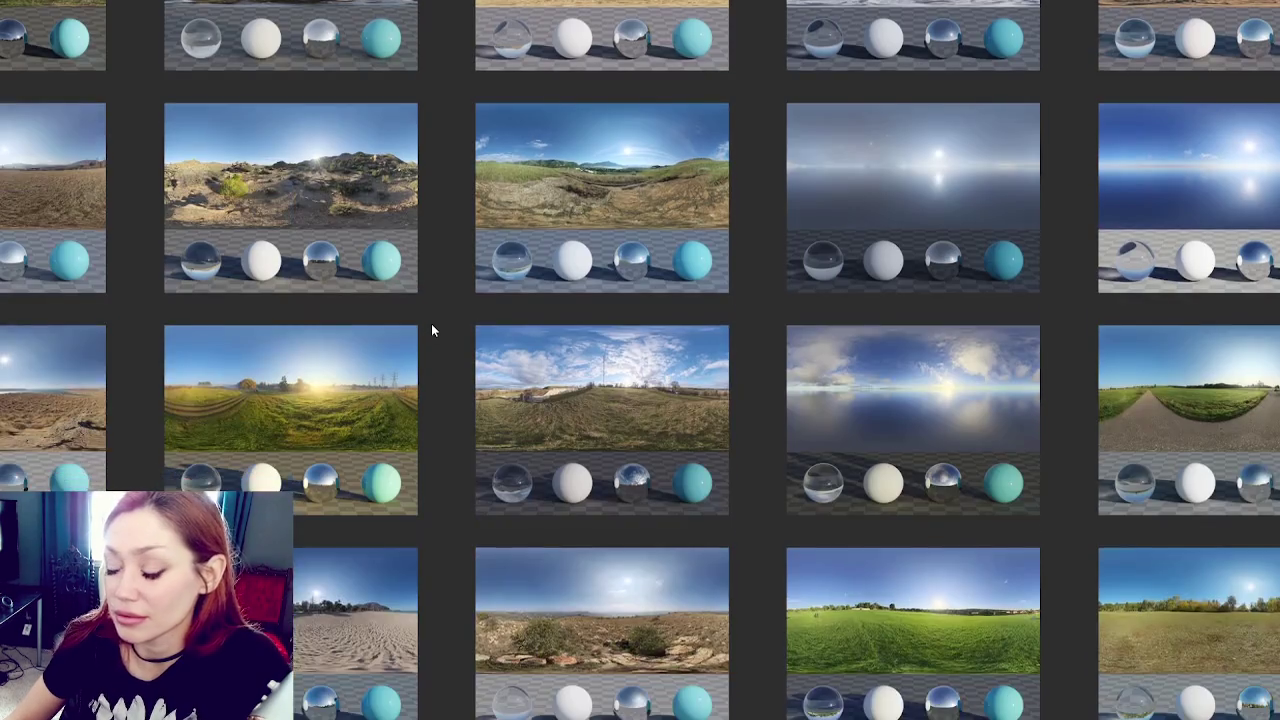
pyautogui.scroll(-1, 431, 330)
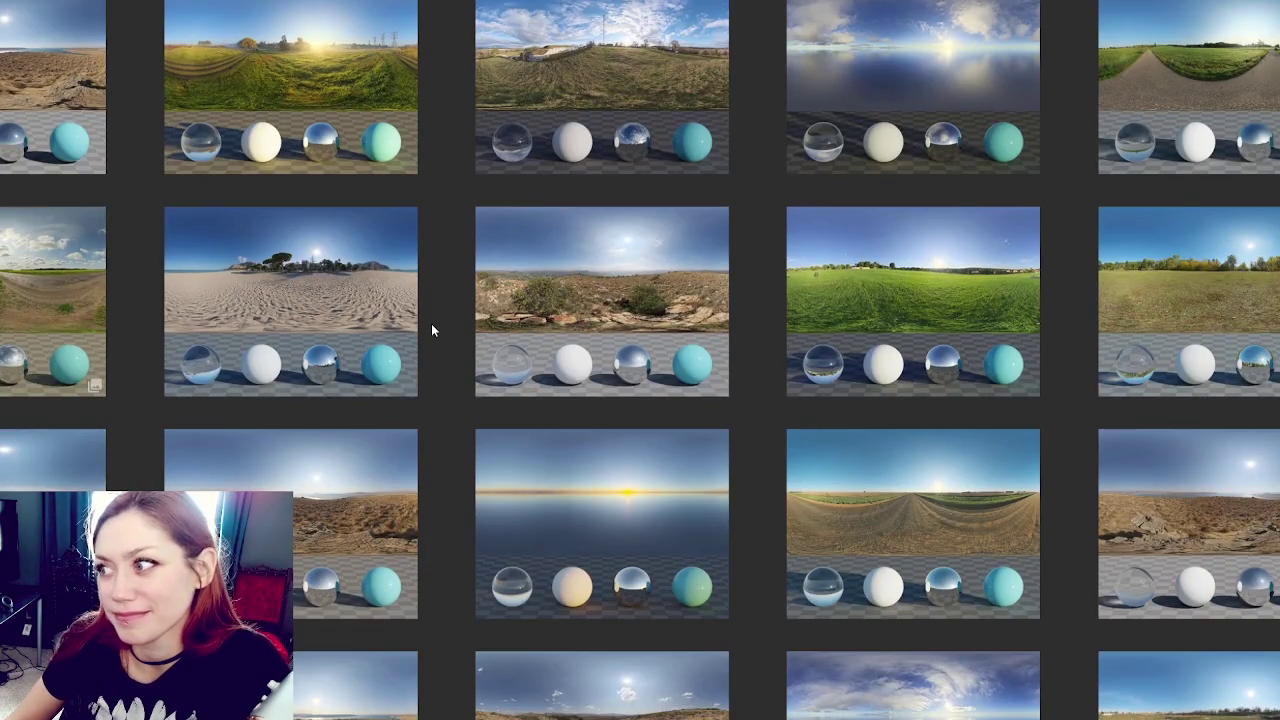
pyautogui.scroll(-5, 432, 326)
pyautogui.scroll(-10, 431, 330)
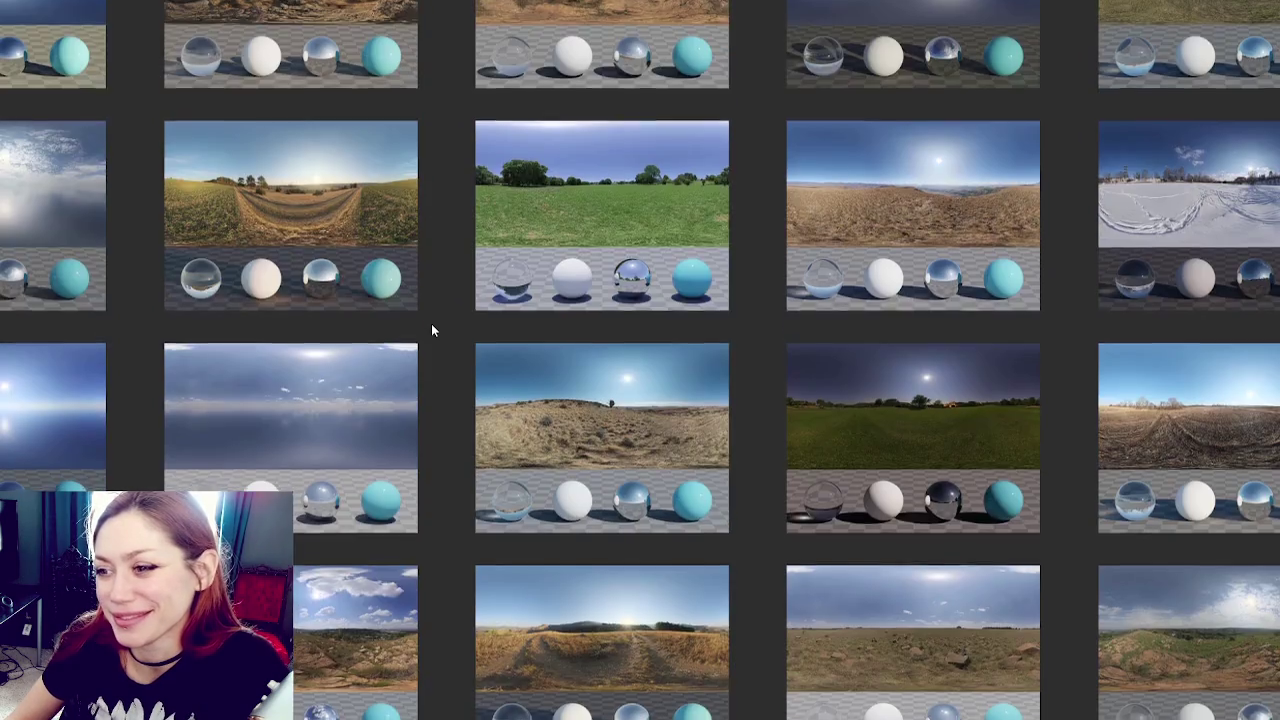
pyautogui.scroll(-8, 431, 330)
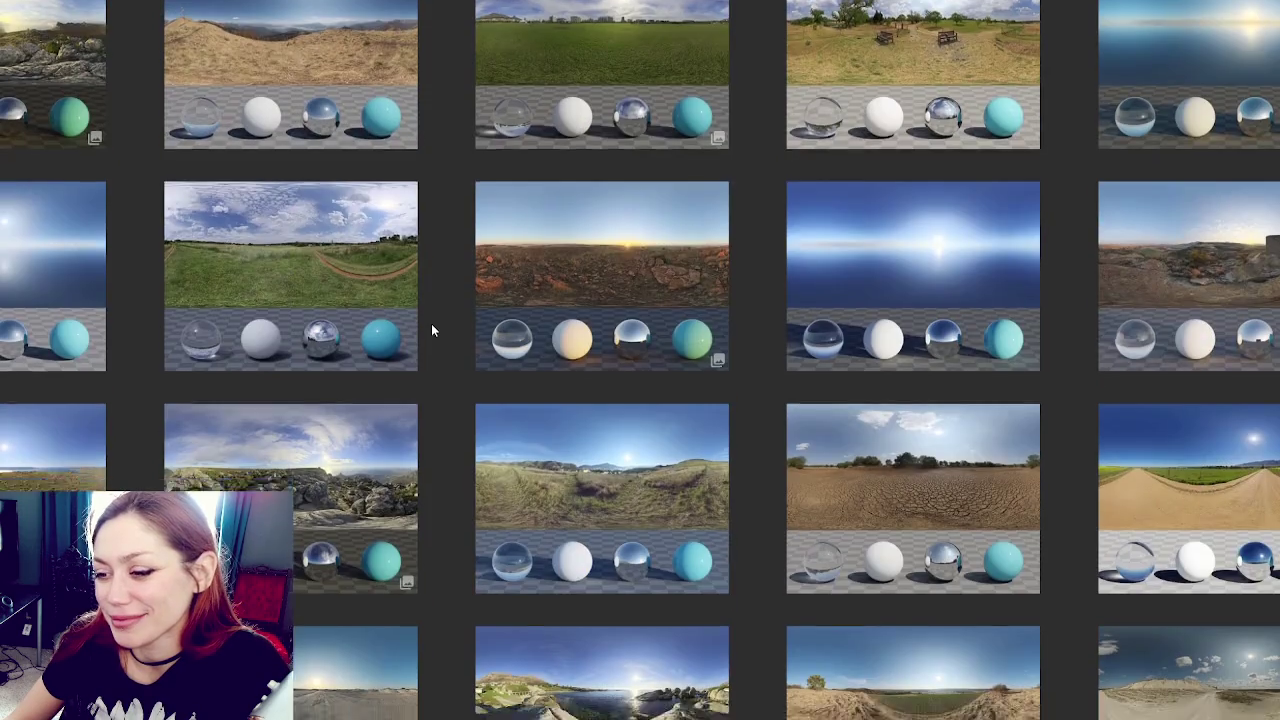
pyautogui.scroll(-5, 431, 323)
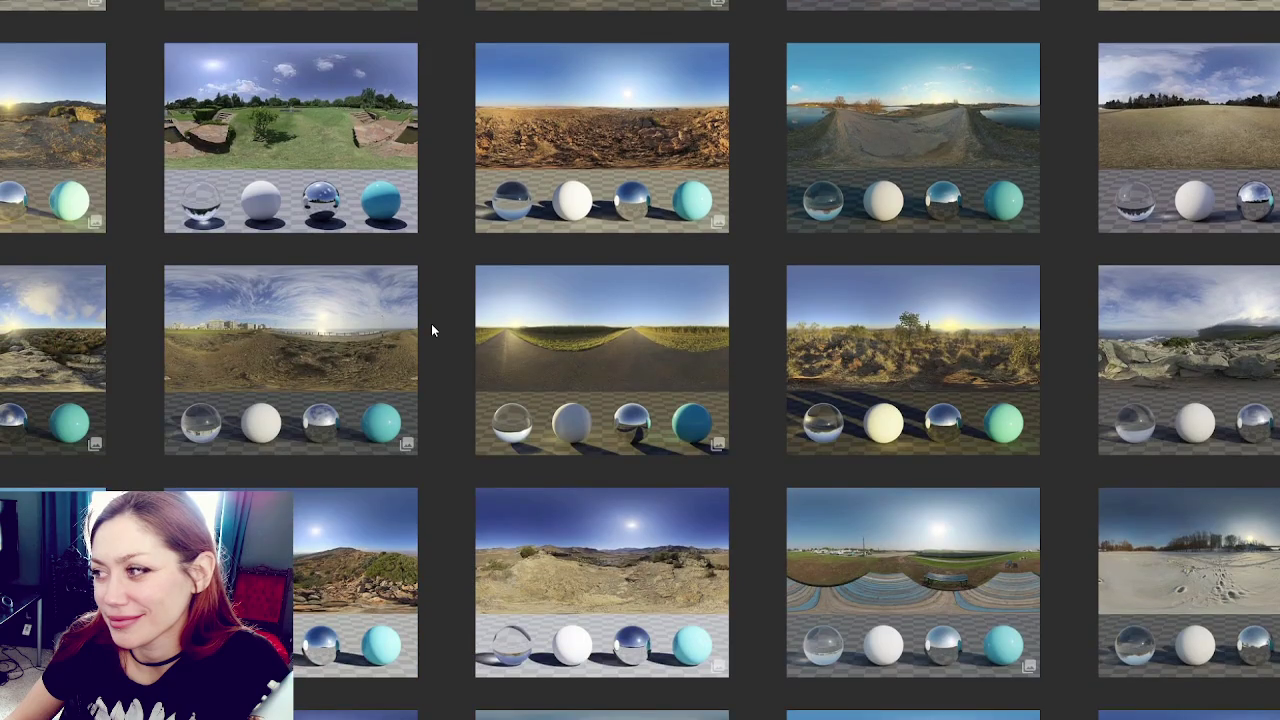
pyautogui.scroll(-4, 431, 330)
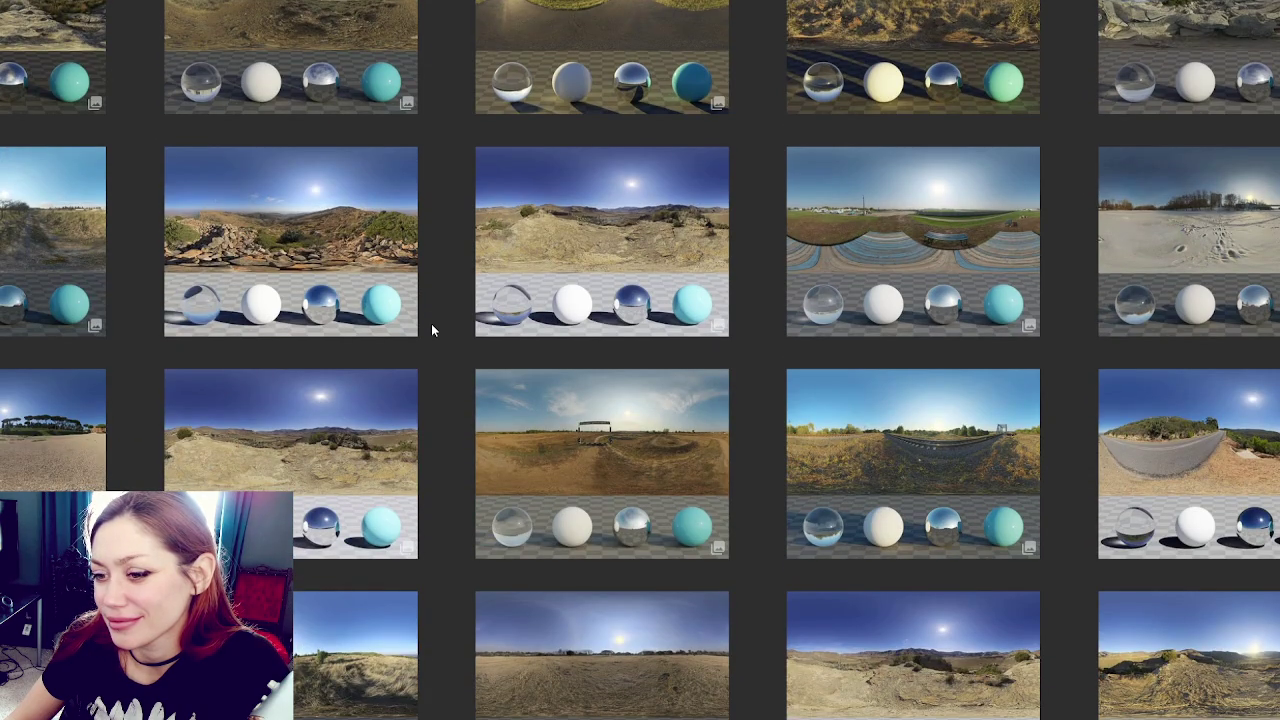
pyautogui.scroll(-4, 431, 323)
pyautogui.scroll(-3, 431, 323)
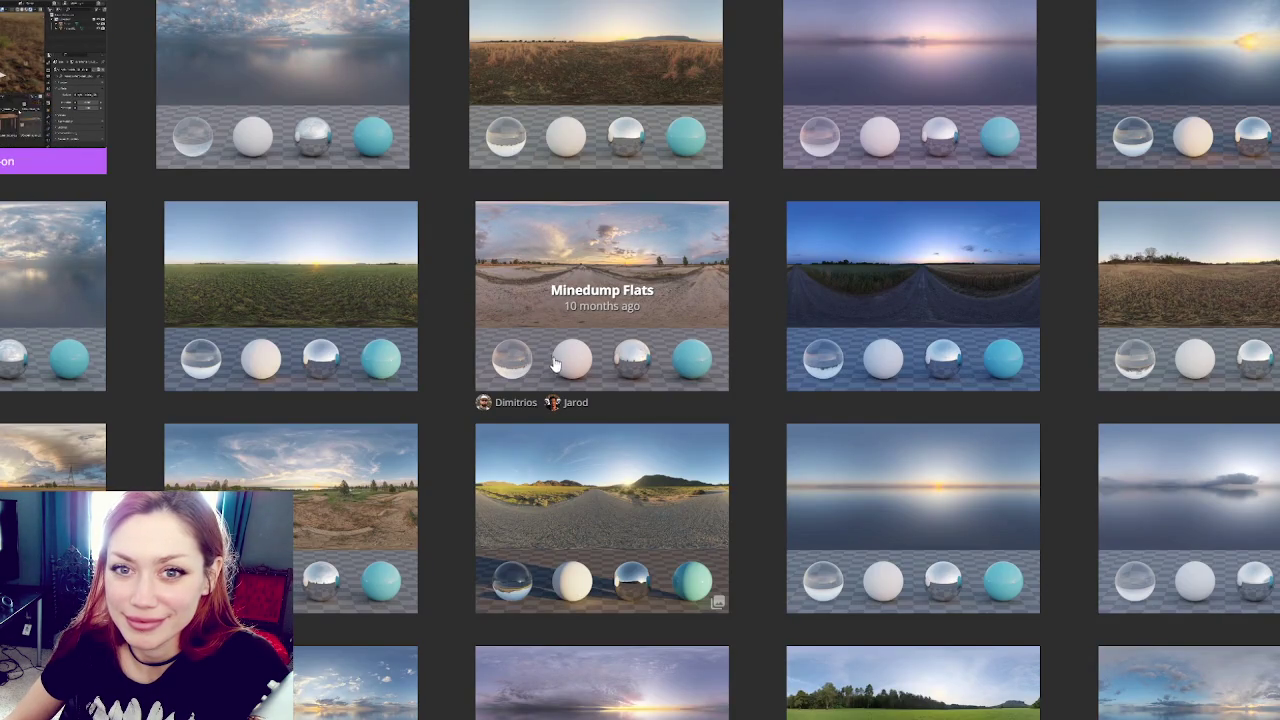
# Step: Scroll the HDRI grid and open Belfast Sunset and another sky listing in new tabs
pyautogui.scroll(-1, 565, 371)
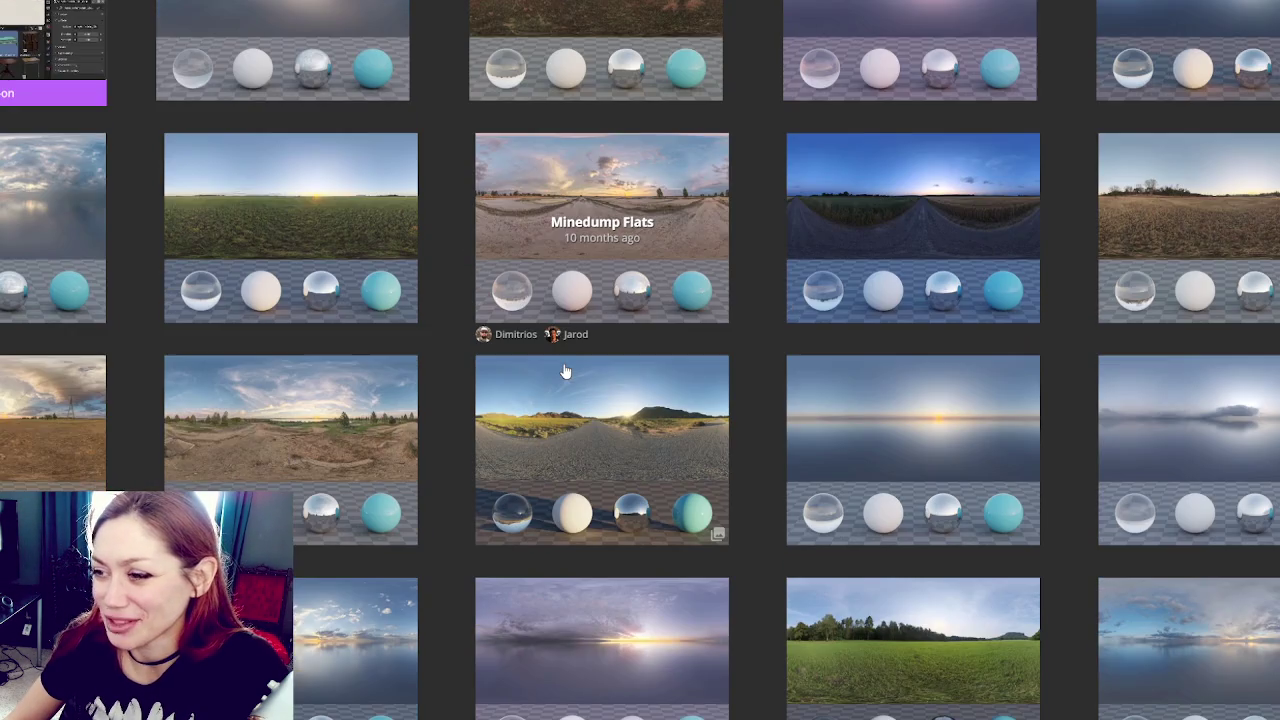
pyautogui.scroll(-1, 565, 371)
pyautogui.scroll(-5, 565, 371)
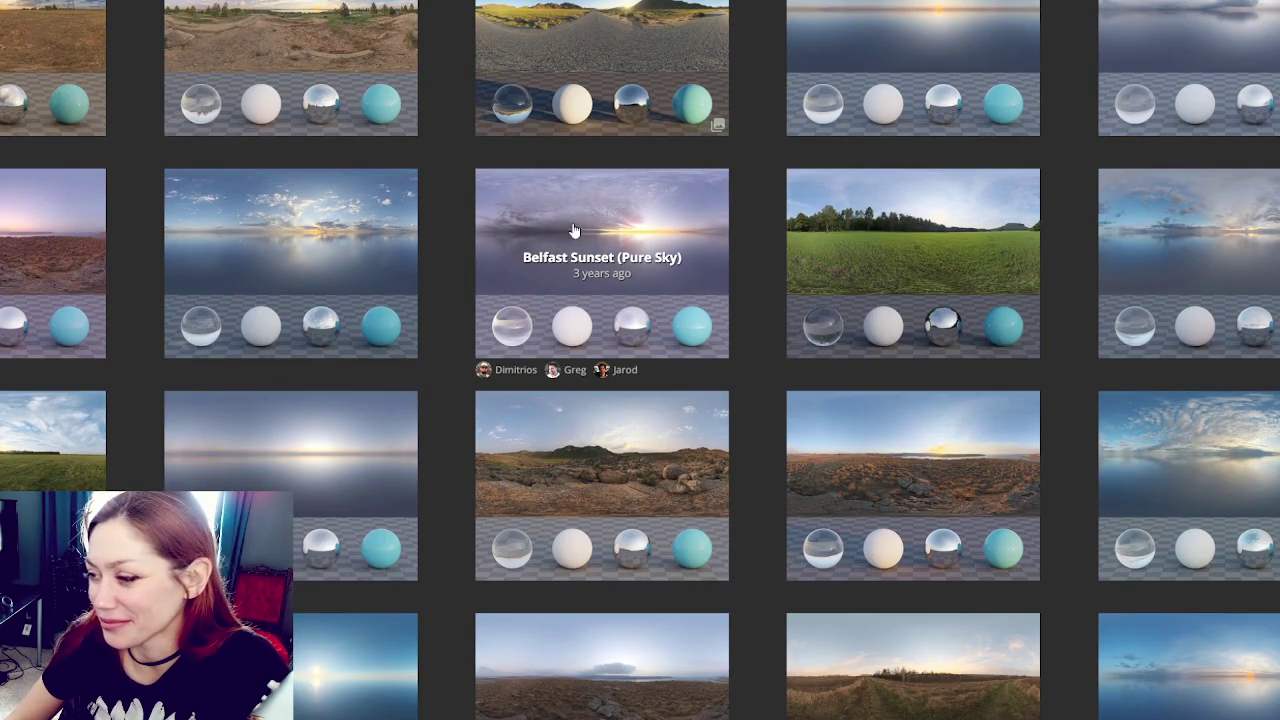
pyautogui.scroll(-1, 574, 231)
pyautogui.rightClick(578, 176)
pyautogui.click(612, 186)
pyautogui.scroll(-5, 483, 177)
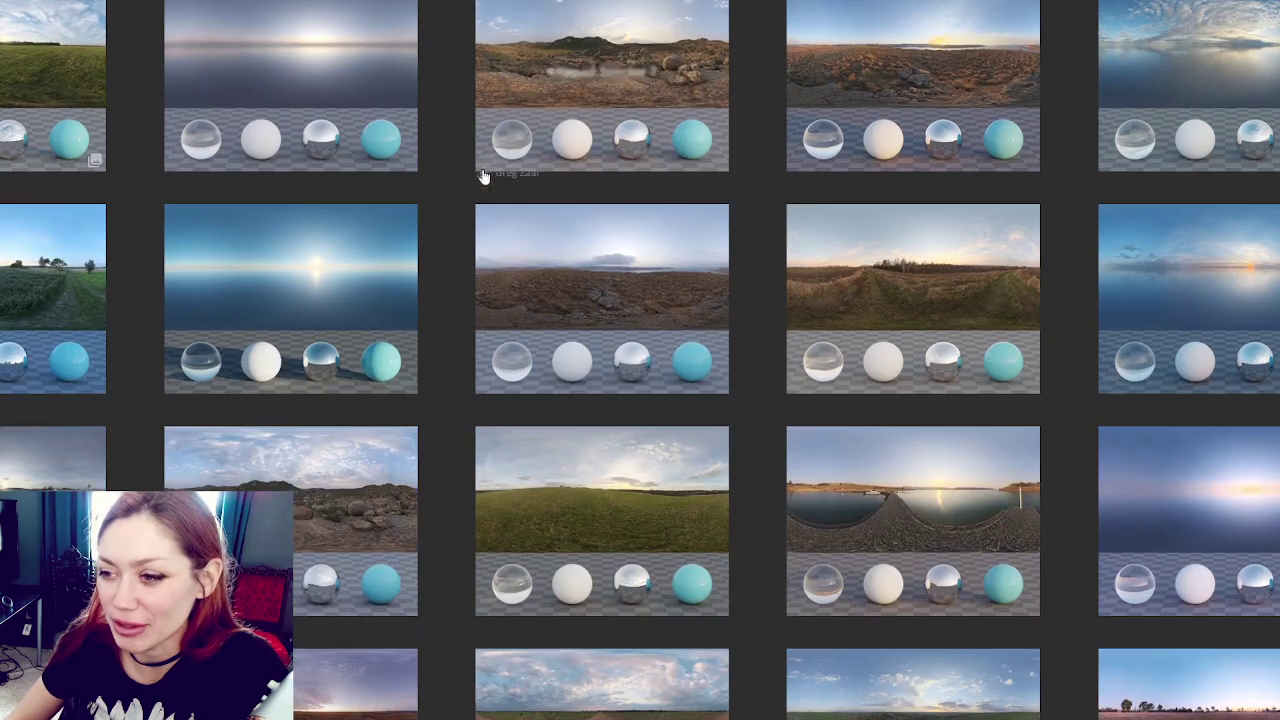
pyautogui.scroll(-3, 475, 172)
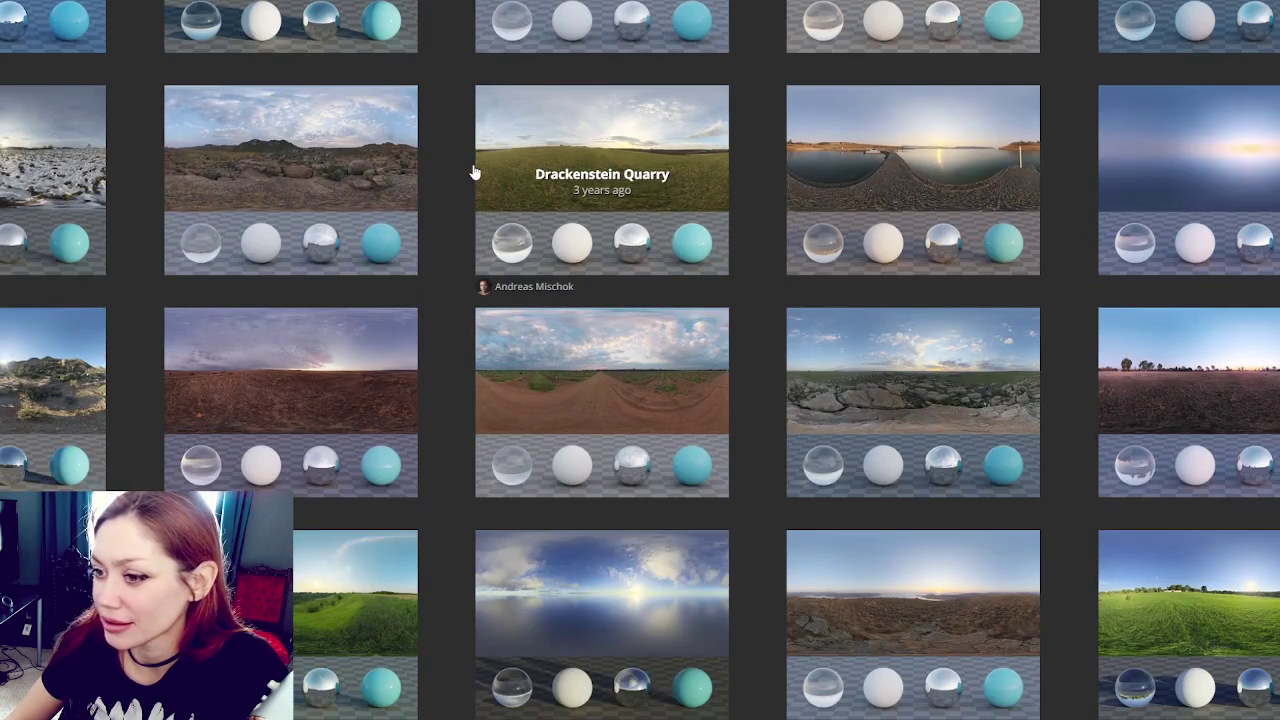
pyautogui.scroll(-4, 475, 172)
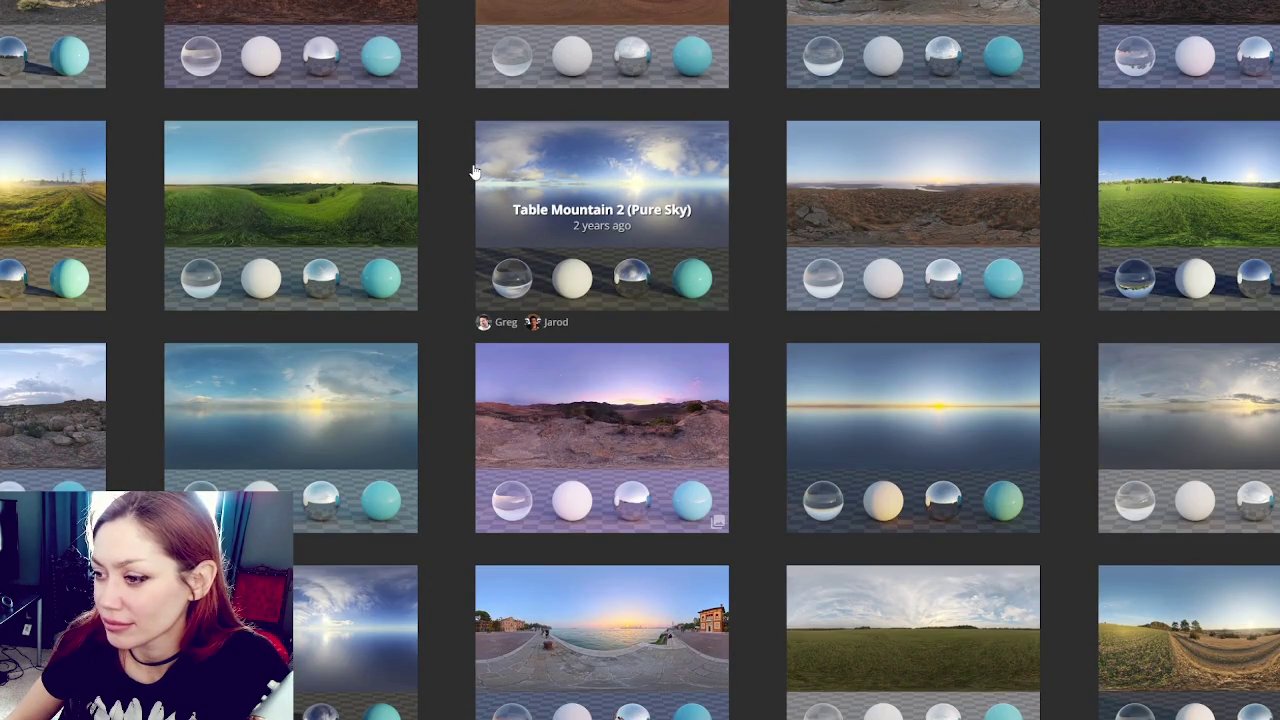
pyautogui.scroll(-3, 475, 172)
pyautogui.rightClick(572, 120)
pyautogui.click(607, 140)
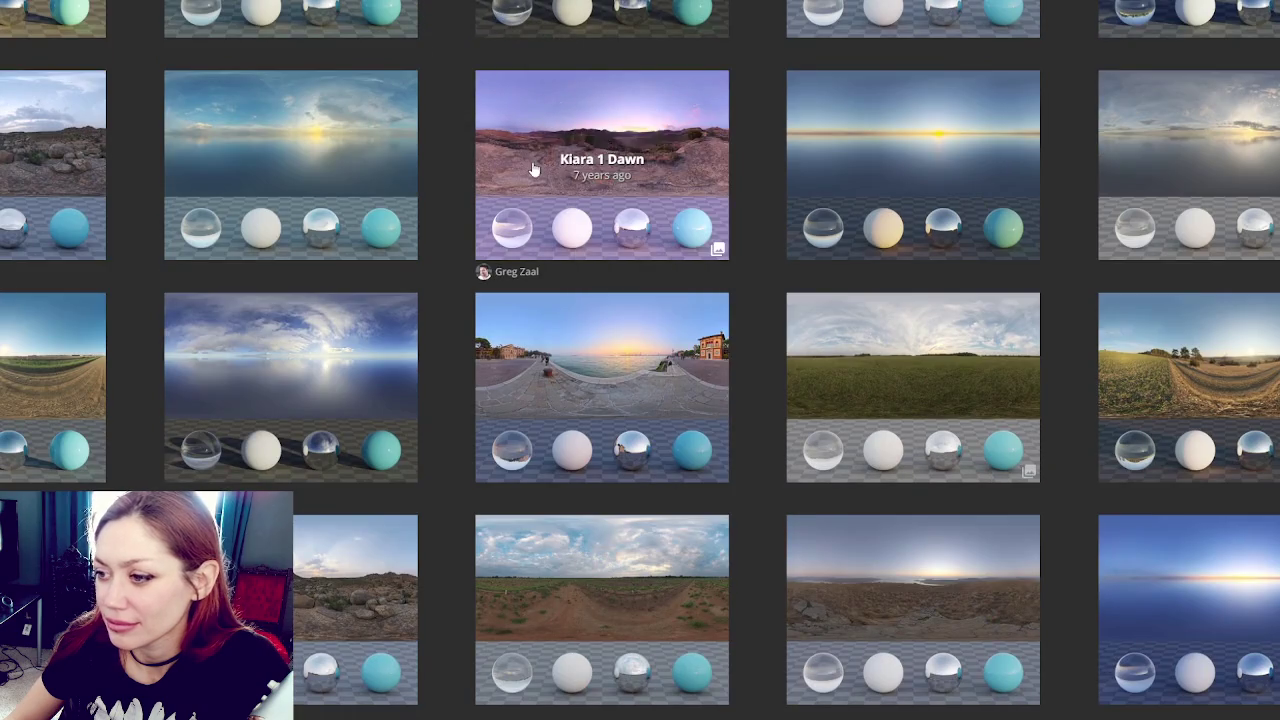
# Step: Check Kloppenheim 01 (Pure Sky)'s link options, then scroll on until new listings load
pyautogui.scroll(-2, 533, 170)
pyautogui.scroll(-3, 535, 165)
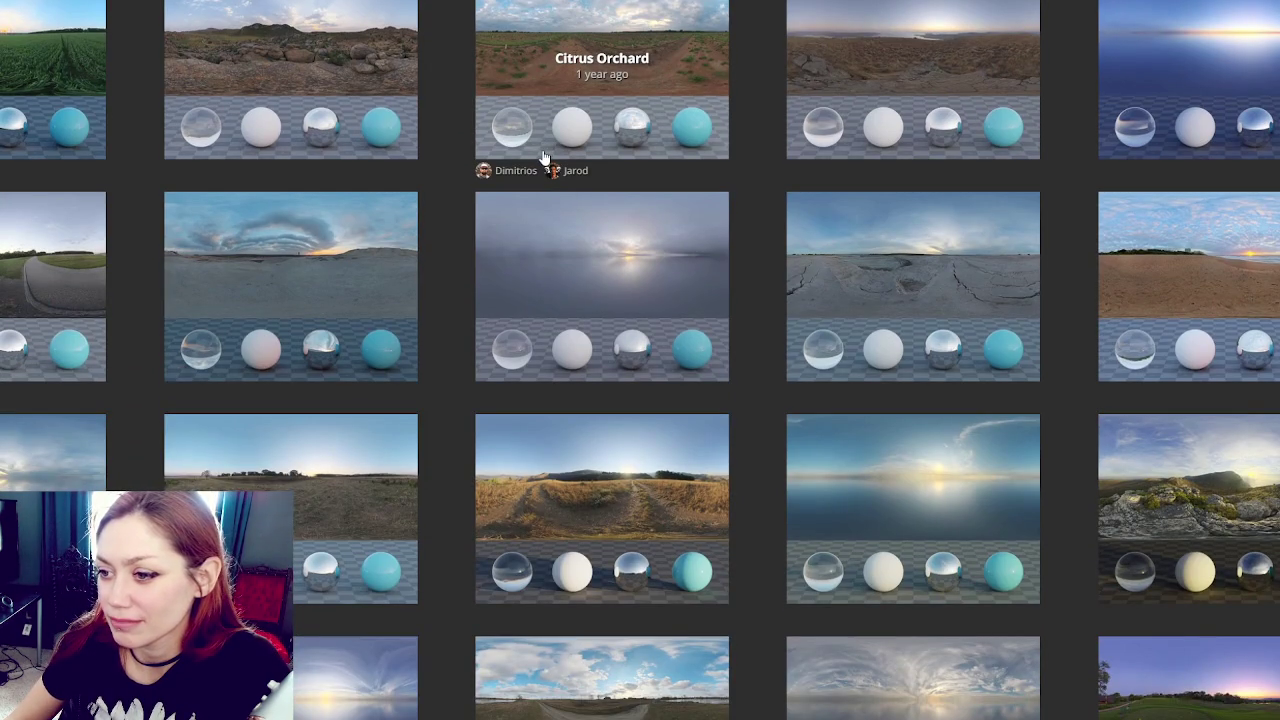
pyautogui.rightClick(509, 272)
pyautogui.click(545, 285)
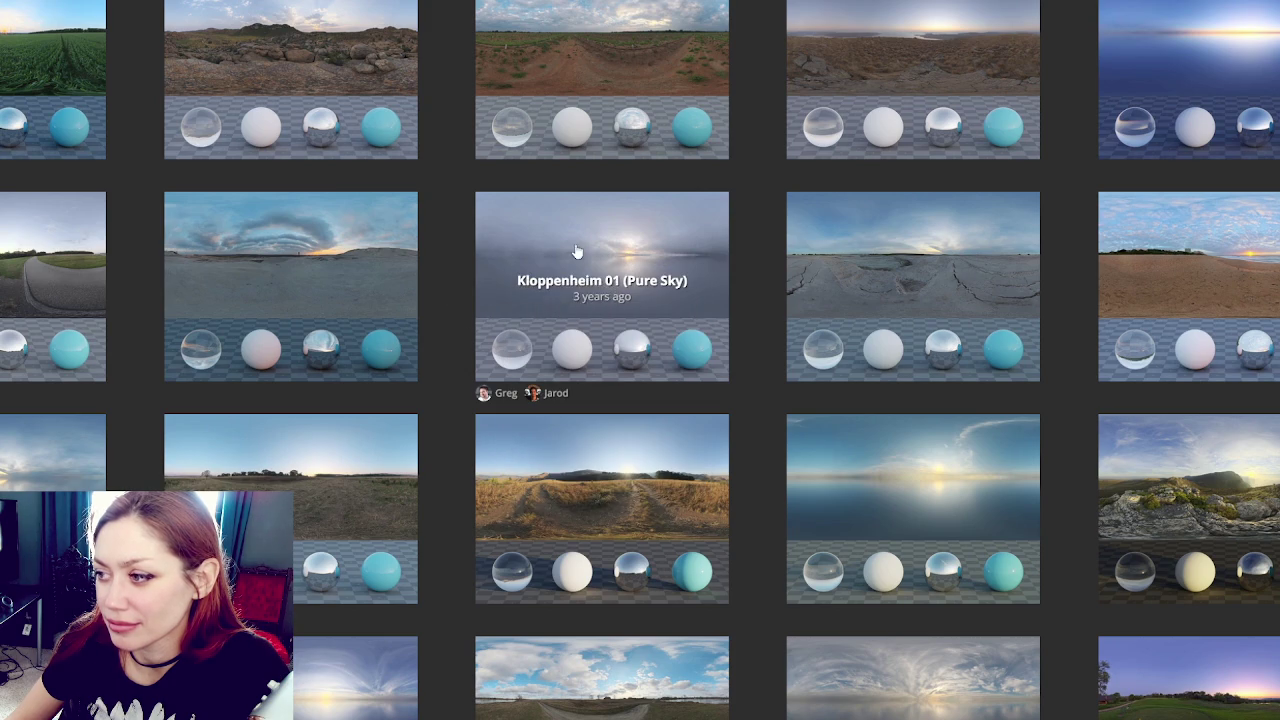
pyautogui.scroll(-3, 549, 250)
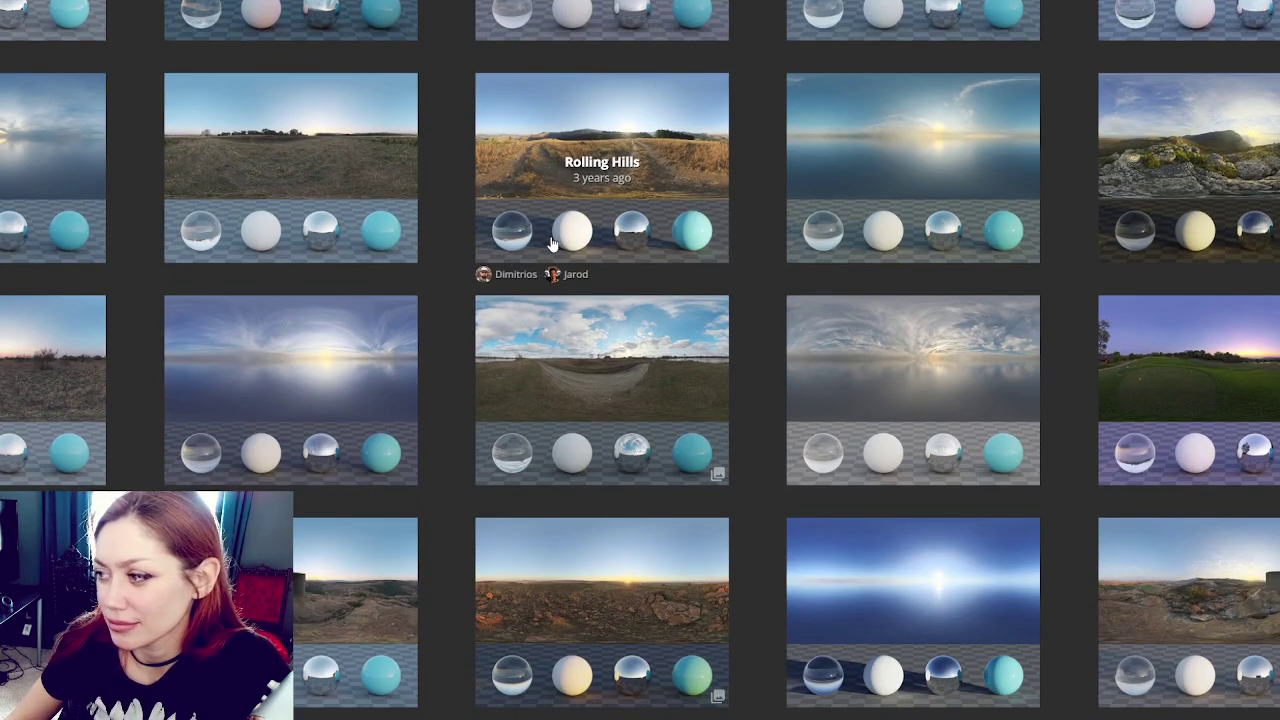
pyautogui.scroll(-2, 551, 244)
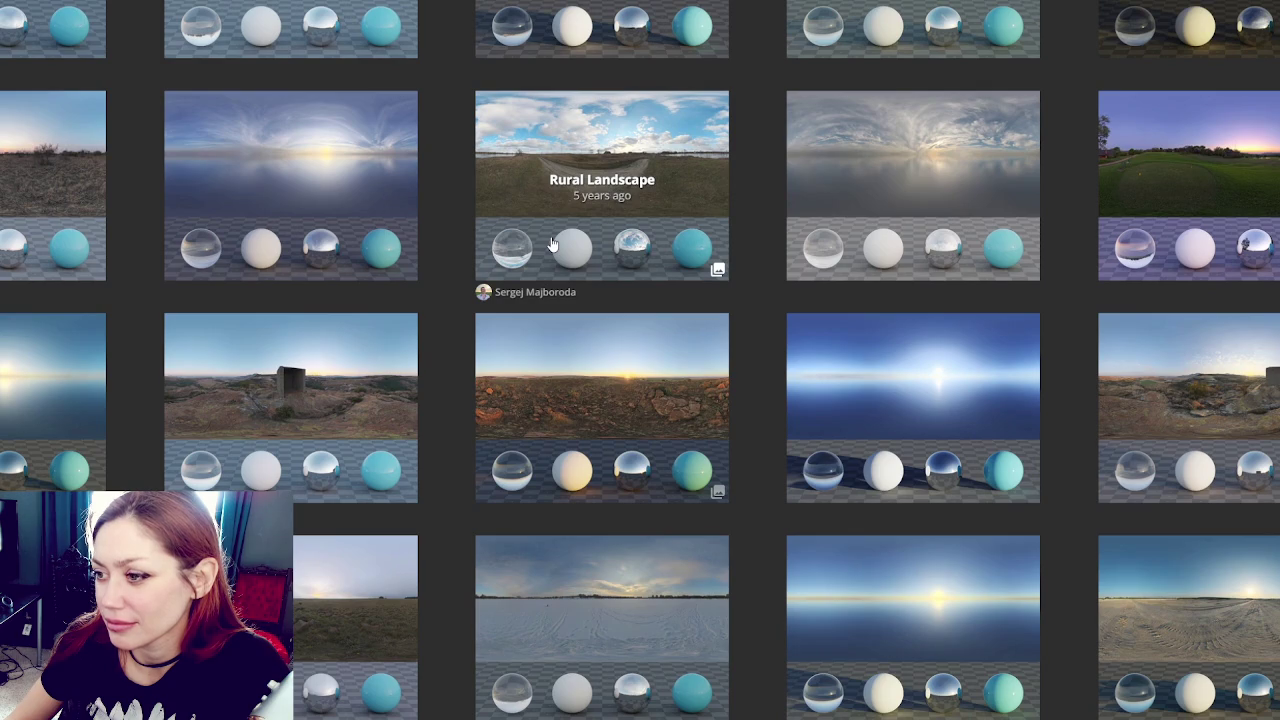
pyautogui.scroll(-3, 551, 244)
pyautogui.scroll(-2, 551, 244)
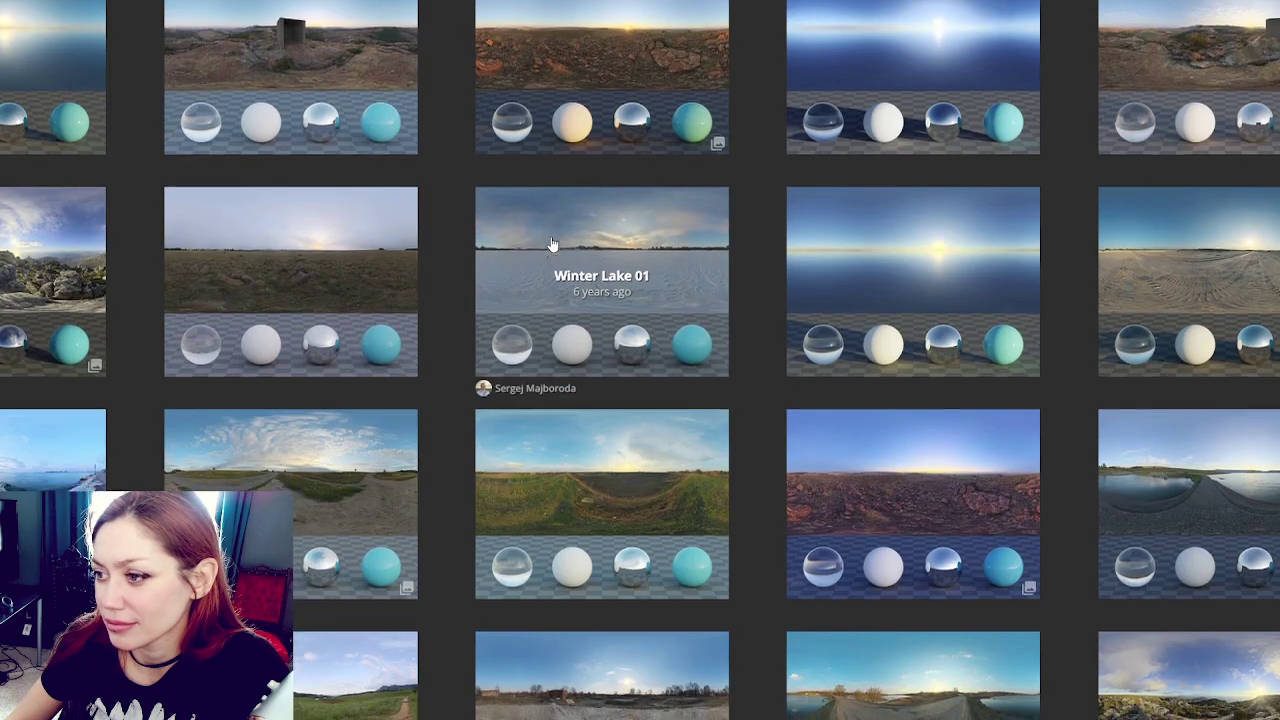
pyautogui.scroll(-2, 551, 244)
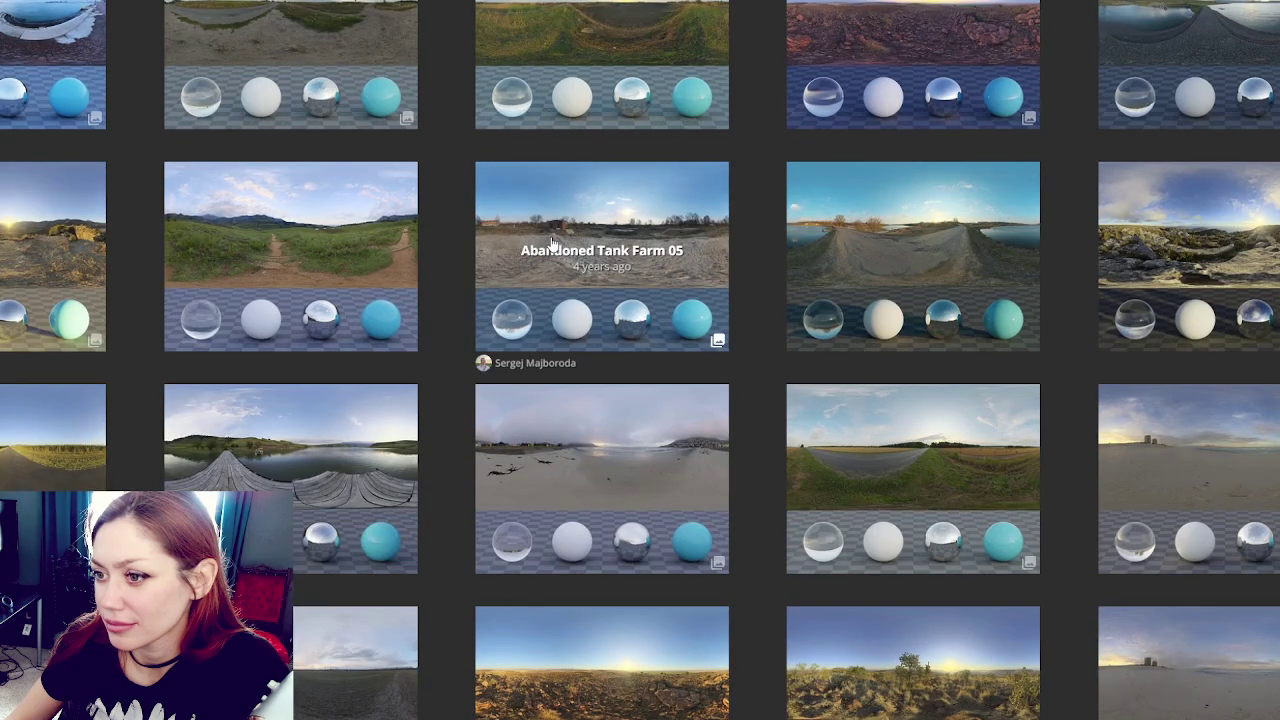
pyautogui.scroll(-1, 551, 244)
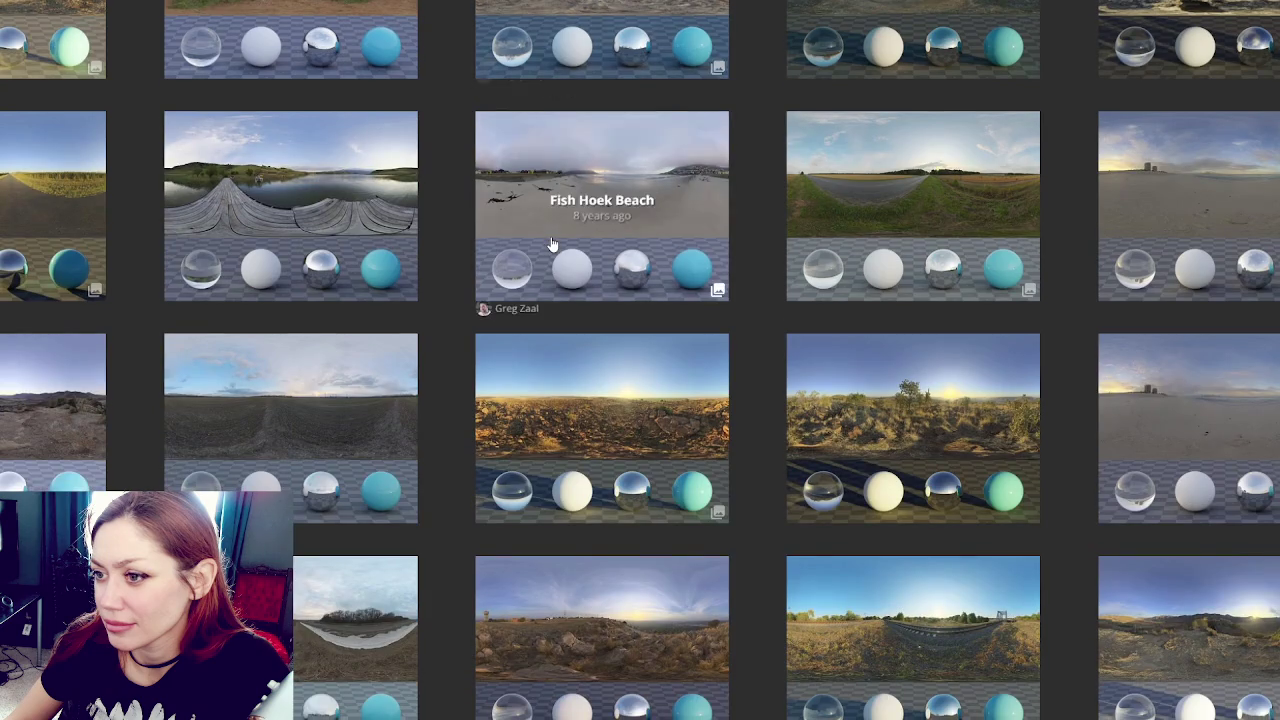
pyautogui.scroll(-3, 551, 244)
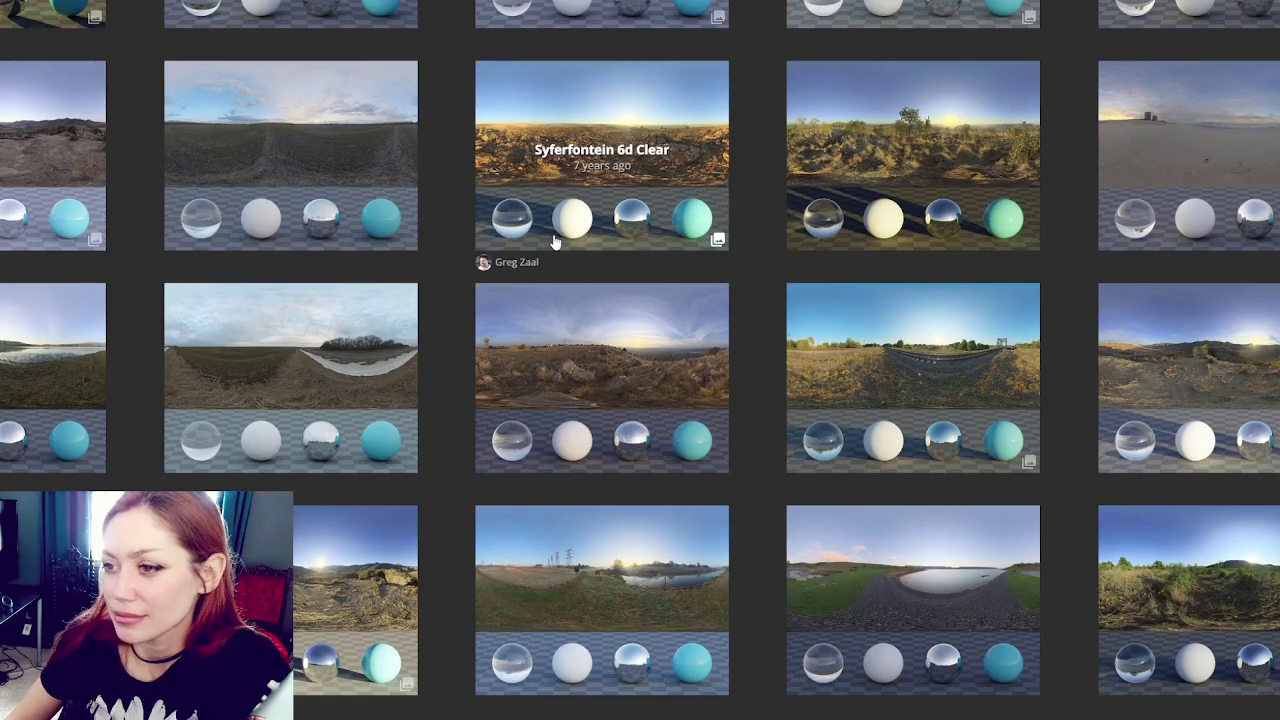
pyautogui.scroll(-2, 556, 243)
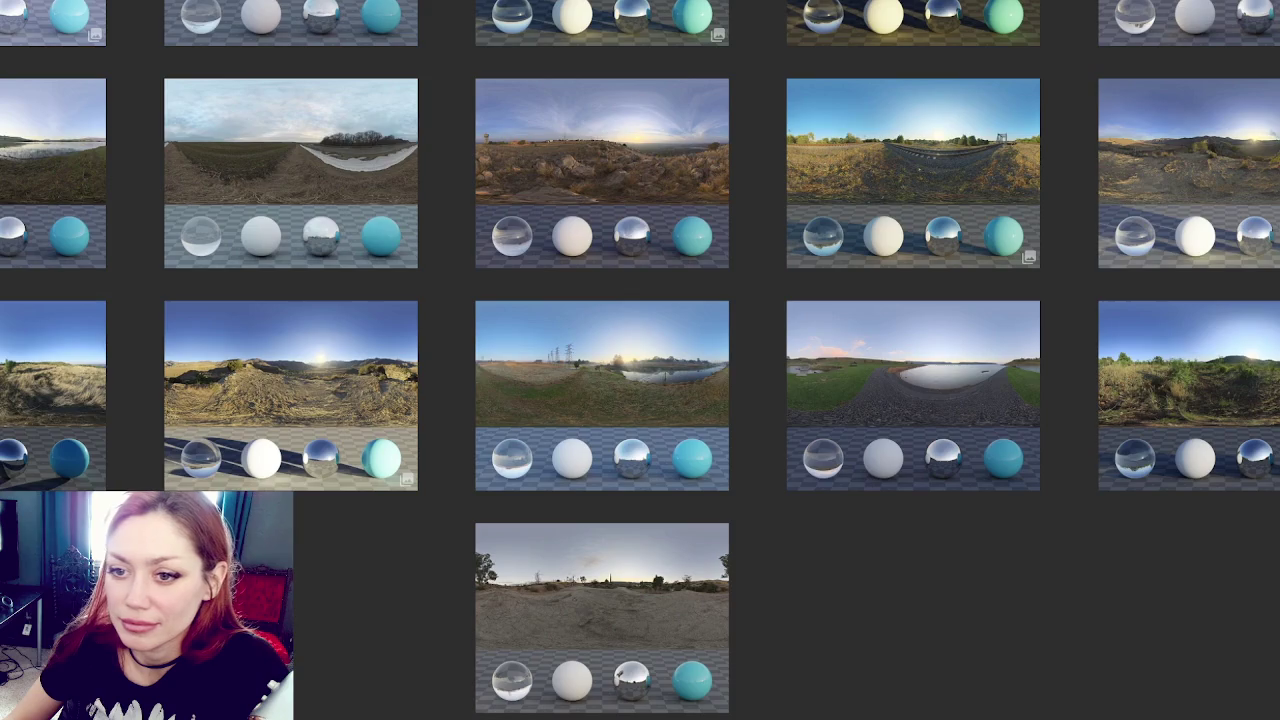
pyautogui.scroll(-5, 556, 243)
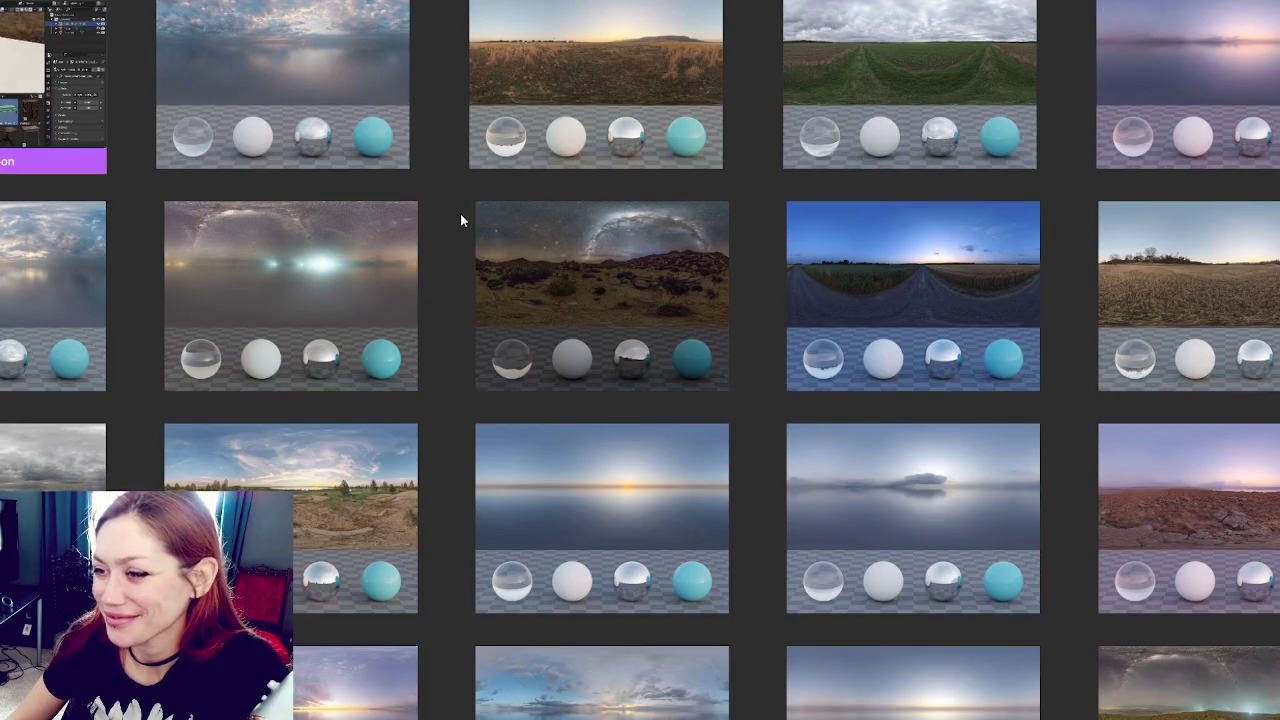
# Step: Check link options on the Qwantani Night and Rogland Clear Night cards, dismissing each menu
pyautogui.rightClick(346, 256)
pyautogui.rightClick(520, 238)
pyautogui.press('Escape')
pyautogui.scroll(-2, 457, 263)
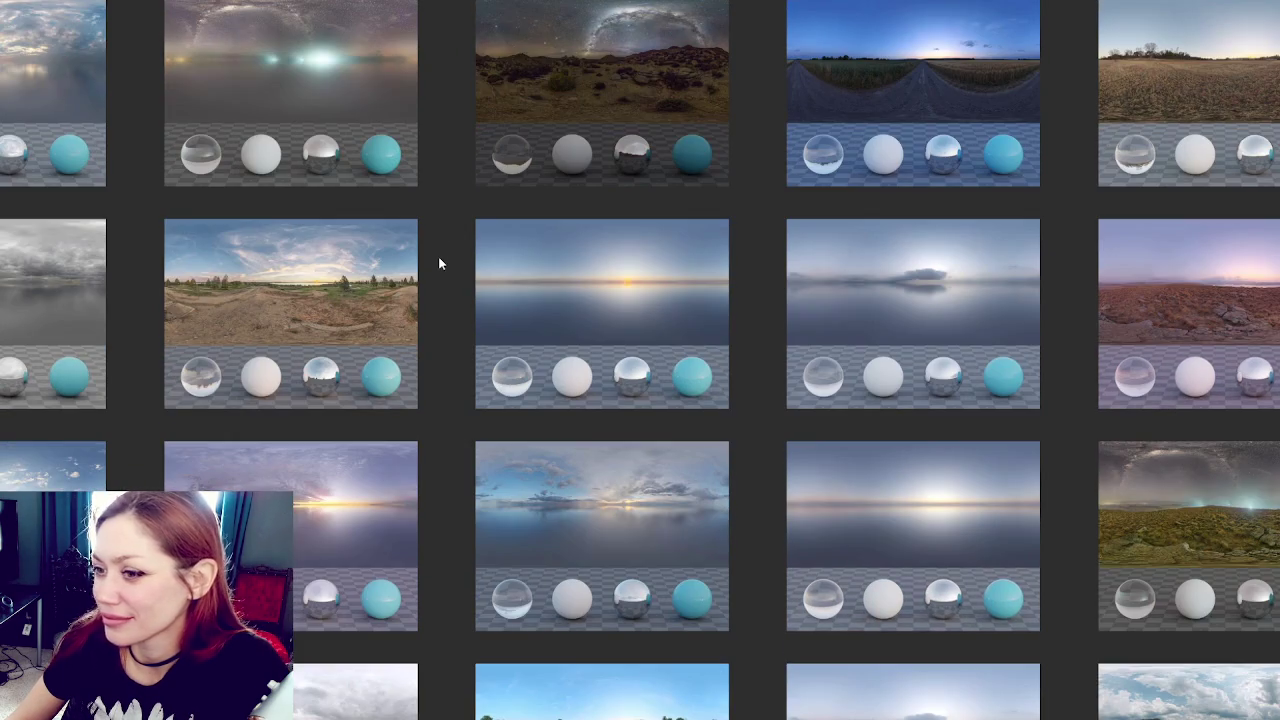
pyautogui.scroll(-3, 439, 260)
pyautogui.rightClick(22, 32)
pyautogui.press('Escape')
pyautogui.rightClick(1205, 226)
pyautogui.press('Escape')
# Step: Scroll further down and inspect the Overcast card's link options
pyautogui.scroll(-1, 258, 222)
pyautogui.scroll(-2, 258, 222)
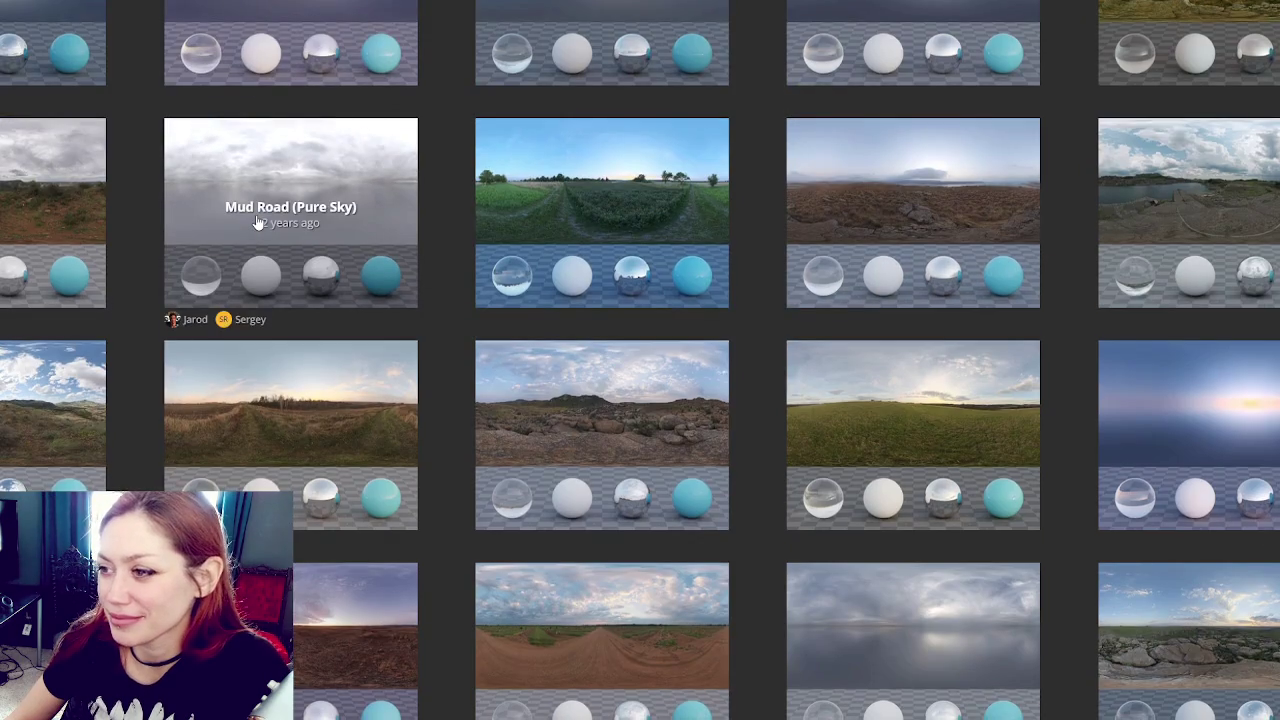
pyautogui.scroll(-2, 258, 222)
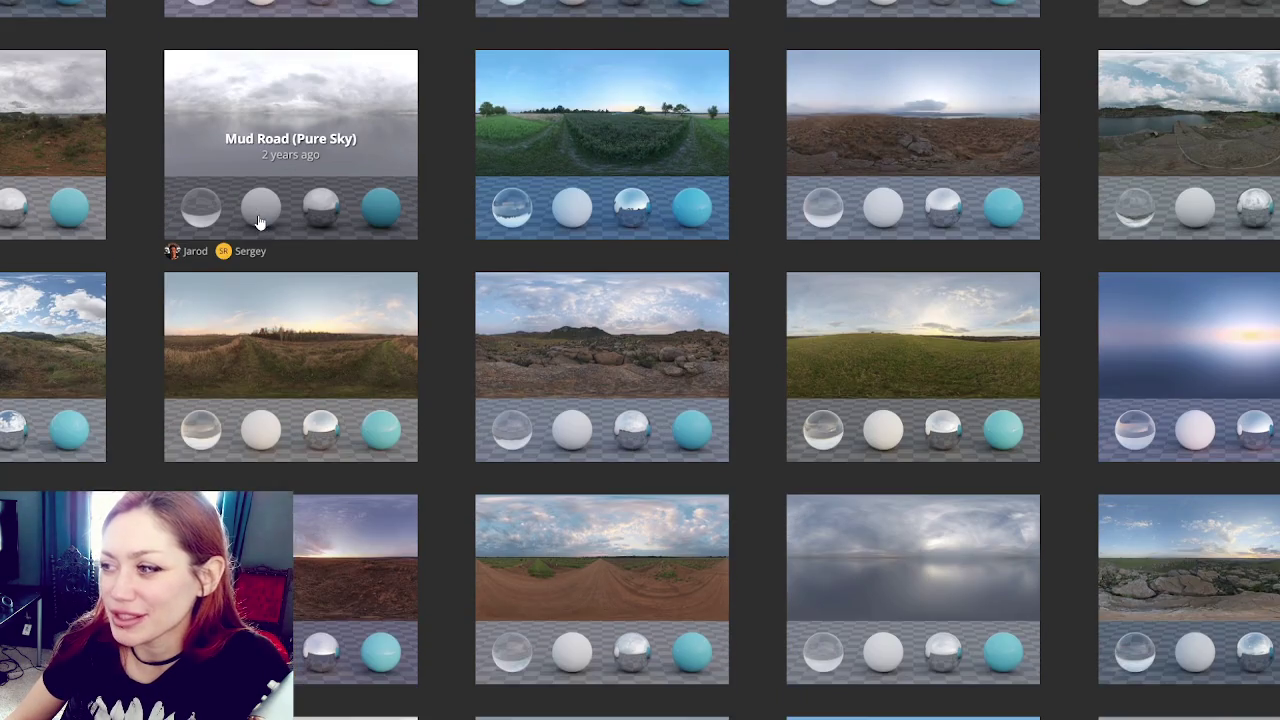
pyautogui.scroll(-3, 258, 222)
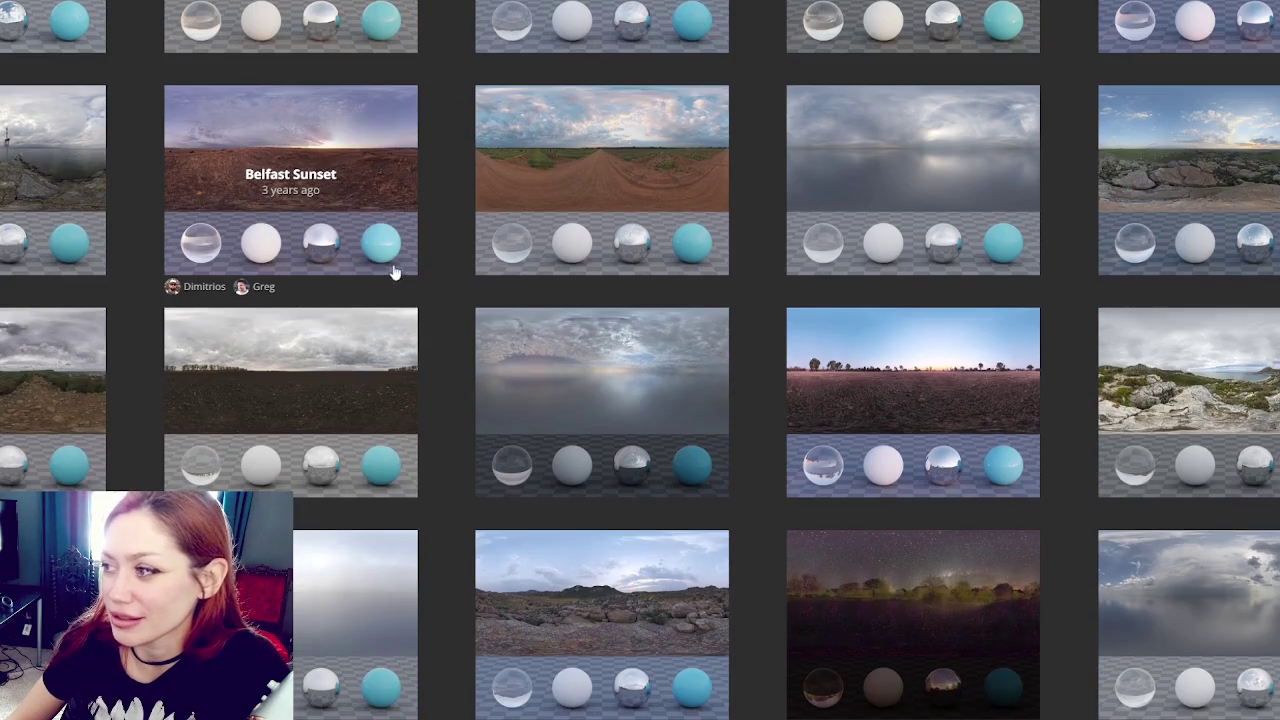
pyautogui.scroll(-1, 395, 272)
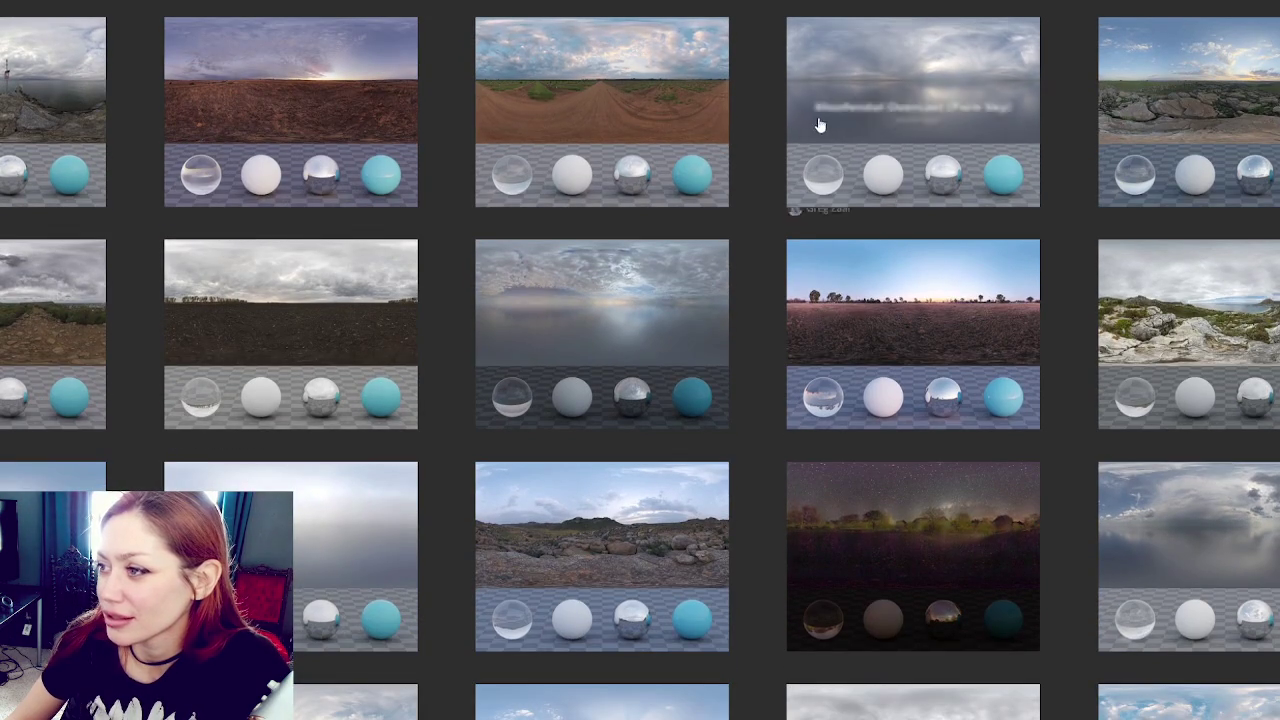
pyautogui.scroll(-2, 316, 165)
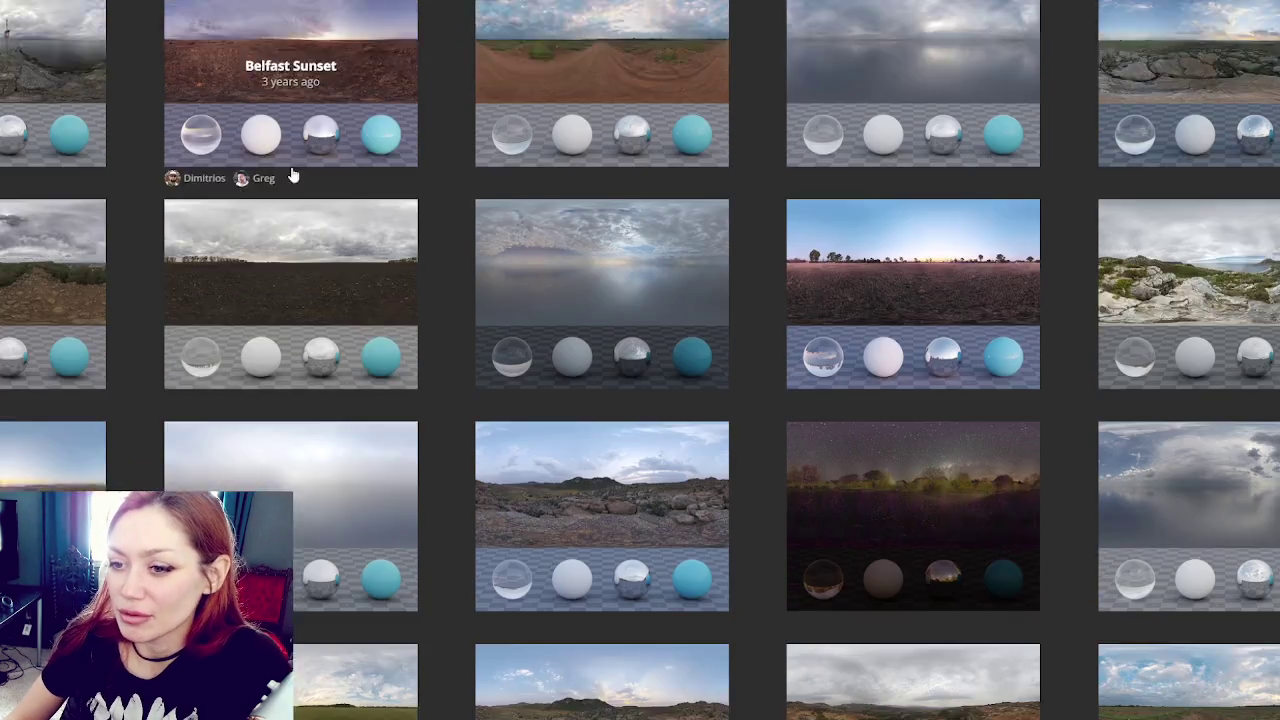
pyautogui.rightClick(45, 153)
pyautogui.rightClick(310, 155)
pyautogui.click(349, 174)
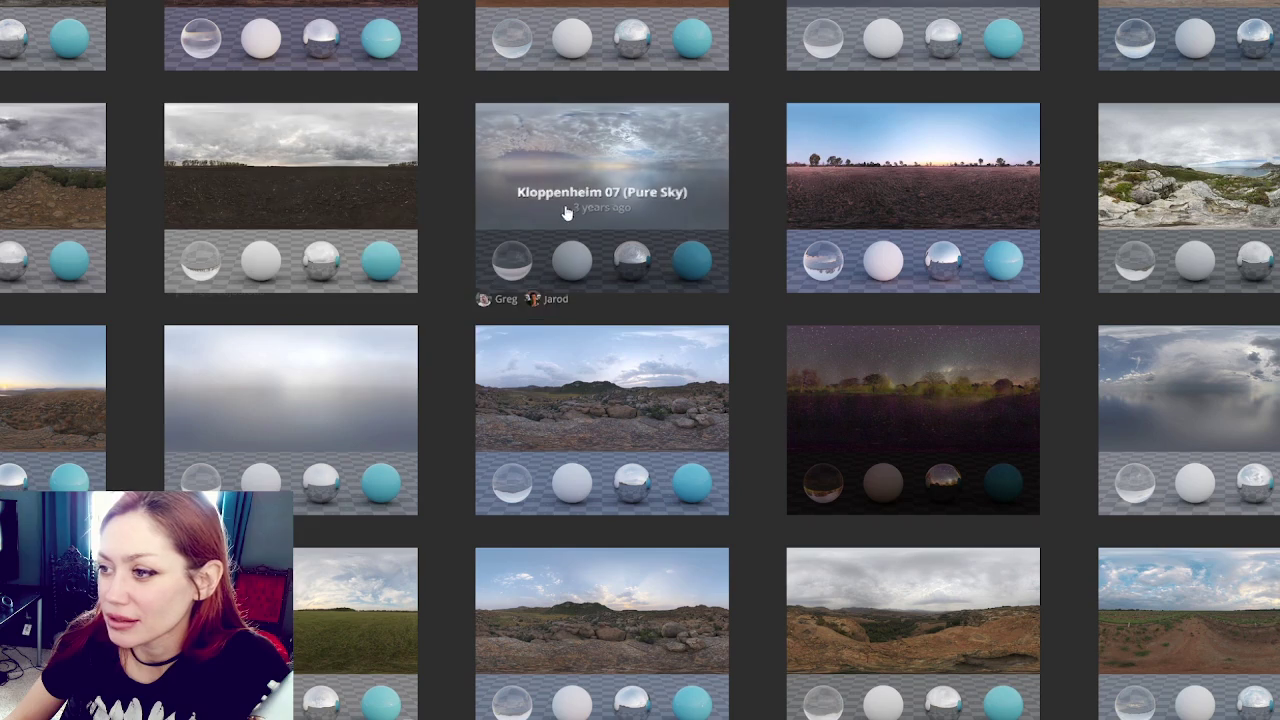
# Step: View the Kloppenheim 07 (Pure Sky) page's cloudy preview, then return to the listings
pyautogui.rightClick(601, 171)
pyautogui.click(601, 171)
pyautogui.click(601, 171)
pyautogui.rightClick(633, 181)
pyautogui.press('Escape')
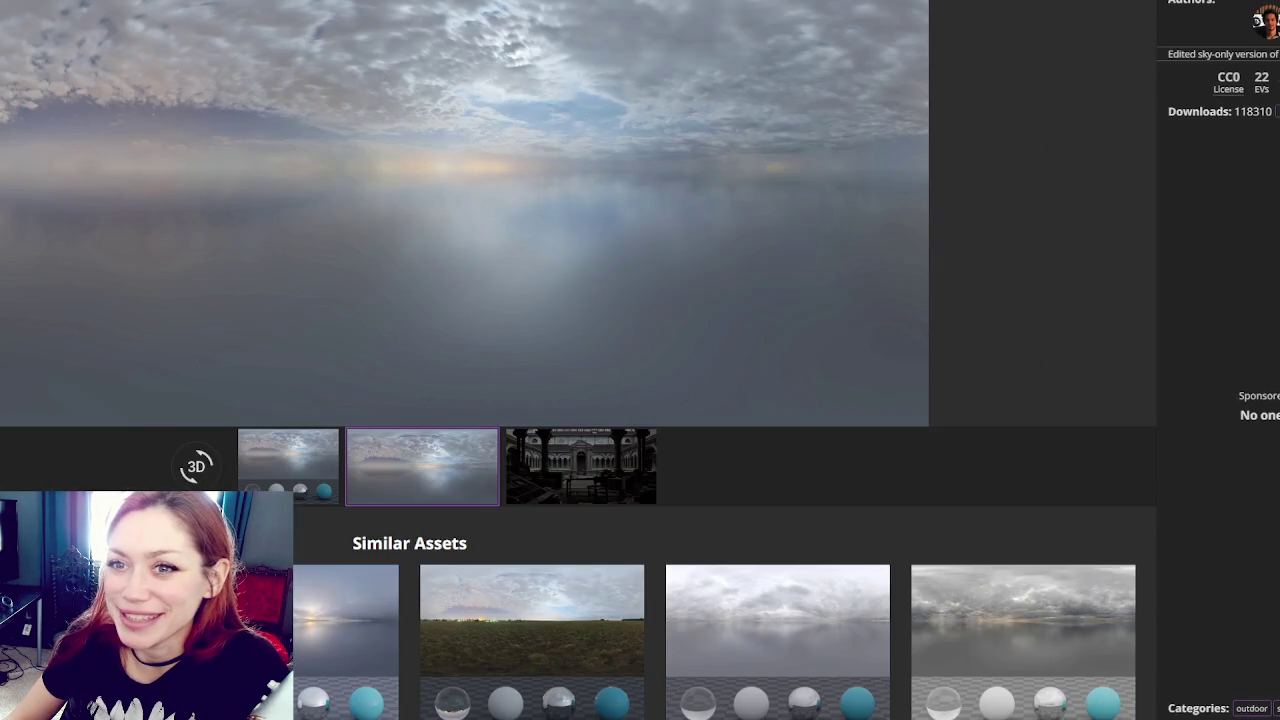
pyautogui.hotkey('alt', 'Left')
# Step: Scroll down the HDRI grid and check the starry-night card's link options
pyautogui.scroll(-3, 677, 233)
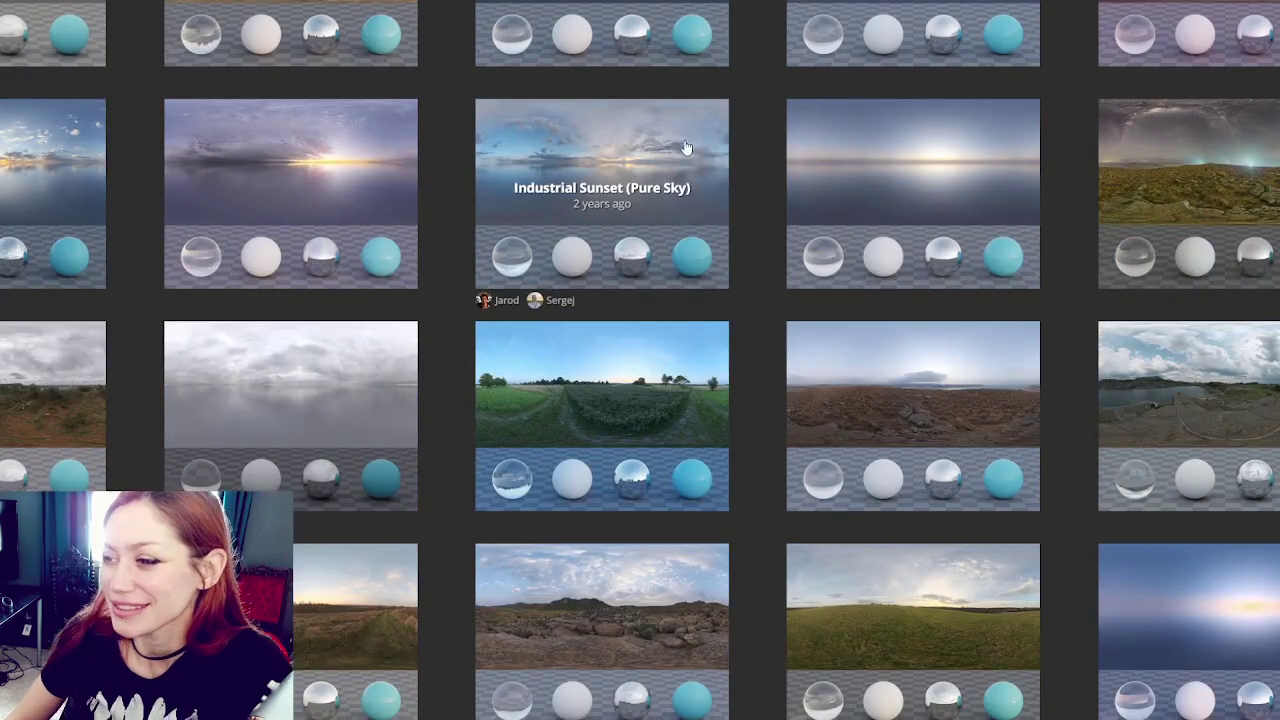
pyautogui.scroll(-4, 640, 160)
pyautogui.scroll(4, 620, 160)
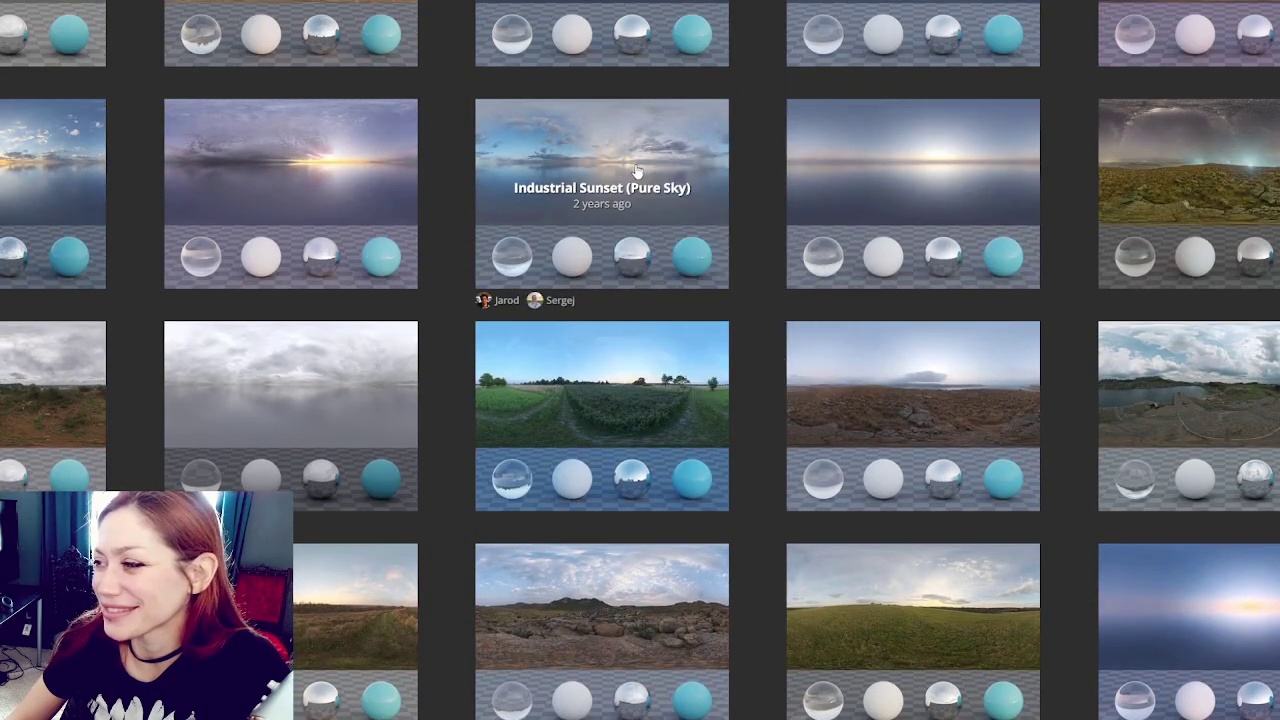
pyautogui.scroll(-3, 625, 162)
pyautogui.scroll(-2, 631, 165)
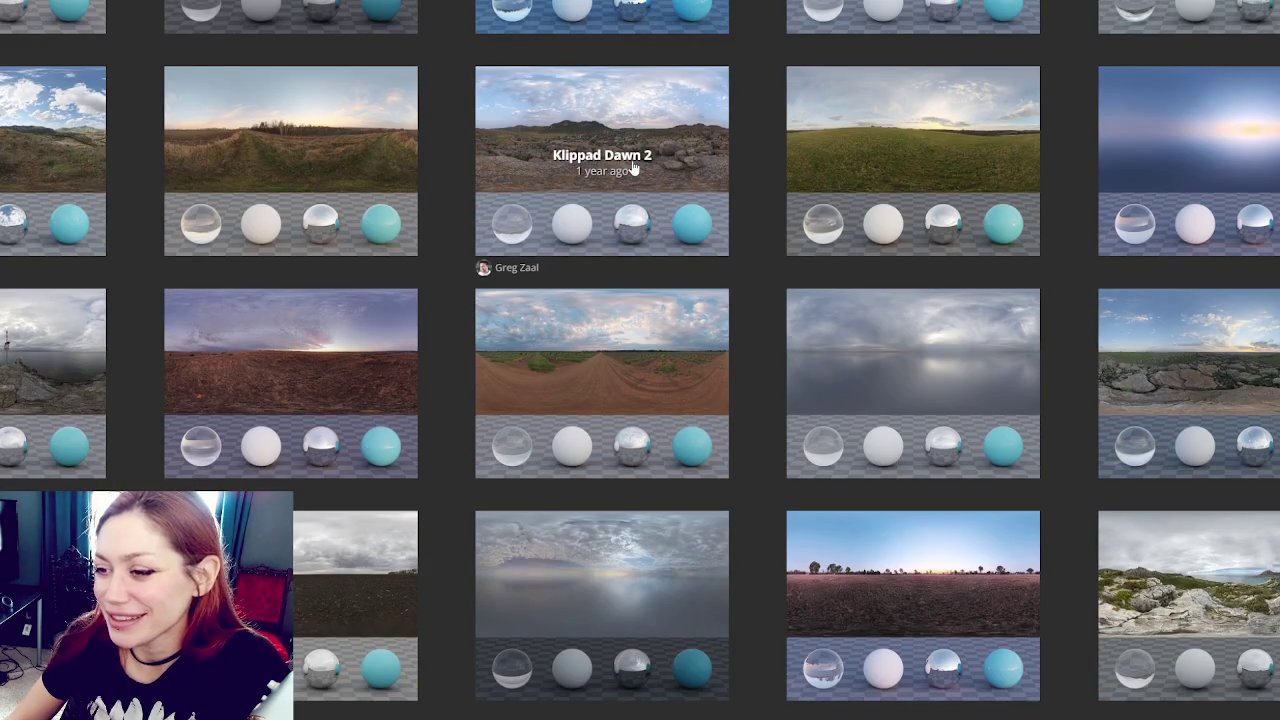
pyautogui.scroll(-2, 631, 168)
pyautogui.scroll(-3, 631, 168)
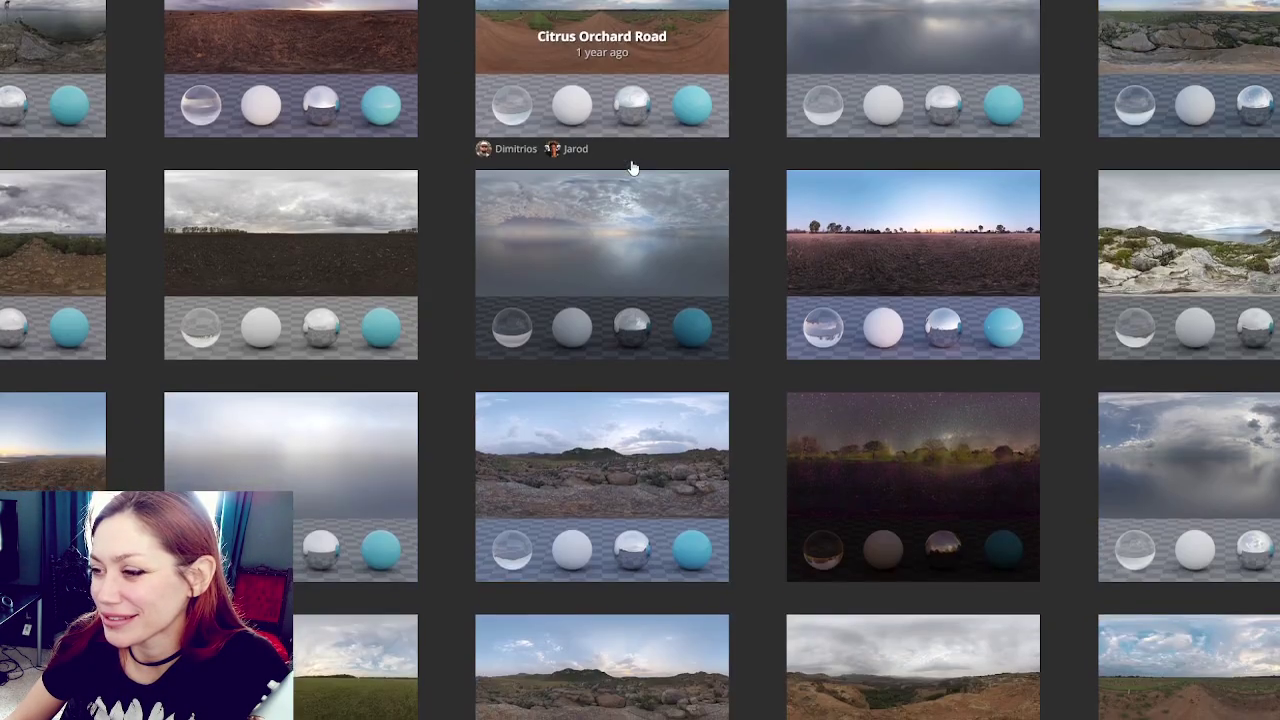
pyautogui.scroll(-2, 631, 168)
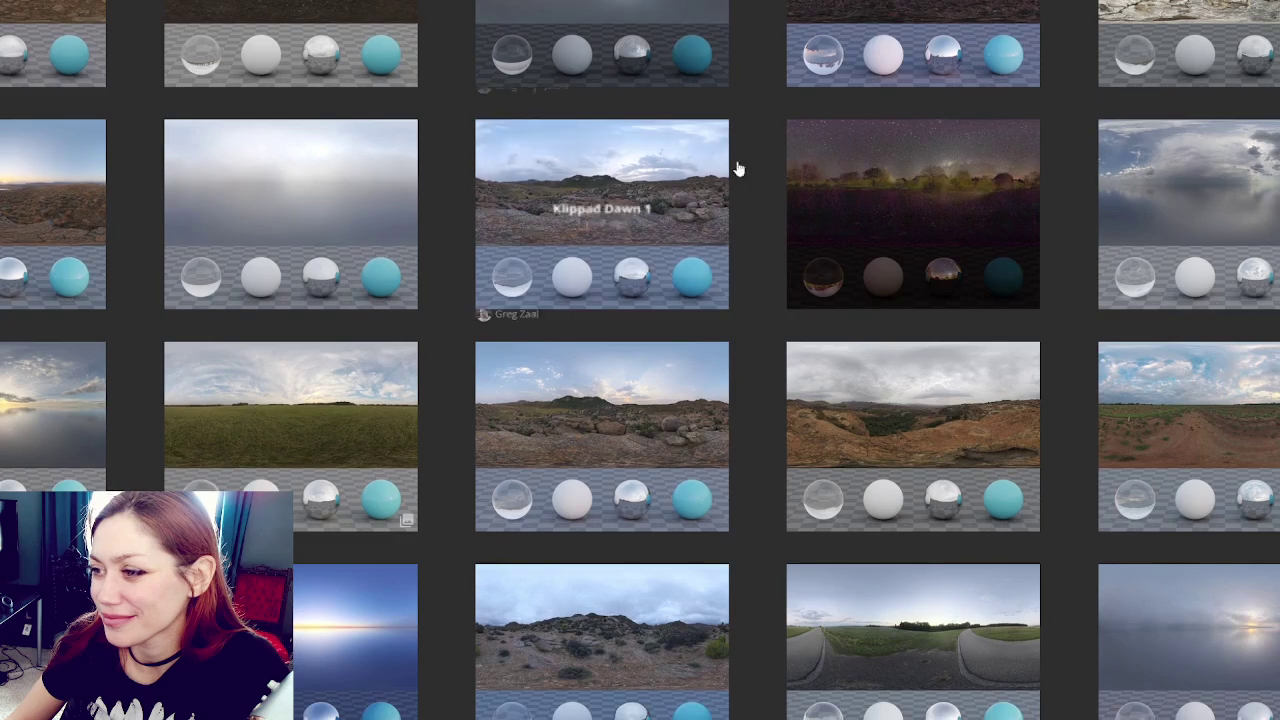
pyautogui.rightClick(866, 172)
pyautogui.press('Escape')
# Step: Inspect link options for Bloem Hill 03 and a neighbouring sky card
pyautogui.scroll(-3, 751, 191)
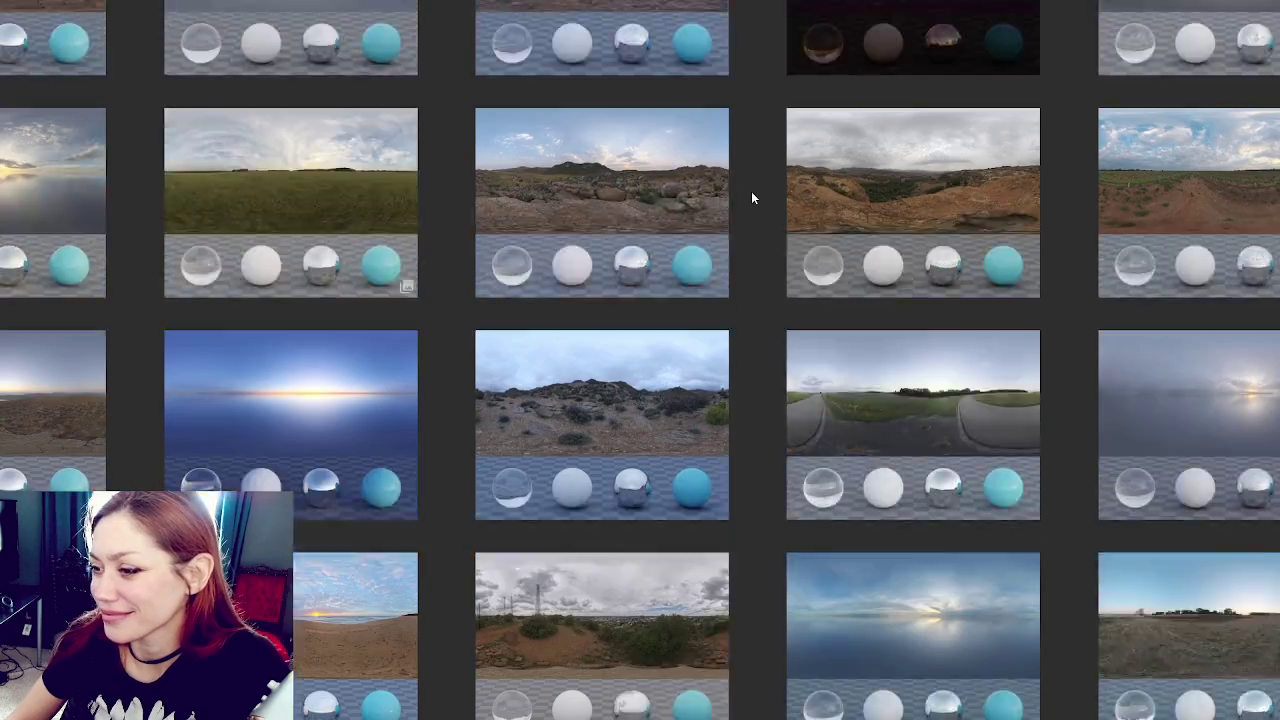
pyautogui.scroll(-3, 680, 180)
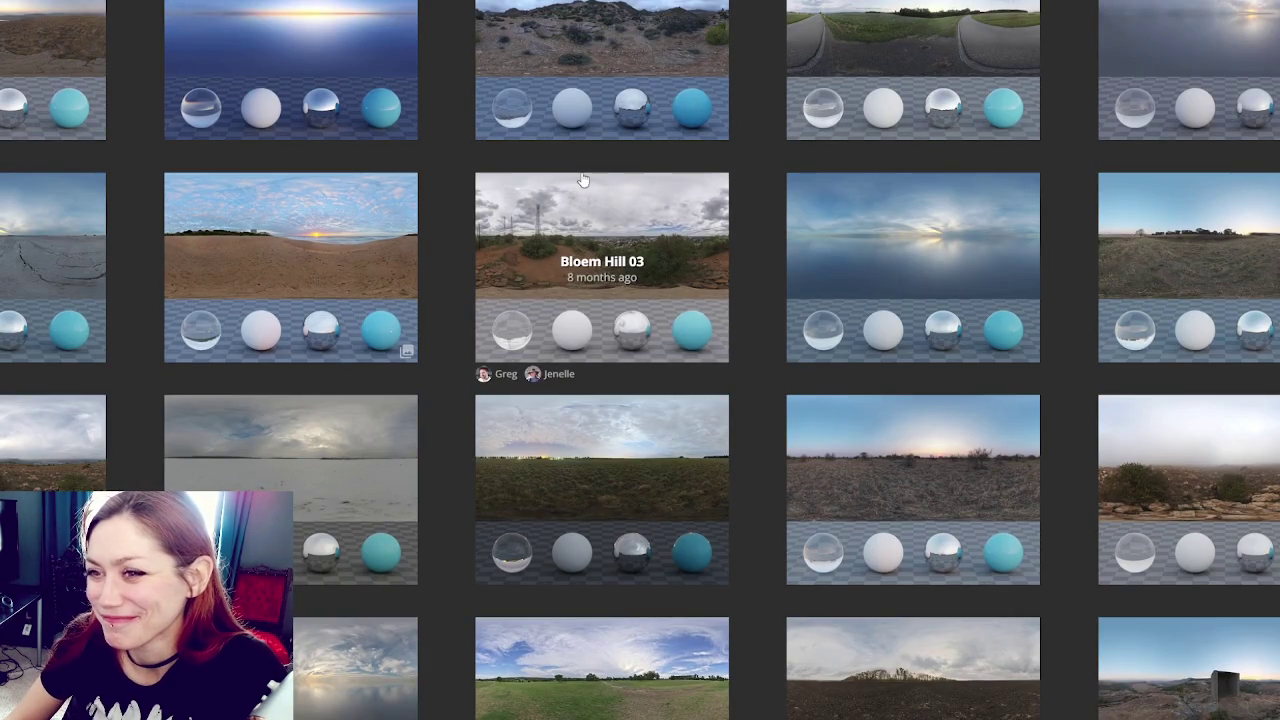
pyautogui.rightClick(603, 206)
pyautogui.click(620, 222)
pyautogui.rightClick(1128, 32)
pyautogui.click(1145, 50)
# Step: Check the Snow Field 2 card's options and scroll on to Blouberg Sunrise 2 and Reichstag 1
pyautogui.scroll(-2, 645, 165)
pyautogui.scroll(-5, 645, 165)
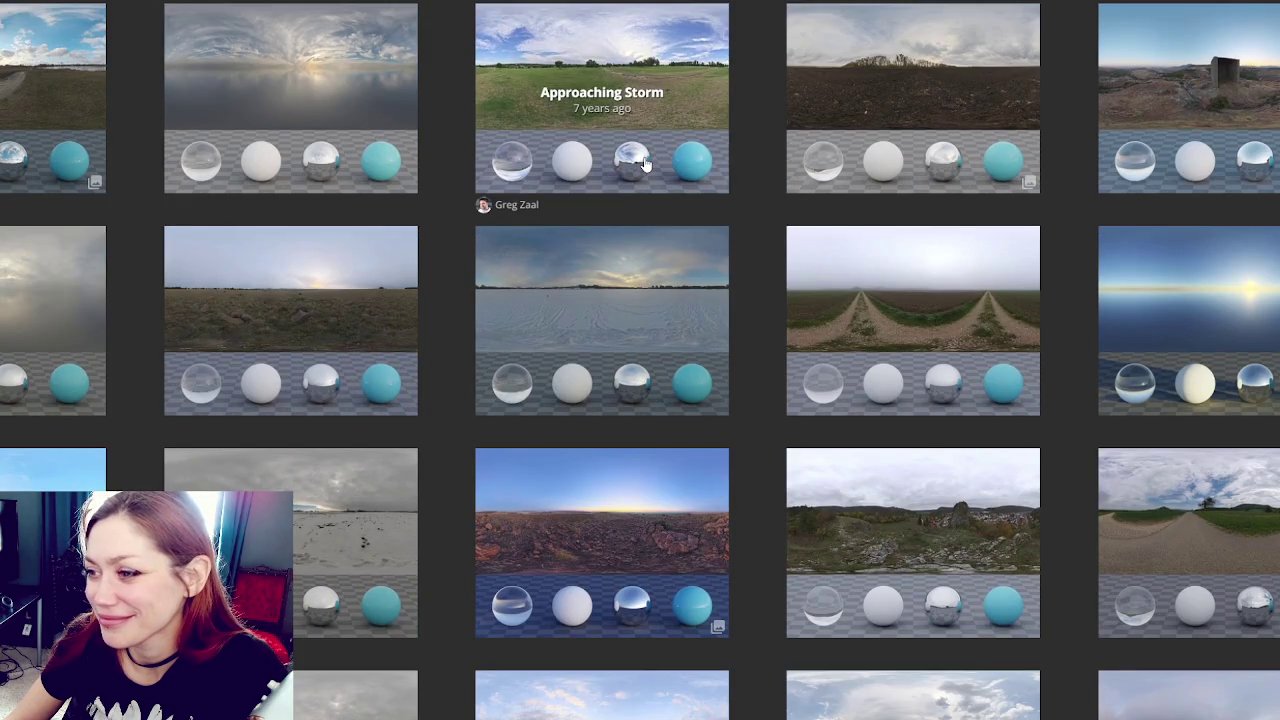
pyautogui.scroll(-3, 645, 165)
pyautogui.rightClick(8, 26)
pyautogui.click(285, 95)
pyautogui.scroll(-1, 285, 95)
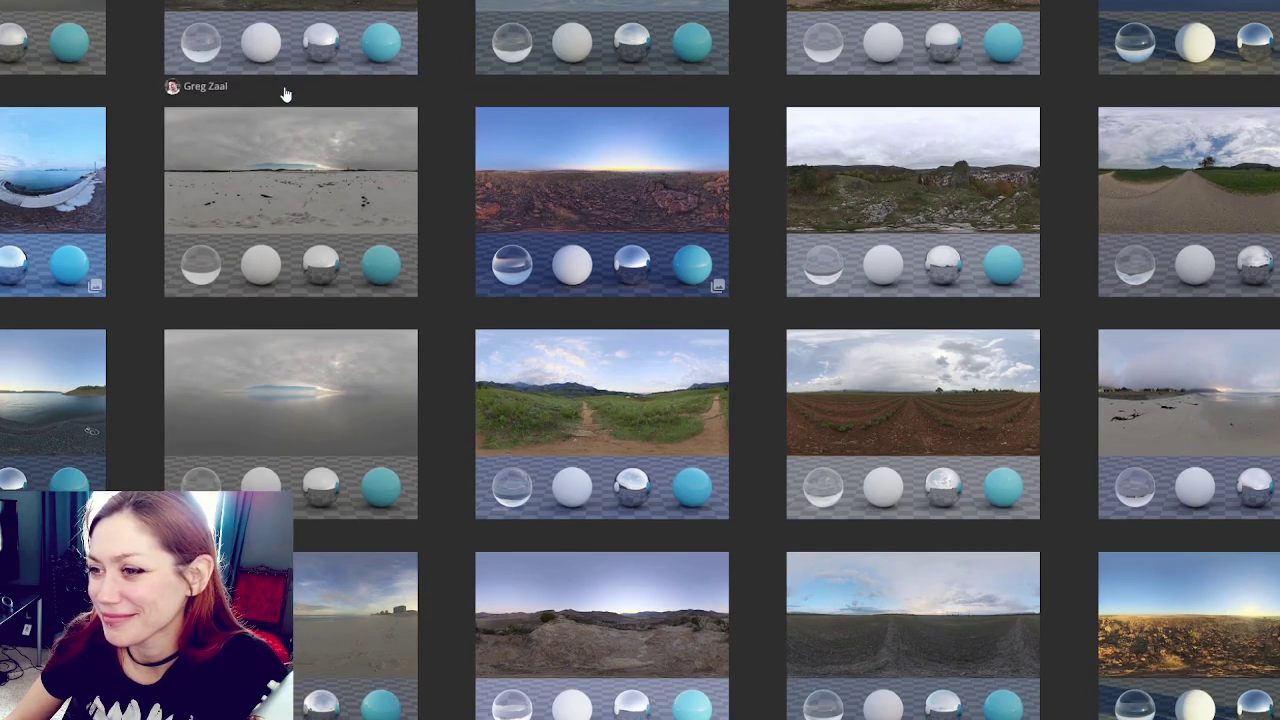
pyautogui.rightClick(310, 151)
pyautogui.click(340, 161)
pyautogui.scroll(-4, 340, 163)
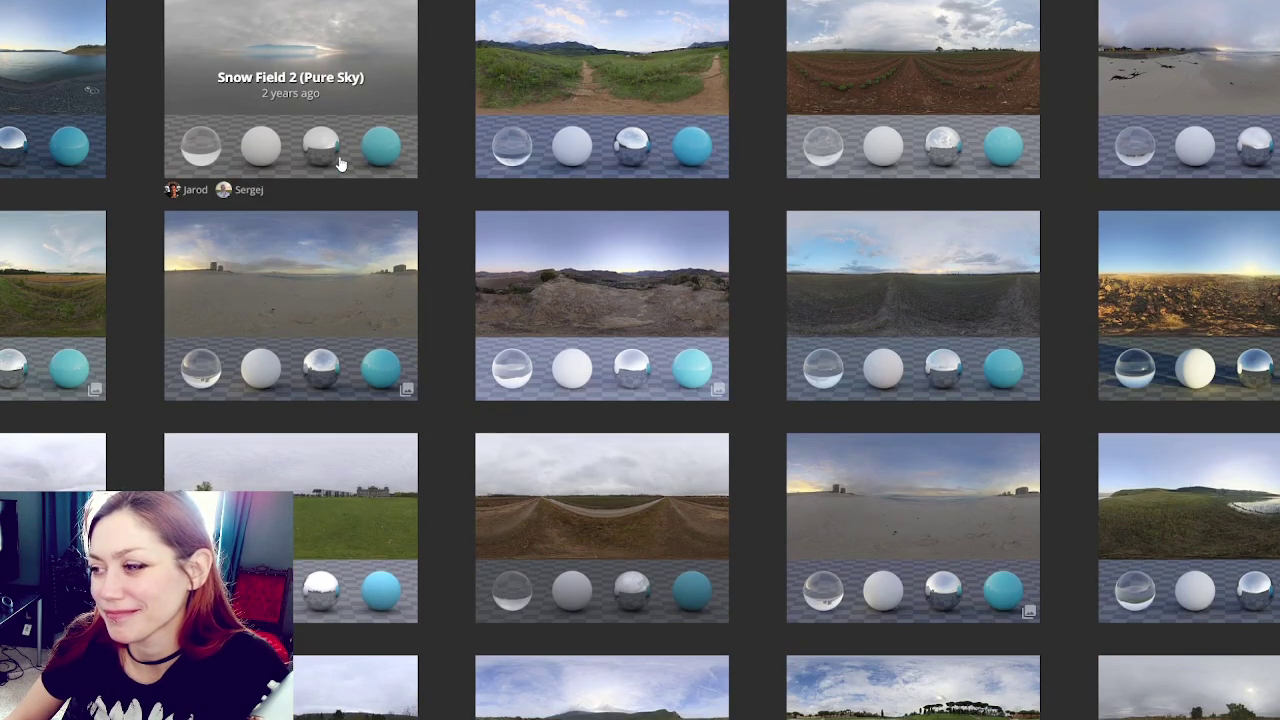
pyautogui.scroll(-3, 340, 163)
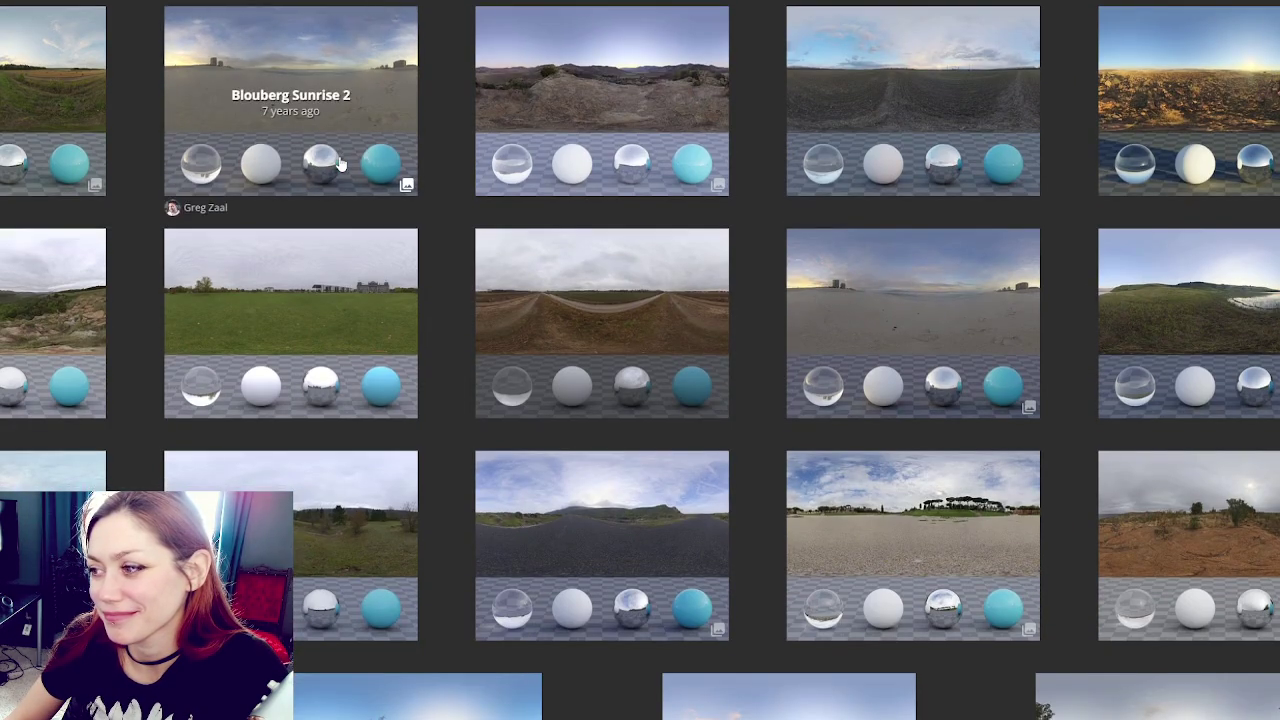
pyautogui.scroll(-3, 342, 163)
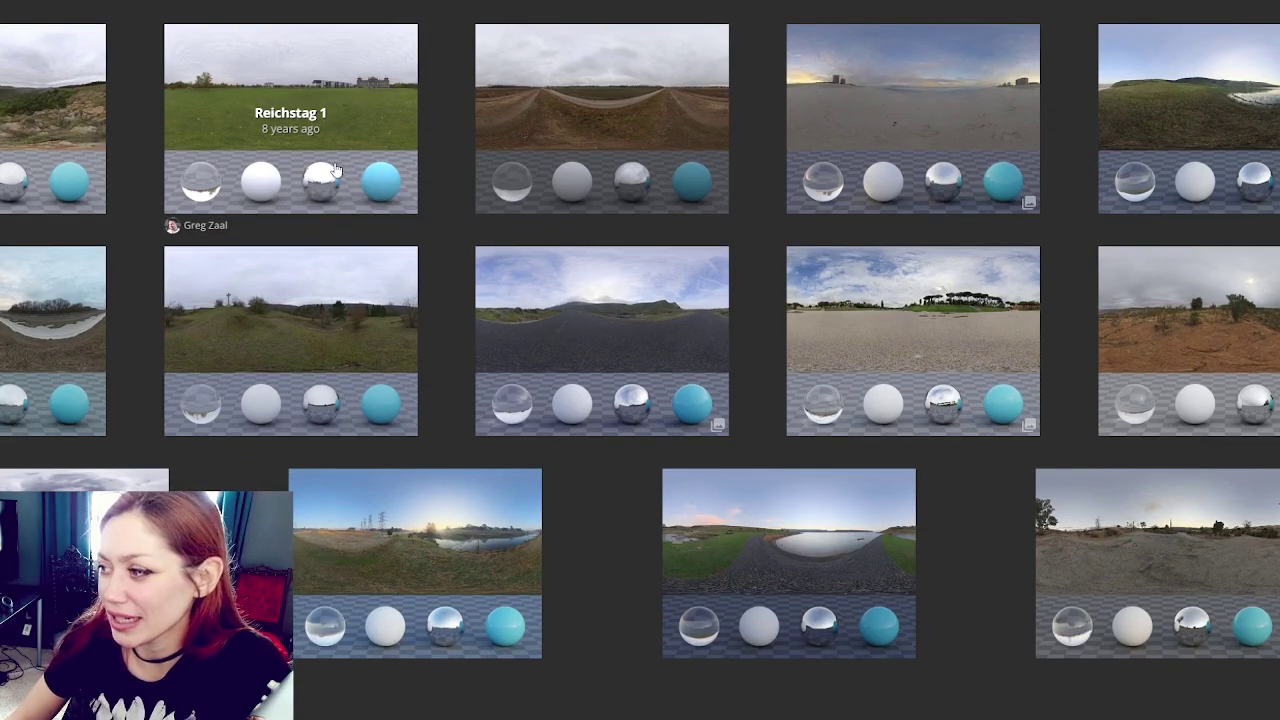
pyautogui.scroll(-2, 336, 170)
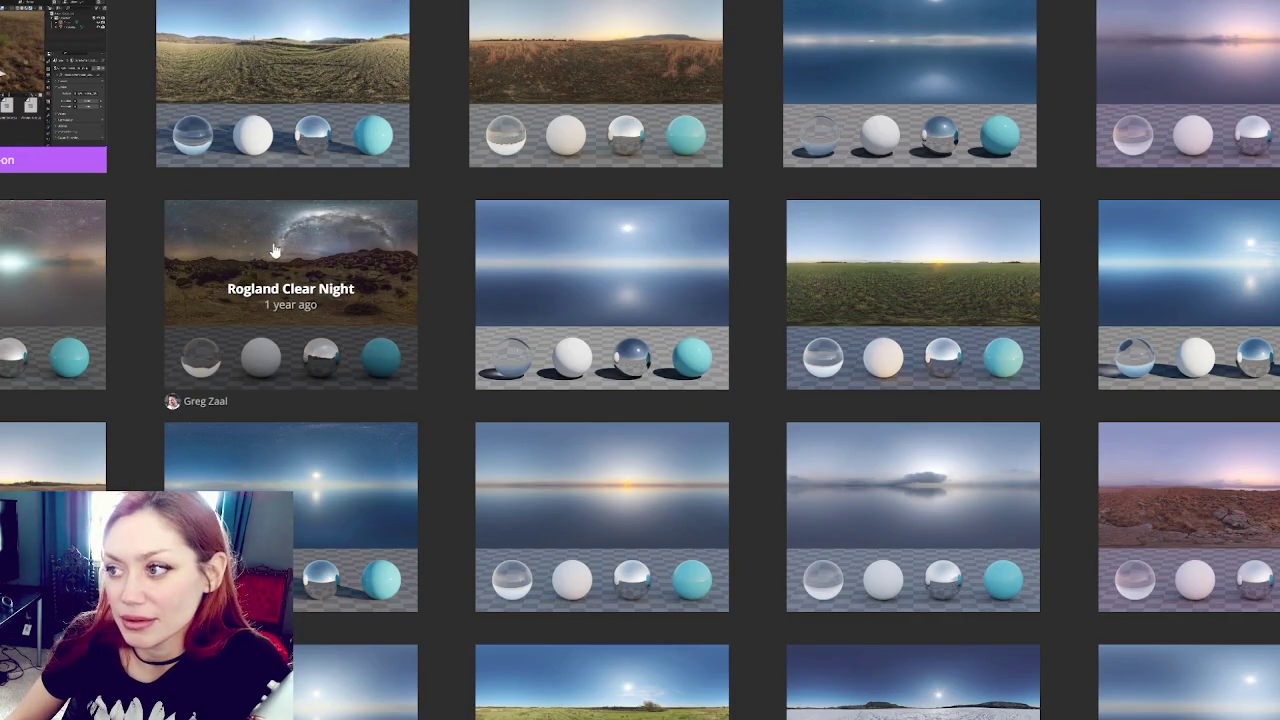
pyautogui.scroll(-3, 423, 200)
pyautogui.scroll(-3, 425, 203)
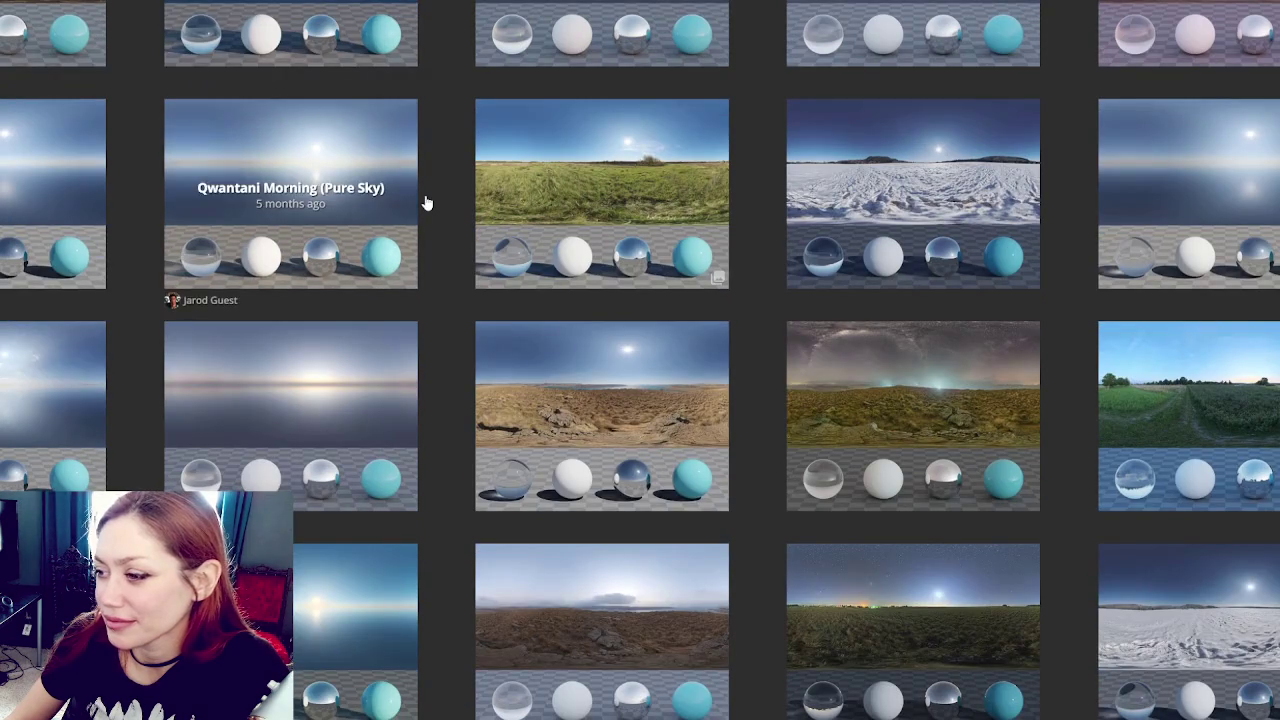
pyautogui.scroll(-4, 425, 203)
pyautogui.scroll(-1, 426, 203)
pyautogui.scroll(-3, 425, 203)
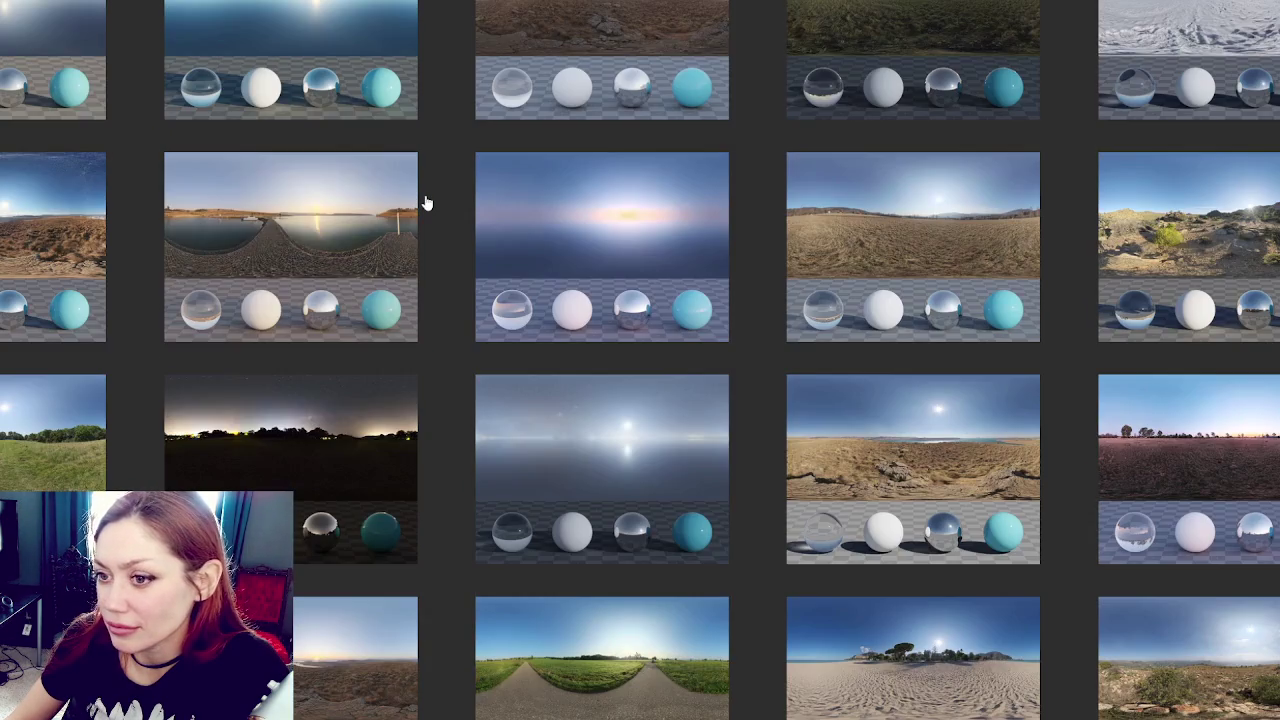
pyautogui.scroll(-4, 425, 203)
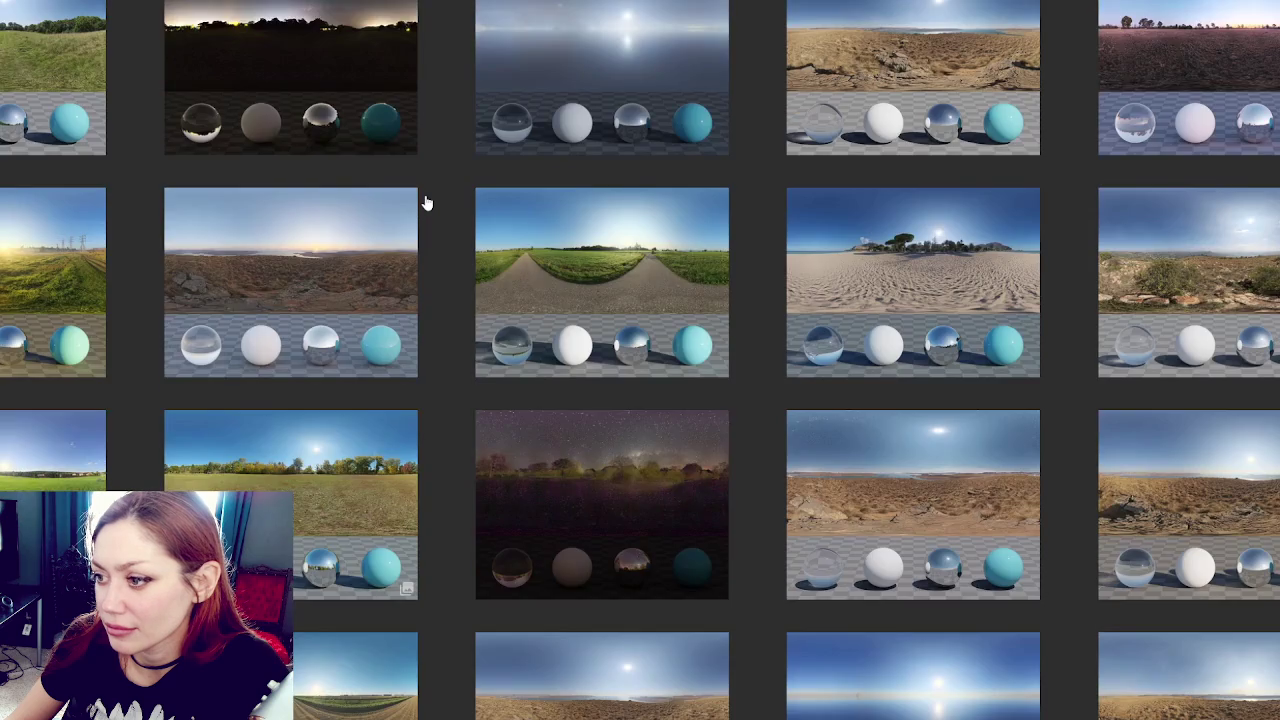
pyautogui.scroll(-8, 425, 203)
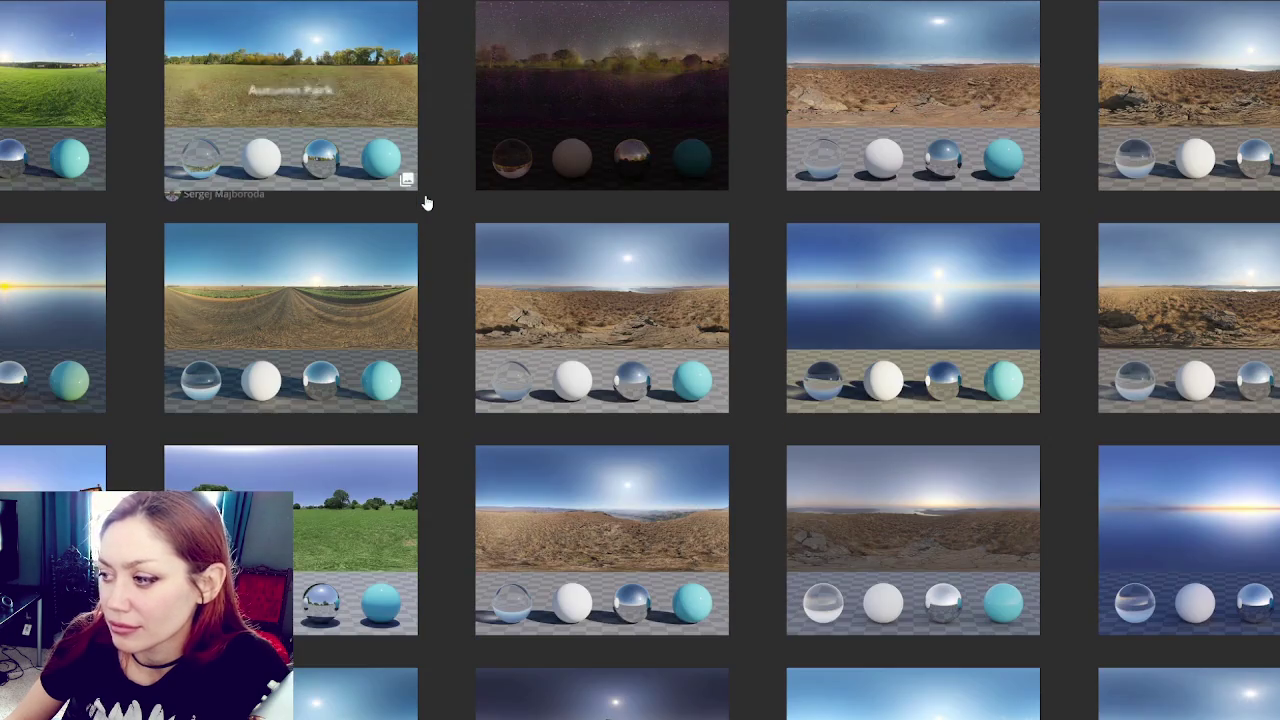
pyautogui.scroll(-8, 425, 203)
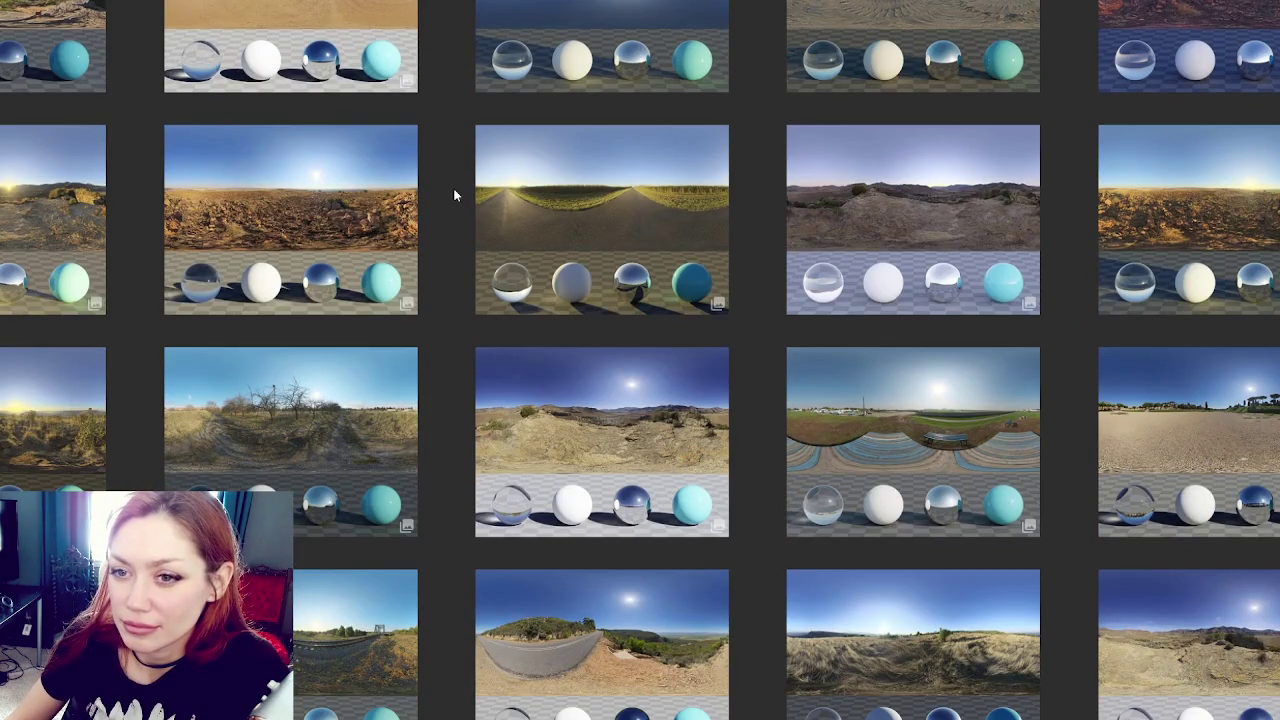
pyautogui.scroll(-5, 453, 195)
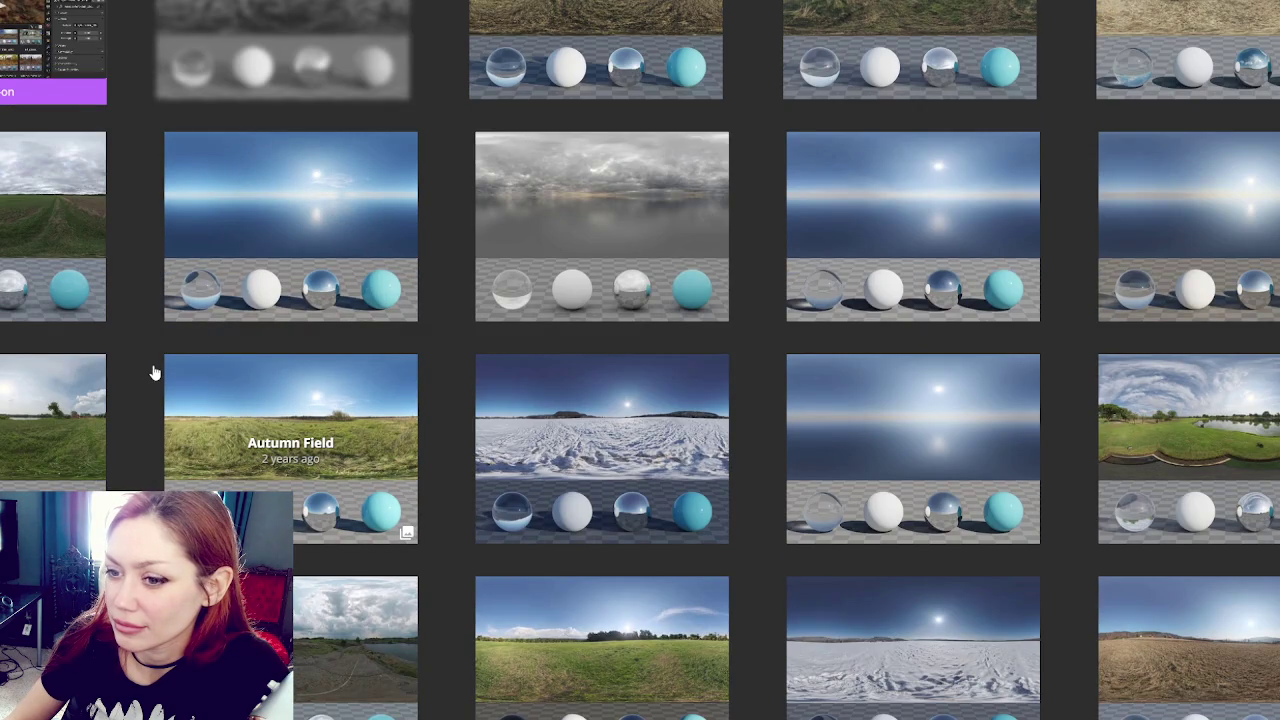
pyautogui.scroll(1, 153, 372)
pyautogui.scroll(-3, 153, 372)
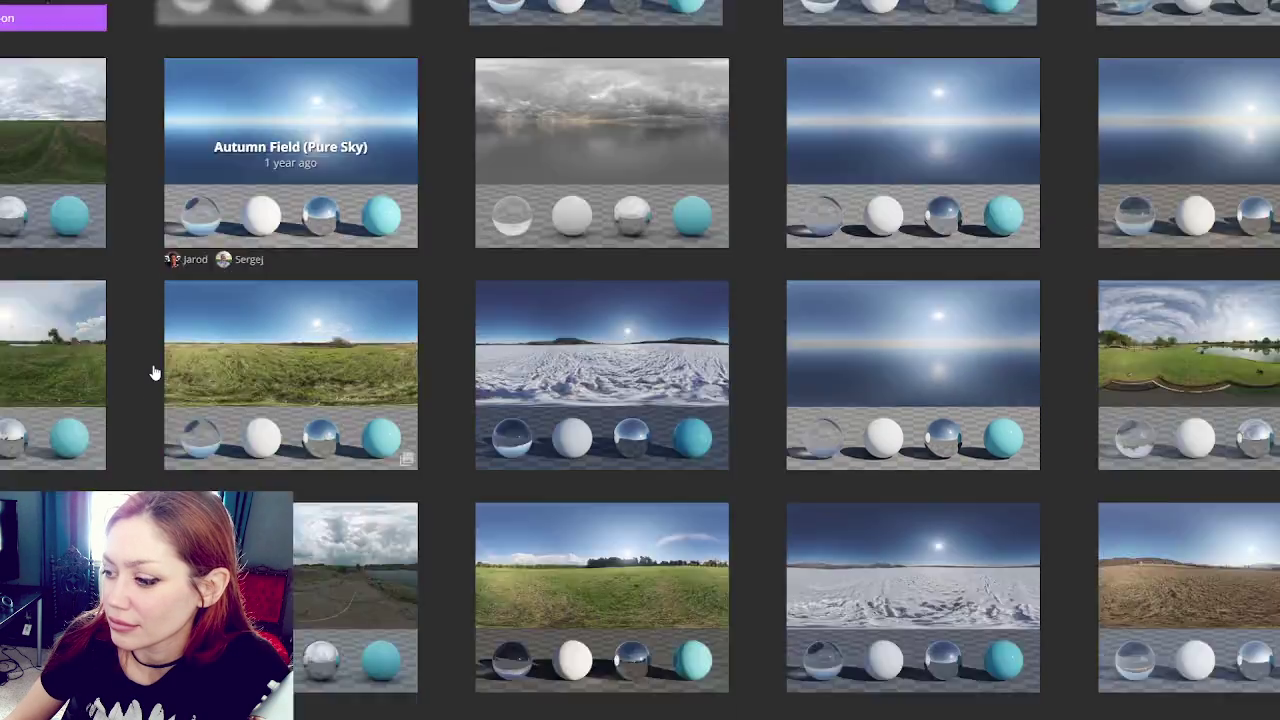
pyautogui.scroll(-4, 153, 372)
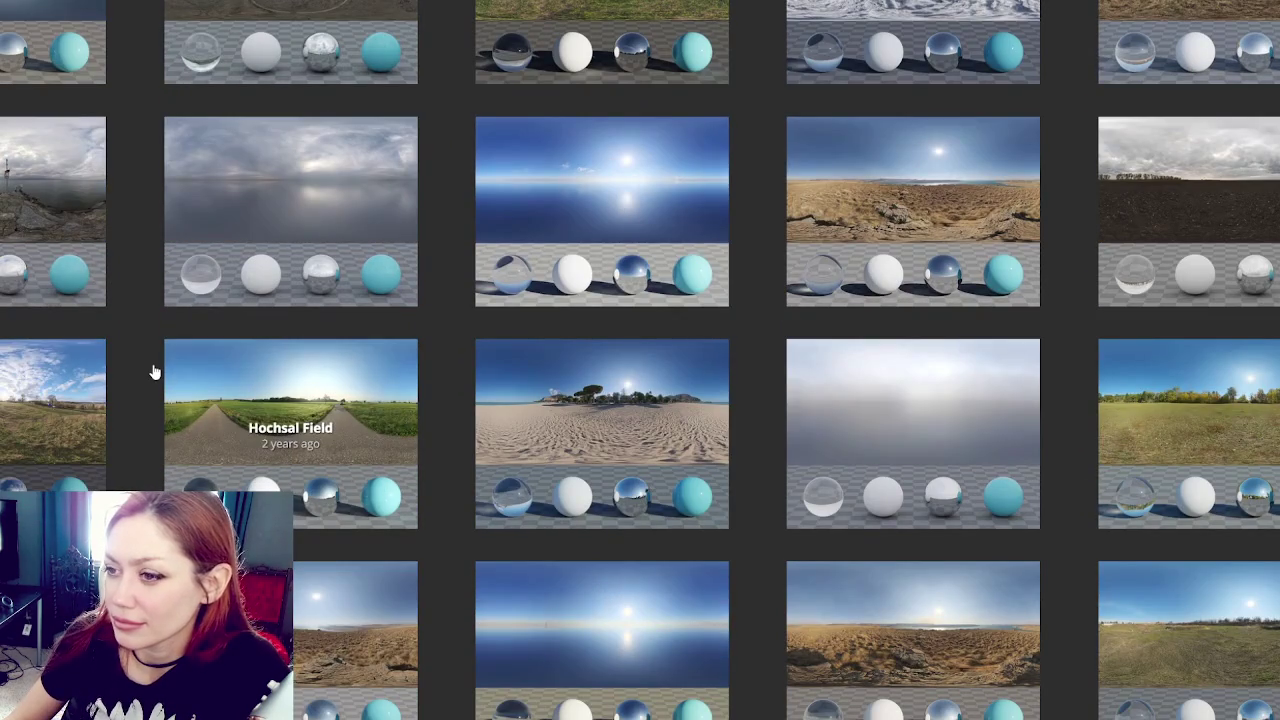
pyautogui.scroll(-4, 153, 372)
pyautogui.scroll(3, 153, 372)
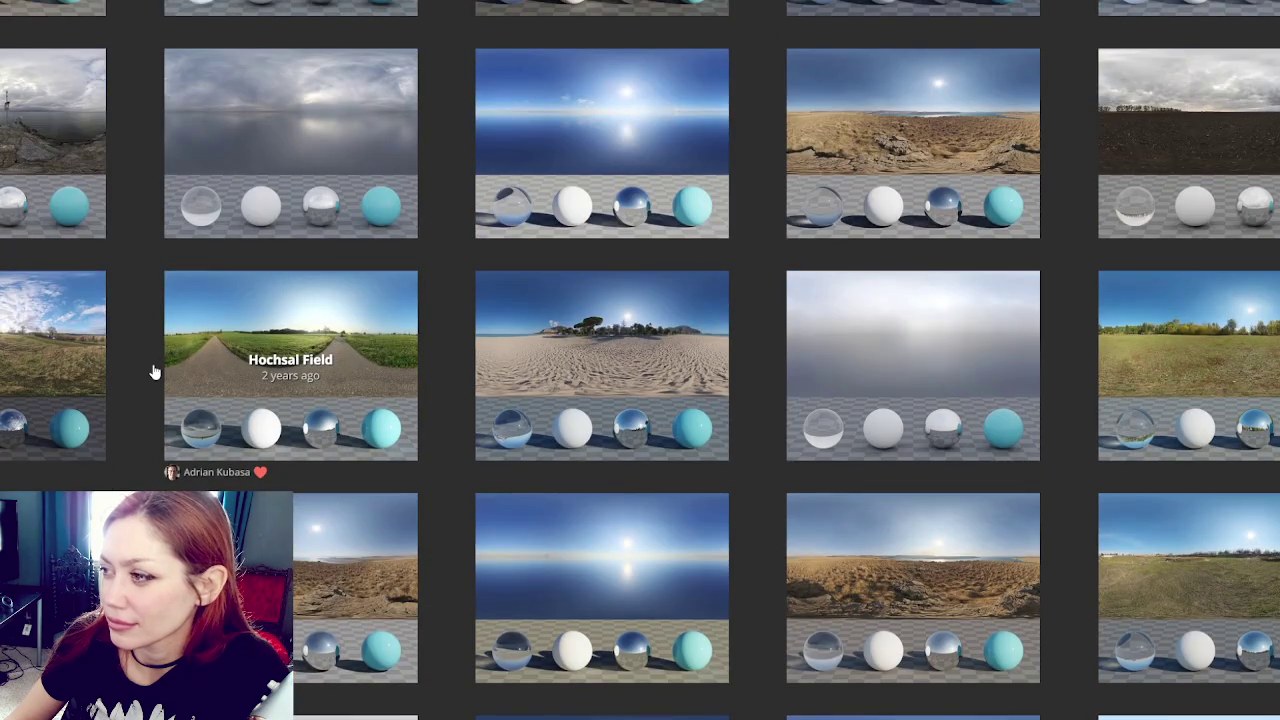
pyautogui.scroll(-1, 153, 372)
pyautogui.scroll(2, 155, 372)
pyautogui.rightClick(1203, 143)
pyautogui.click(1232, 155)
pyautogui.scroll(-4, 658, 350)
pyautogui.scroll(-5, 650, 374)
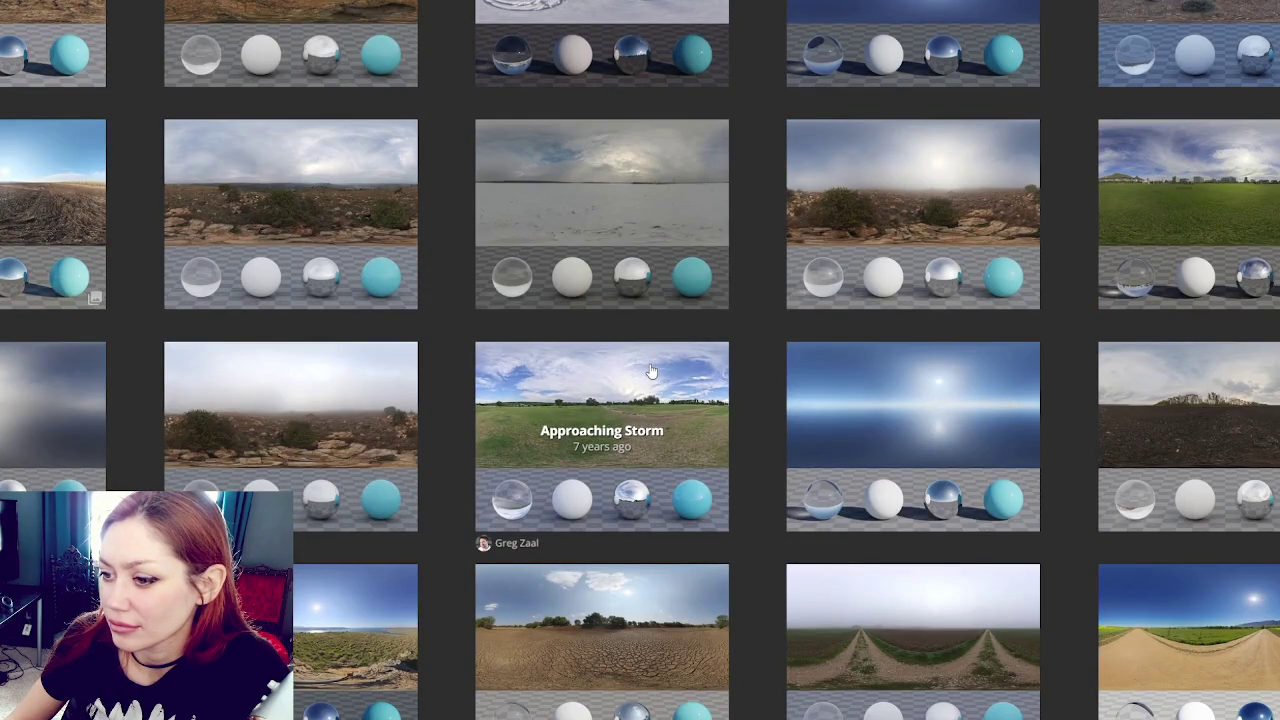
pyautogui.scroll(-3, 650, 372)
pyautogui.rightClick(313, 62)
pyautogui.click(469, 80)
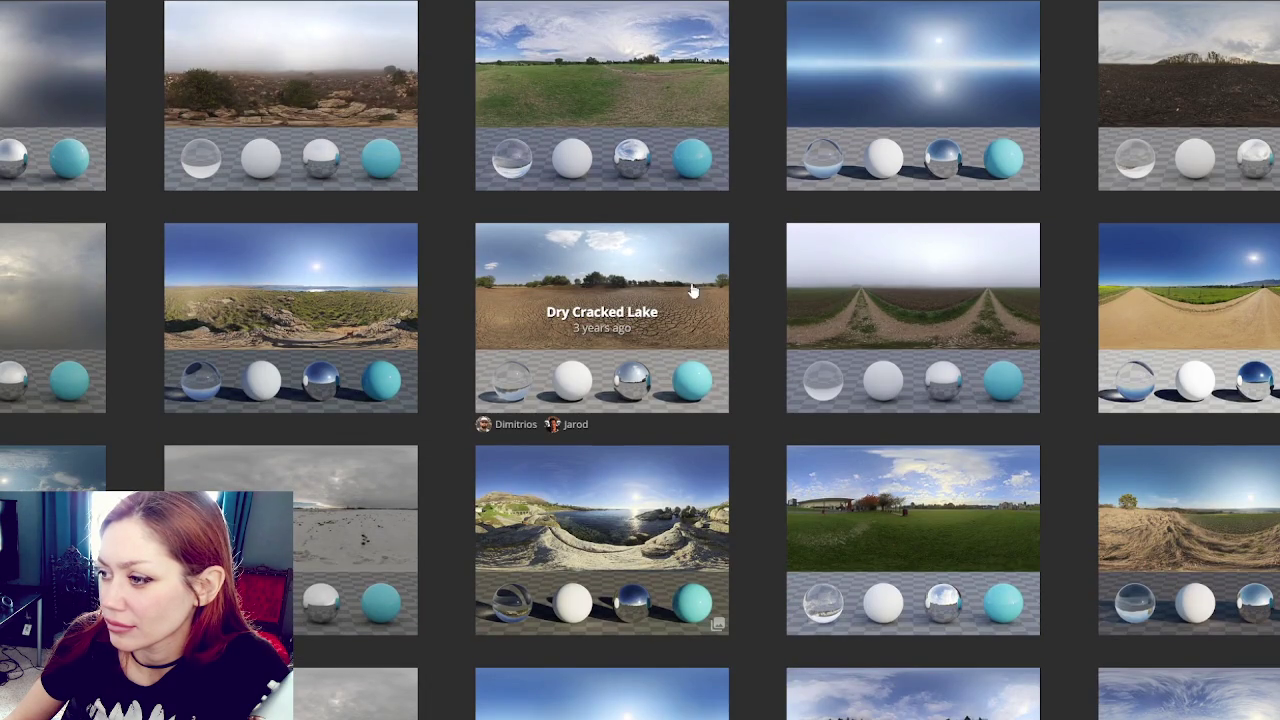
pyautogui.rightClick(816, 266)
pyautogui.click(880, 294)
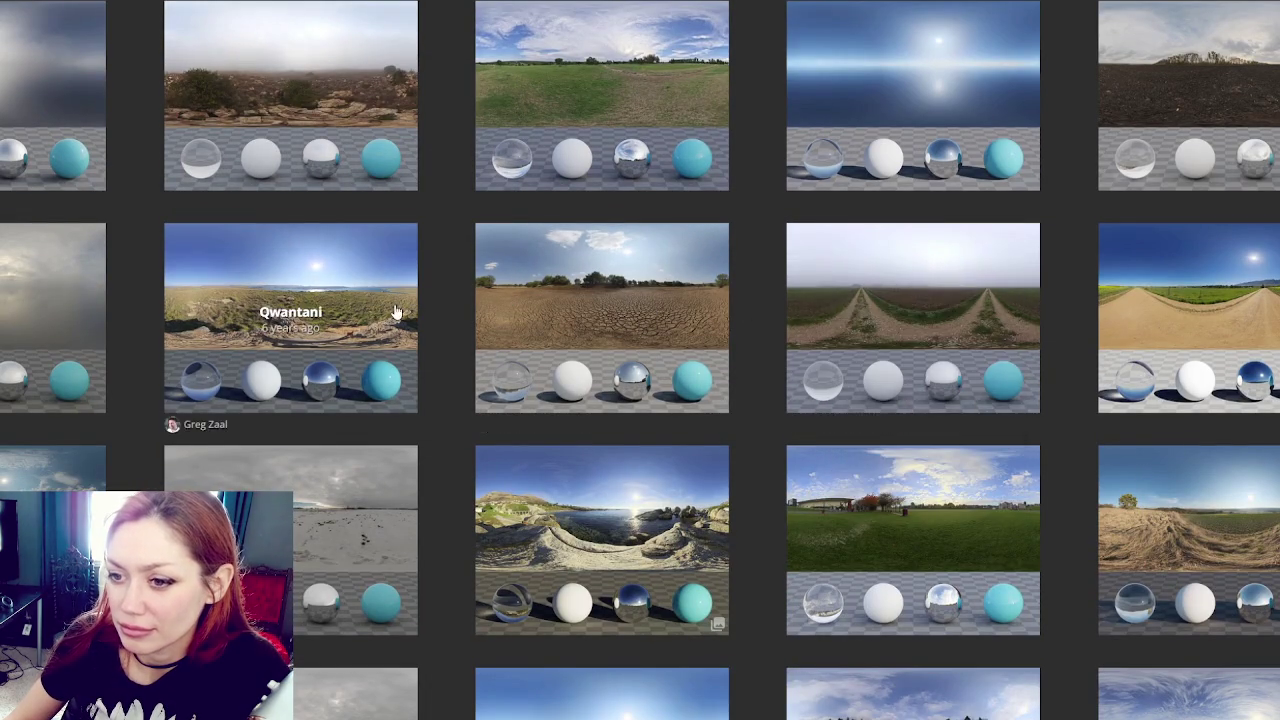
pyautogui.scroll(-3, 395, 313)
pyautogui.scroll(-3, 398, 304)
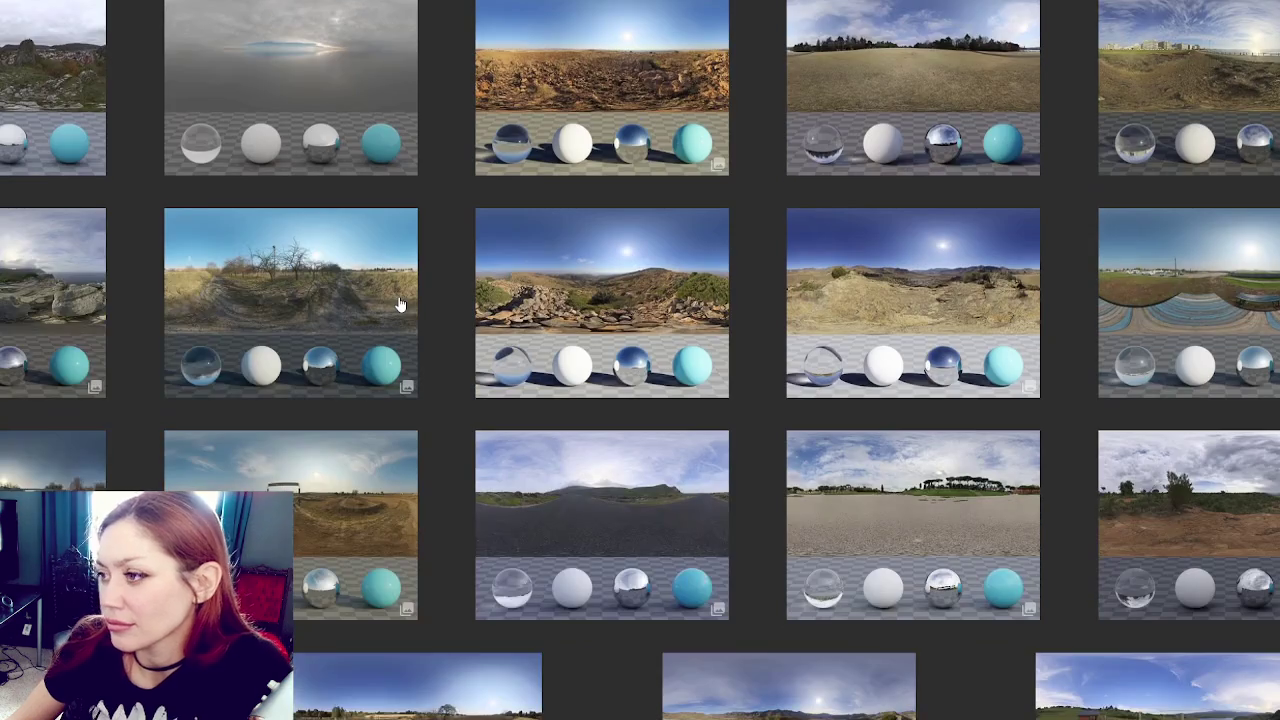
pyautogui.scroll(-4, 398, 303)
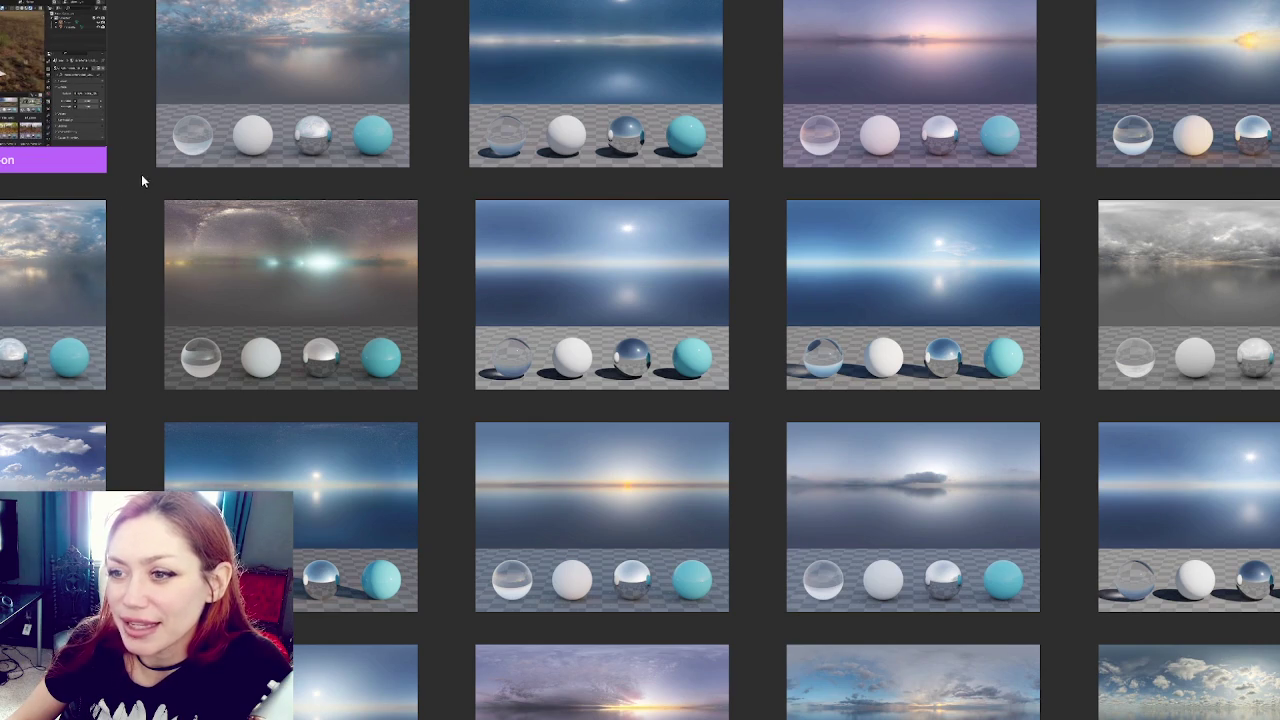
pyautogui.scroll(-3, 141, 174)
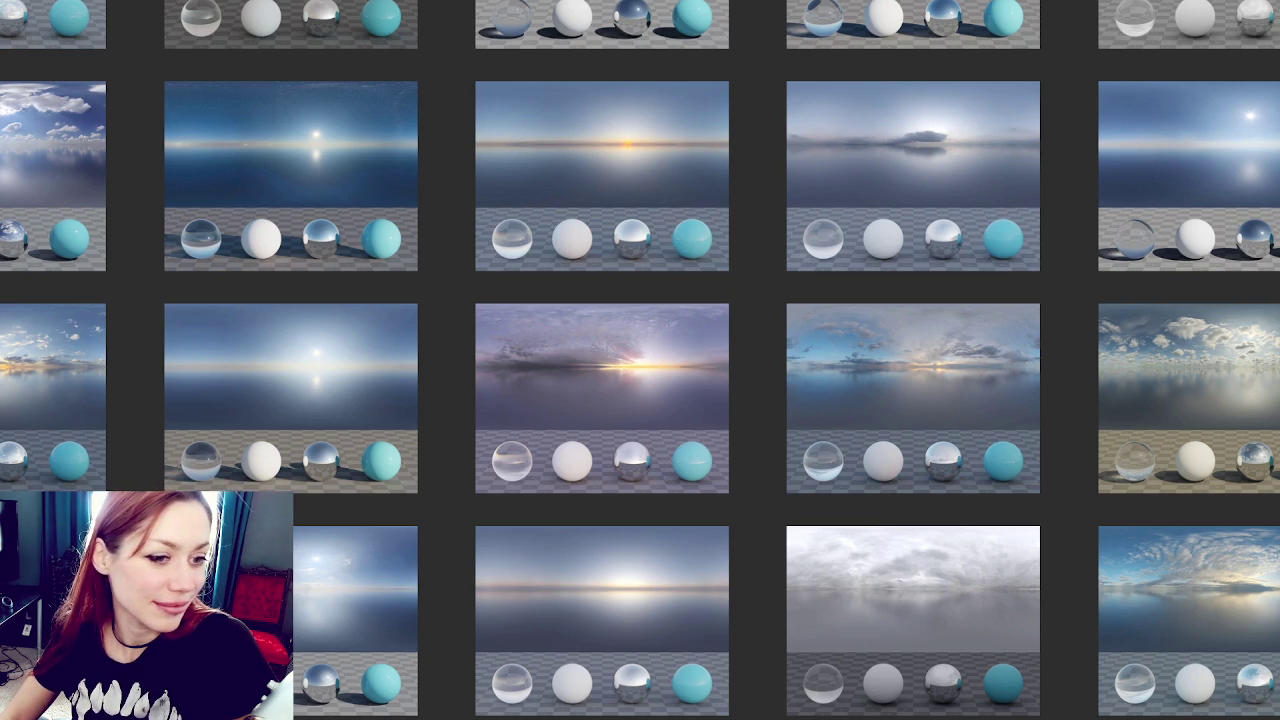
pyautogui.scroll(-3, 557, 181)
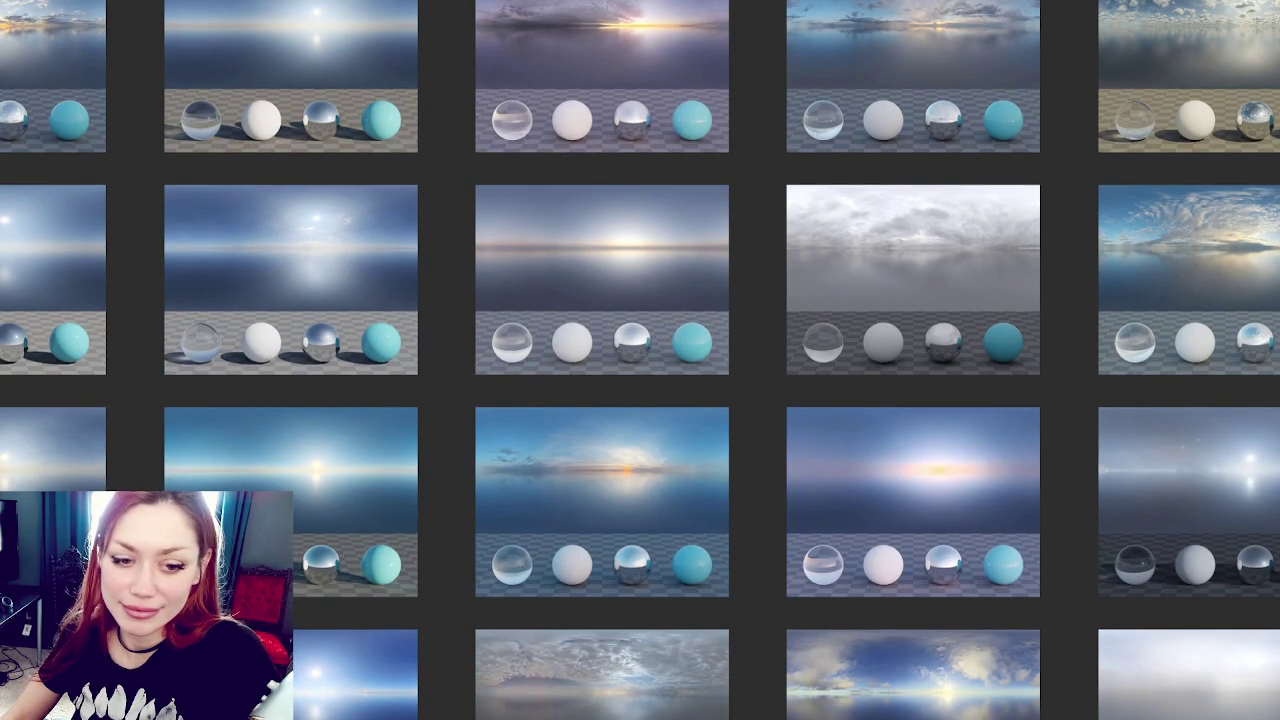
pyautogui.scroll(-4, 251, 171)
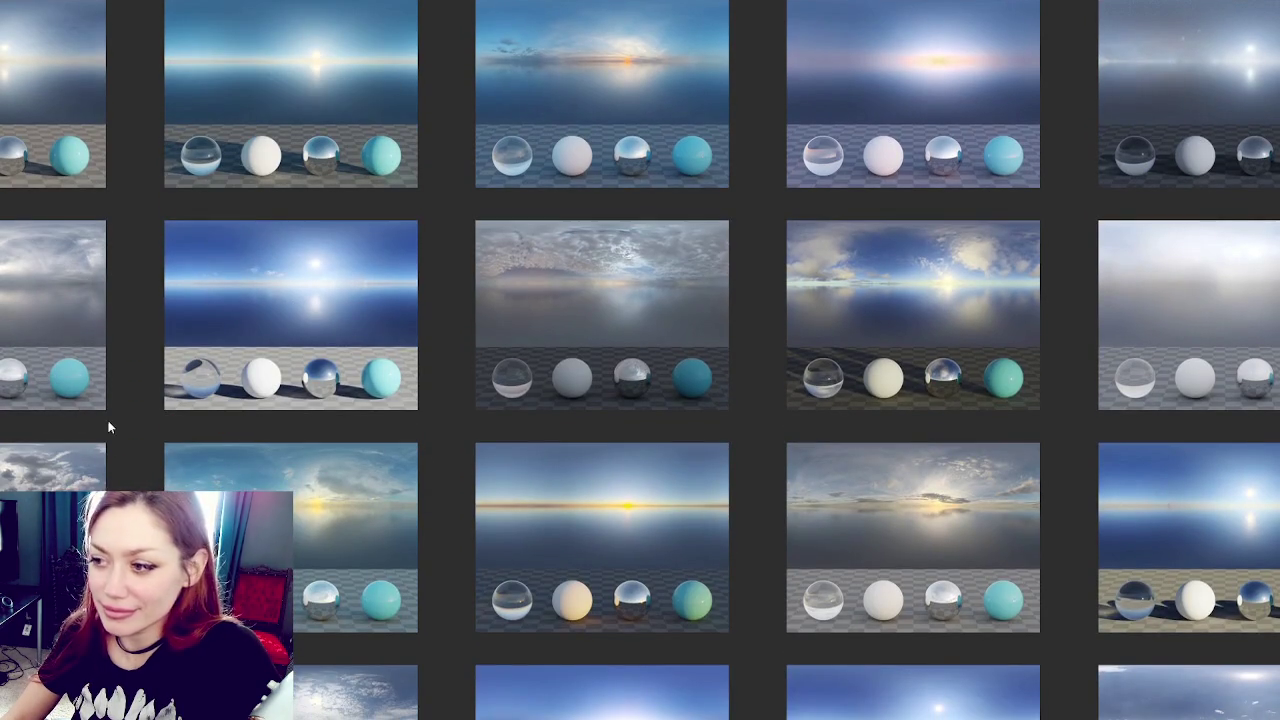
pyautogui.scroll(-2, 220, 325)
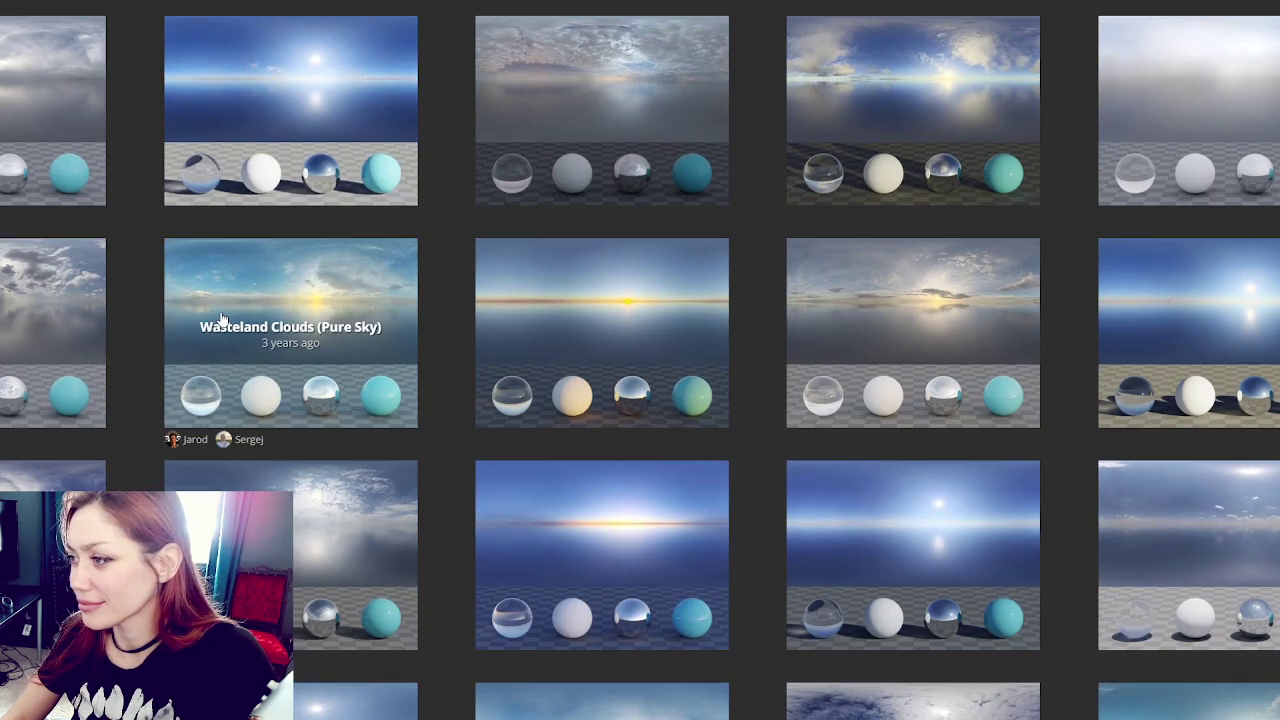
pyautogui.scroll(-5, 232, 314)
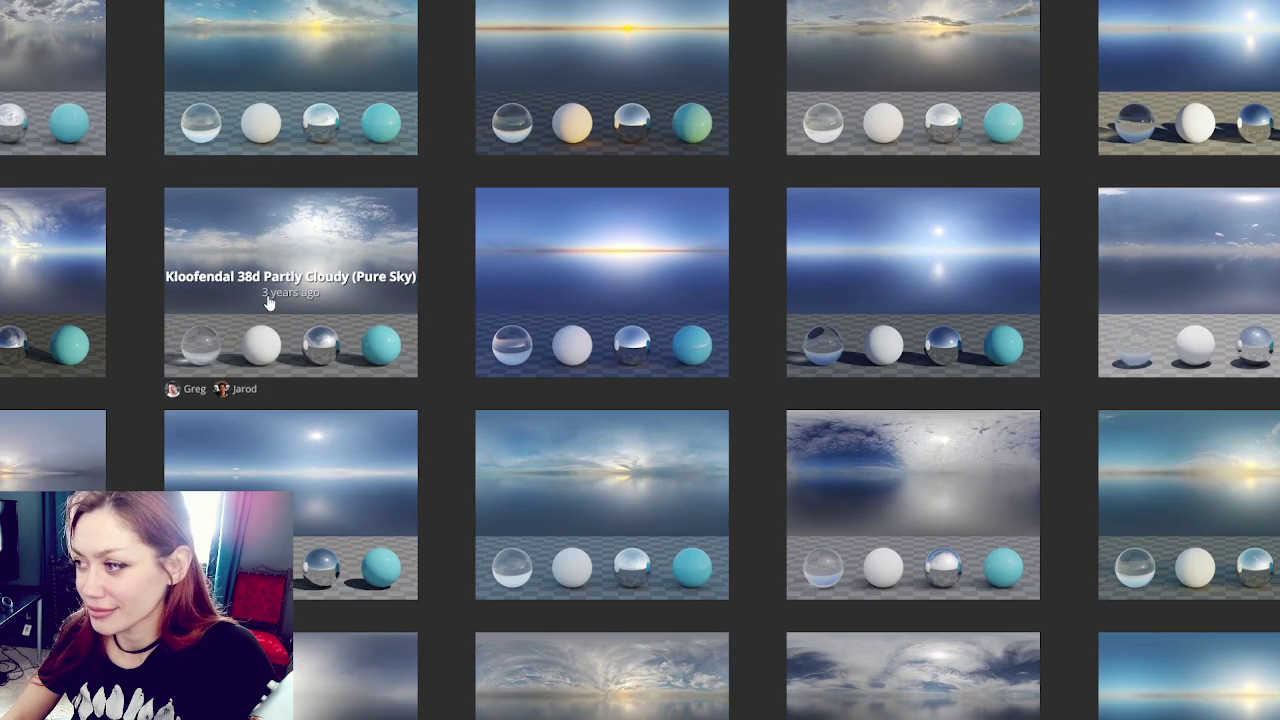
pyautogui.scroll(-2, 270, 300)
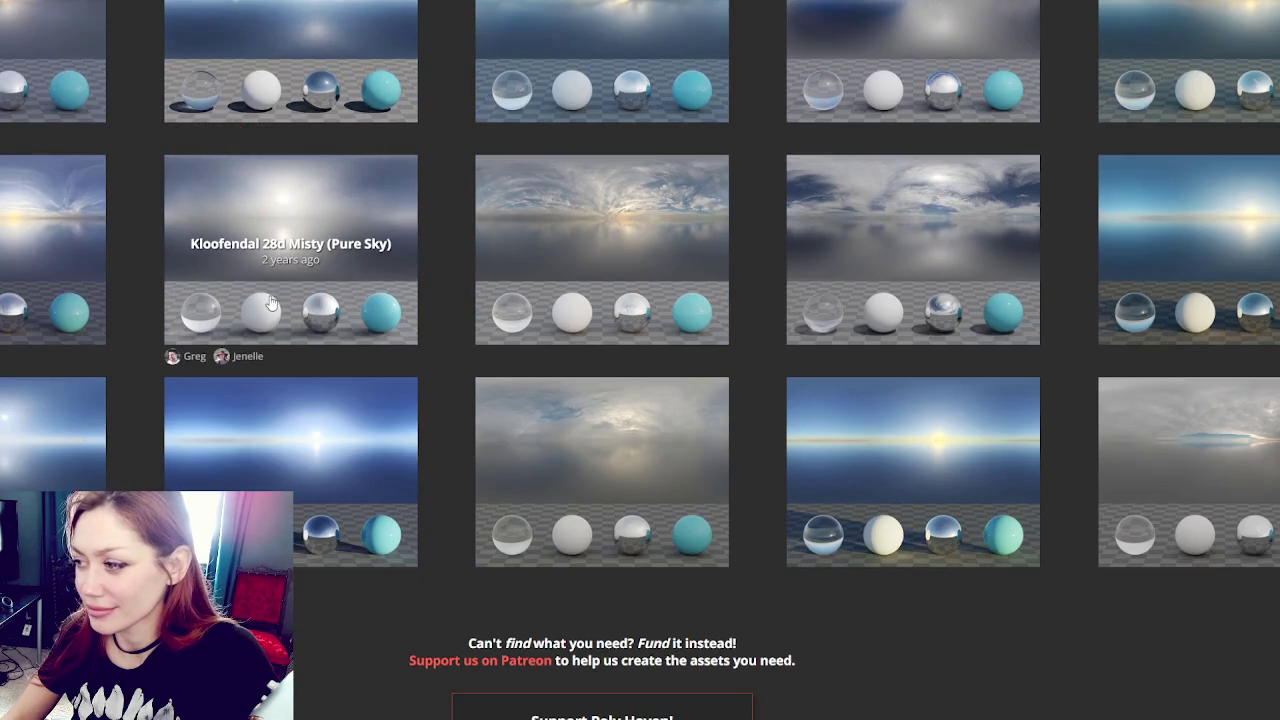
pyautogui.scroll(-1, 270, 300)
pyautogui.scroll(10, 146, 224)
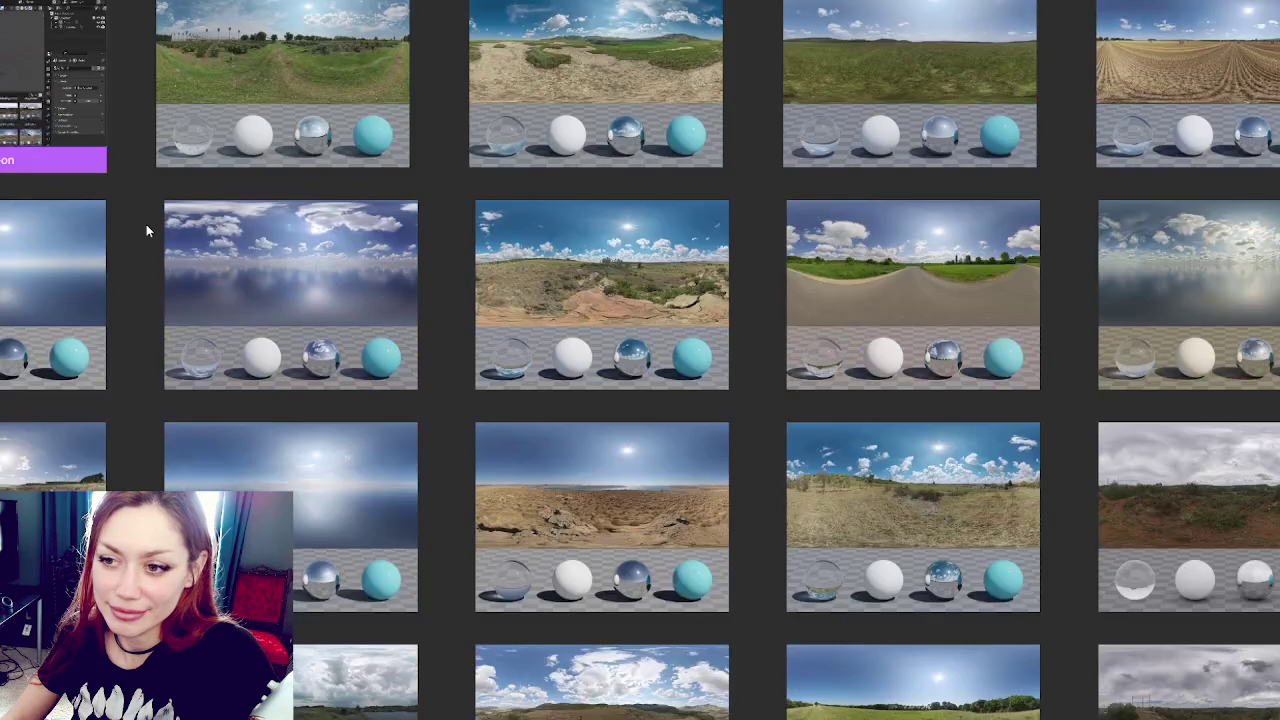
pyautogui.scroll(-8, 153, 188)
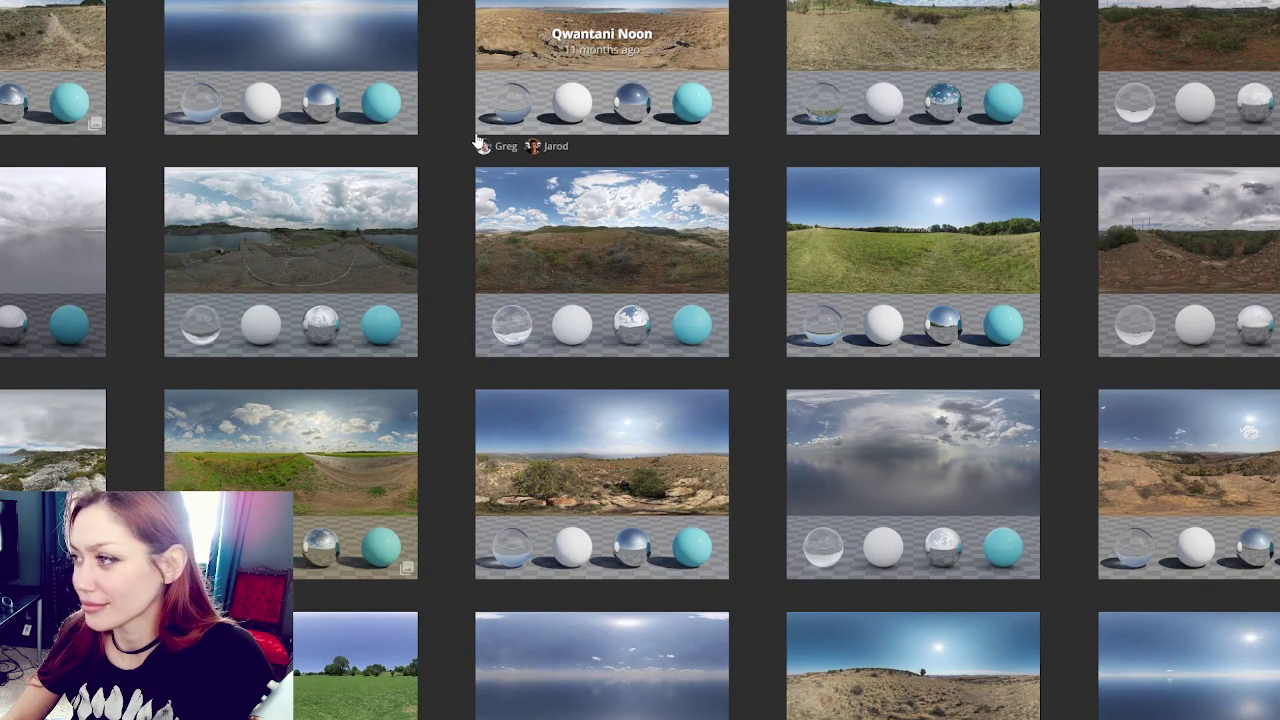
pyautogui.scroll(-3, 478, 143)
pyautogui.scroll(-3, 477, 141)
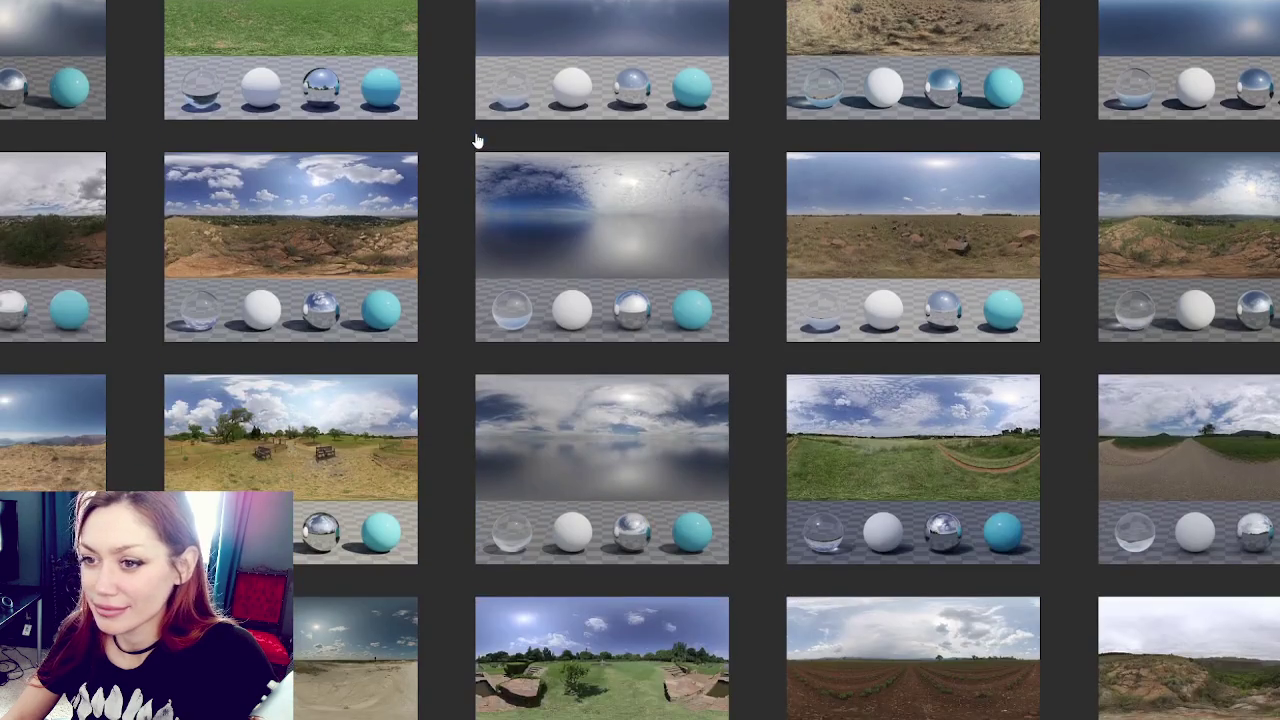
pyautogui.scroll(-3, 475, 132)
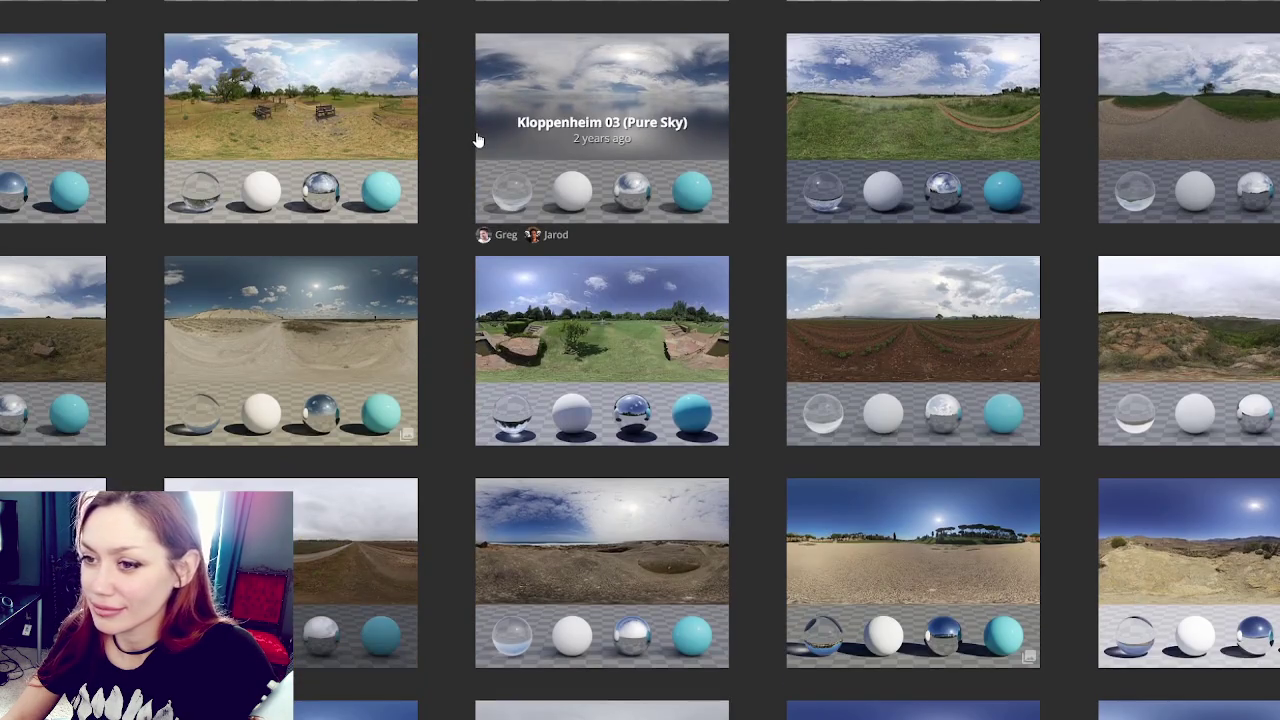
pyautogui.scroll(-3, 477, 140)
pyautogui.scroll(-3, 478, 141)
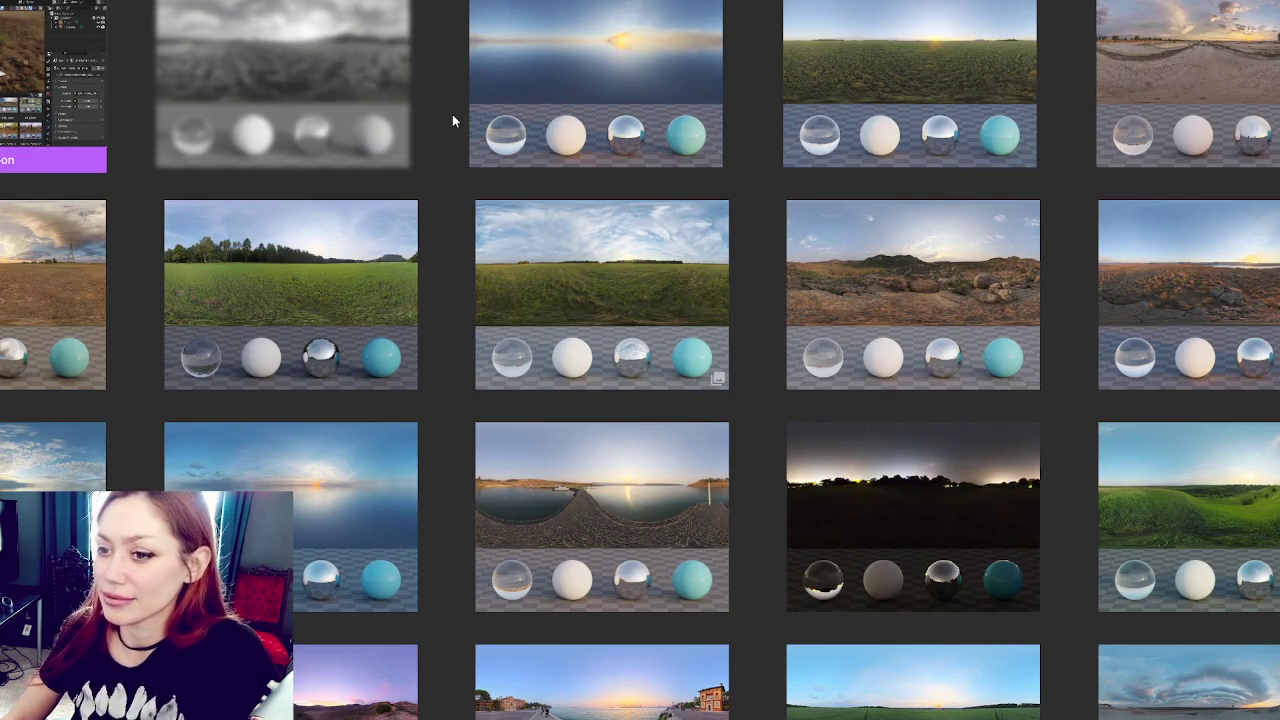
# Step: Scroll the outdoor HDRI grid and filter it to the Night category
pyautogui.scroll(-3, 452, 114)
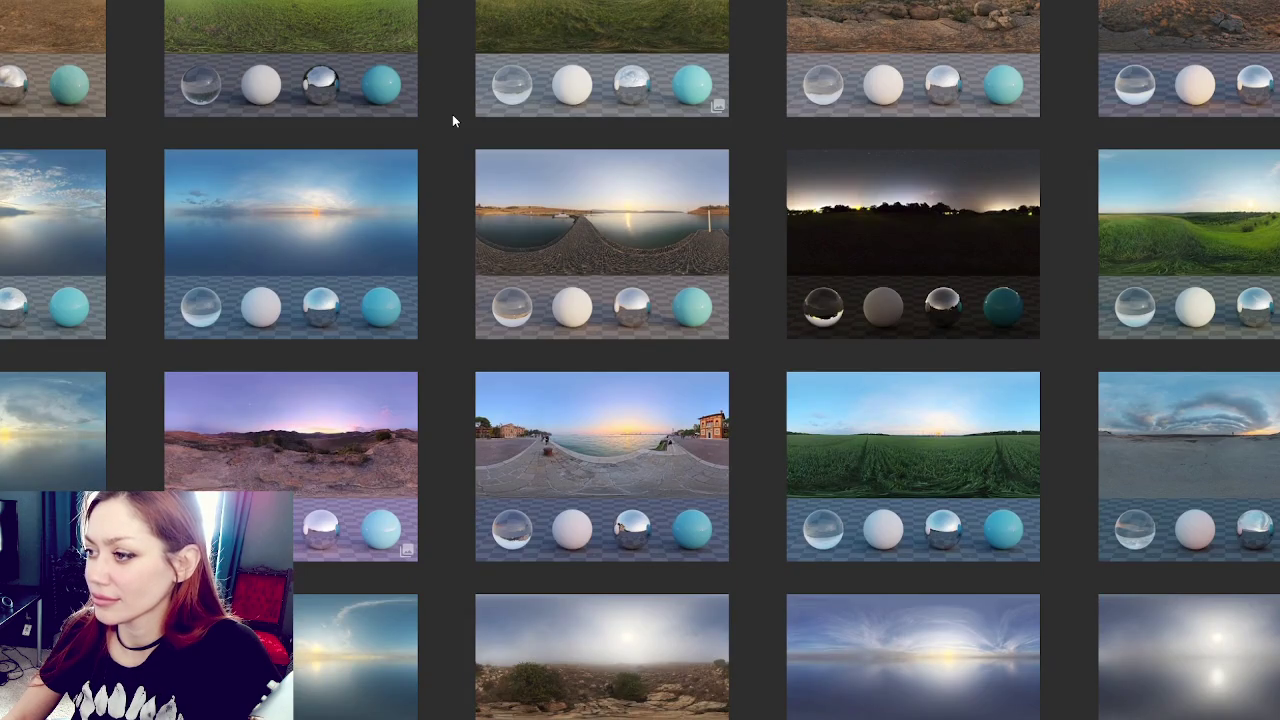
pyautogui.scroll(-3, 229, 228)
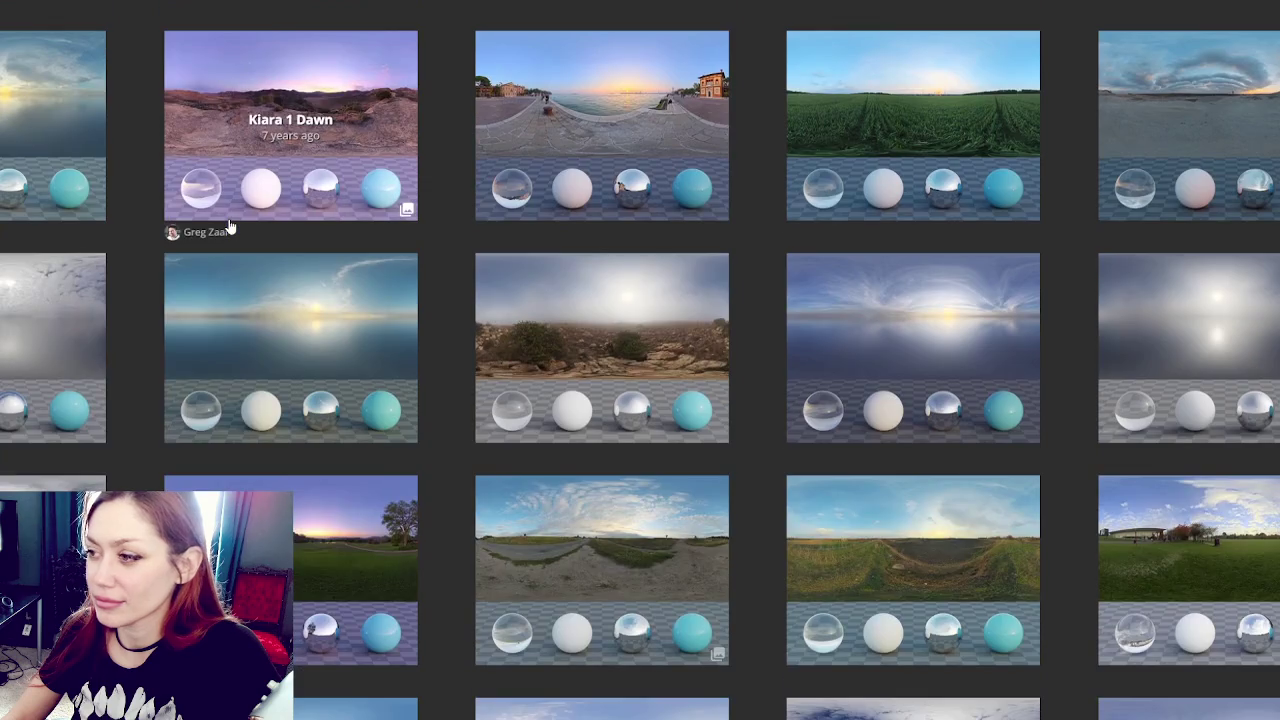
pyautogui.scroll(-4, 229, 228)
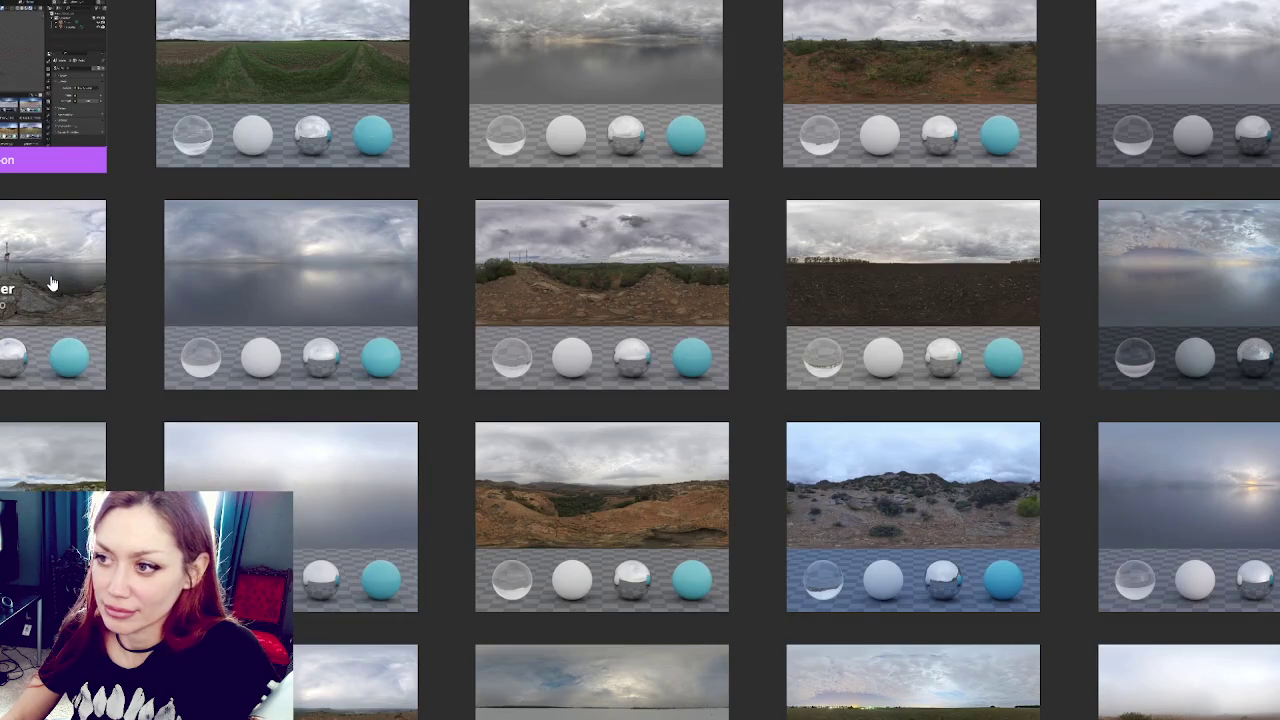
pyautogui.scroll(-4, 52, 285)
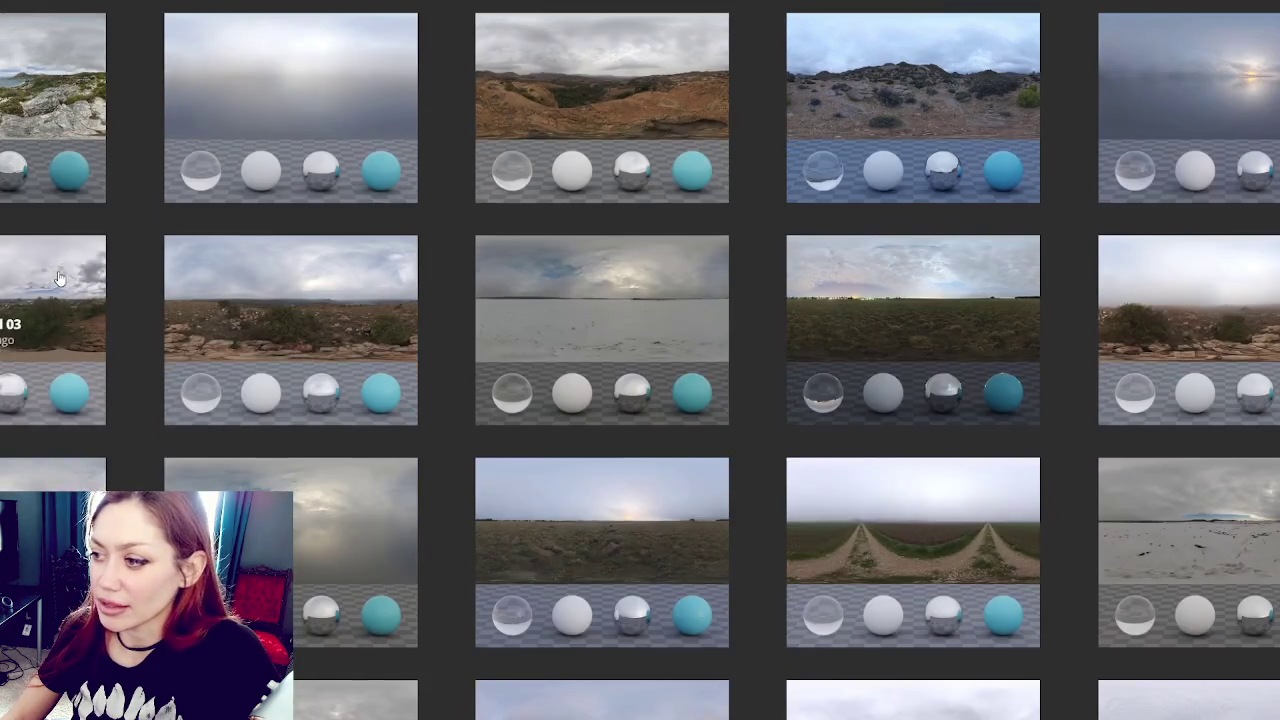
pyautogui.scroll(-4, 57, 277)
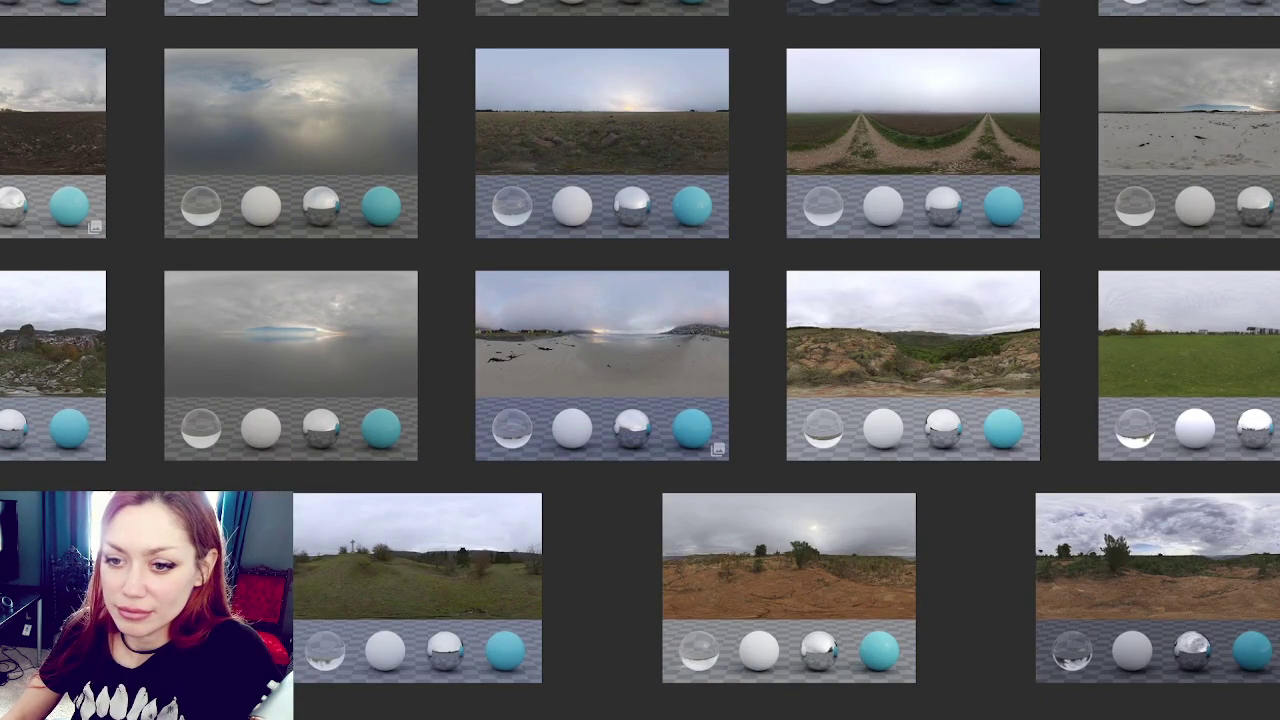
pyautogui.click(2, 300)
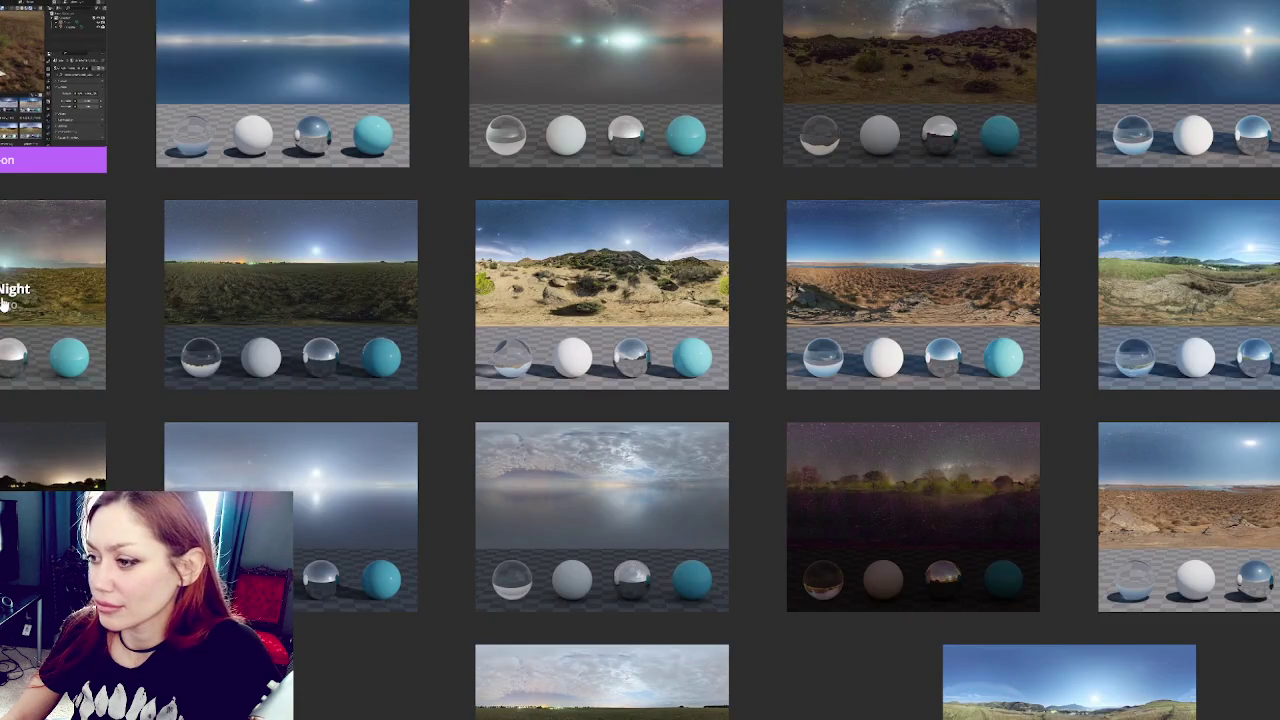
pyautogui.scroll(-4, 3, 305)
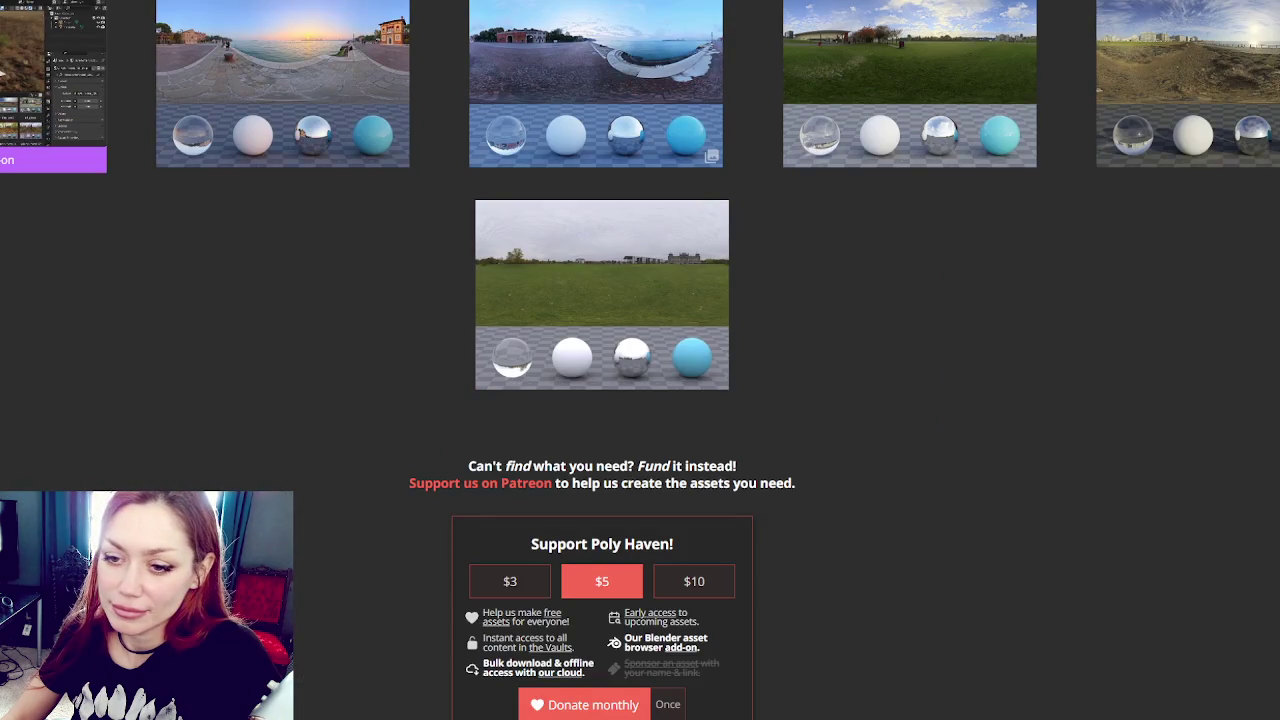
# Step: Narrow to a smaller sky category and open the Moonless Golf HDRI's page
pyautogui.click(83, 326)
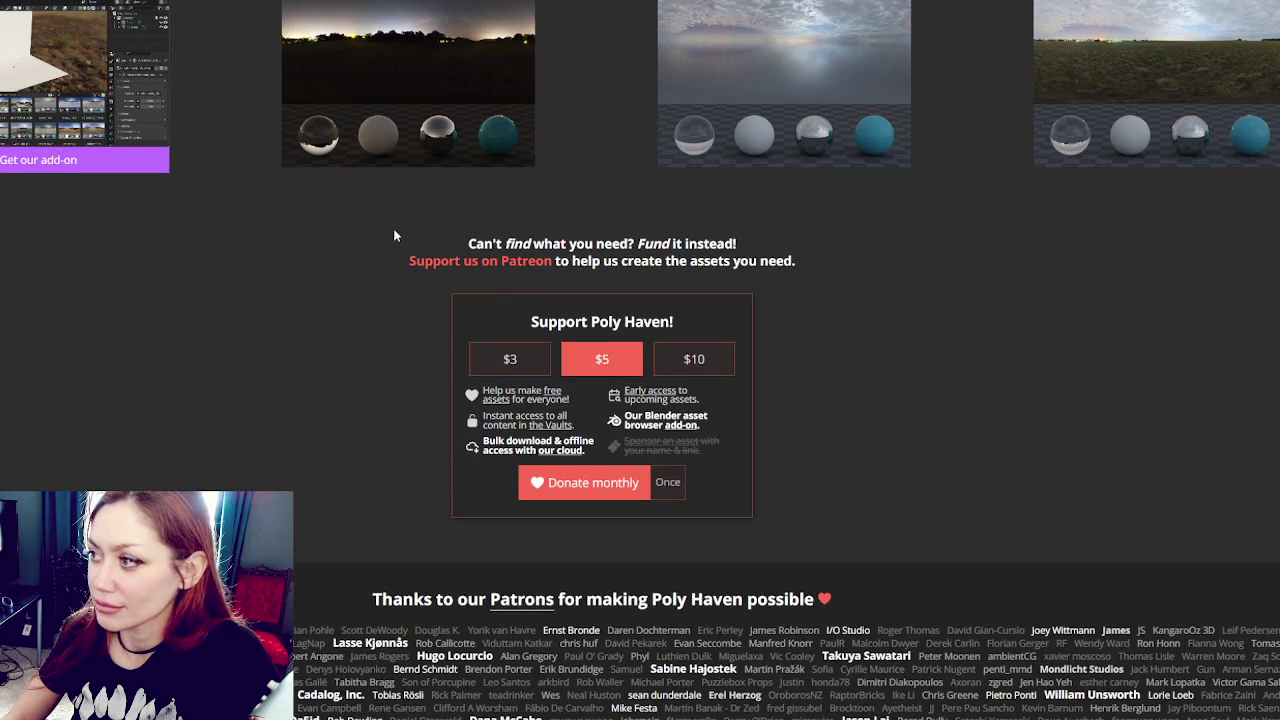
pyautogui.rightClick(453, 48)
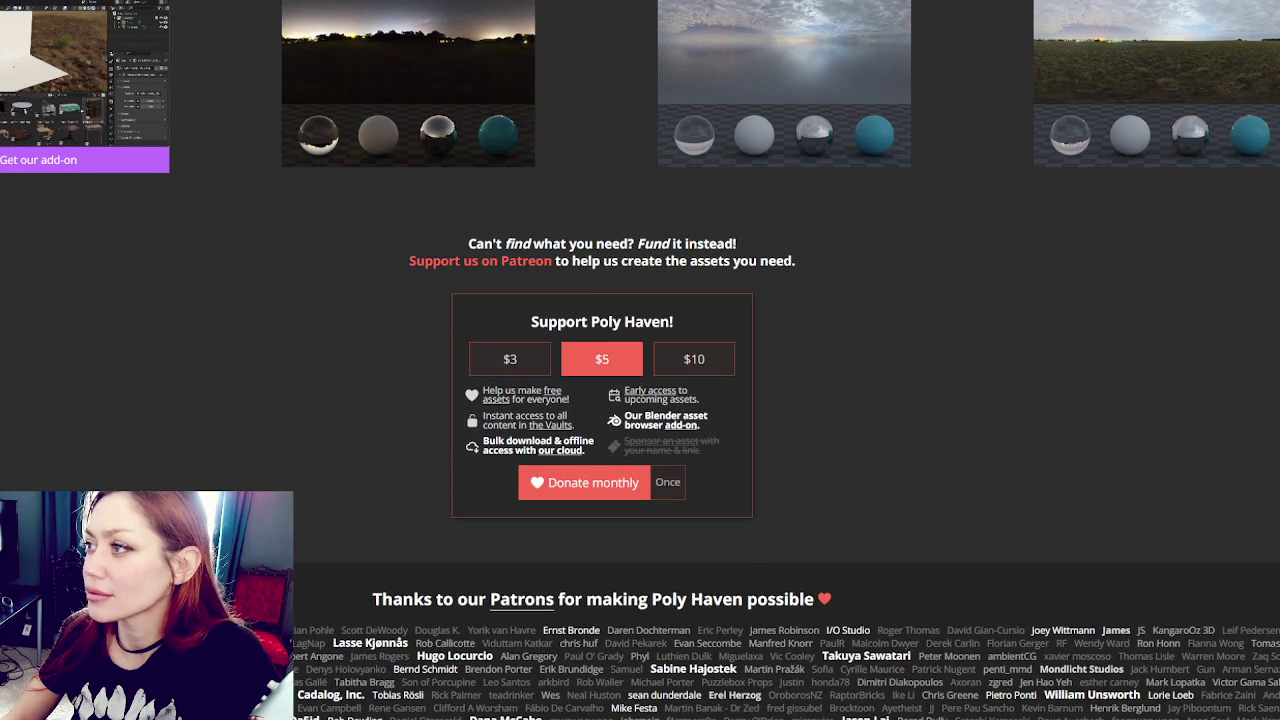
pyautogui.click(408, 60)
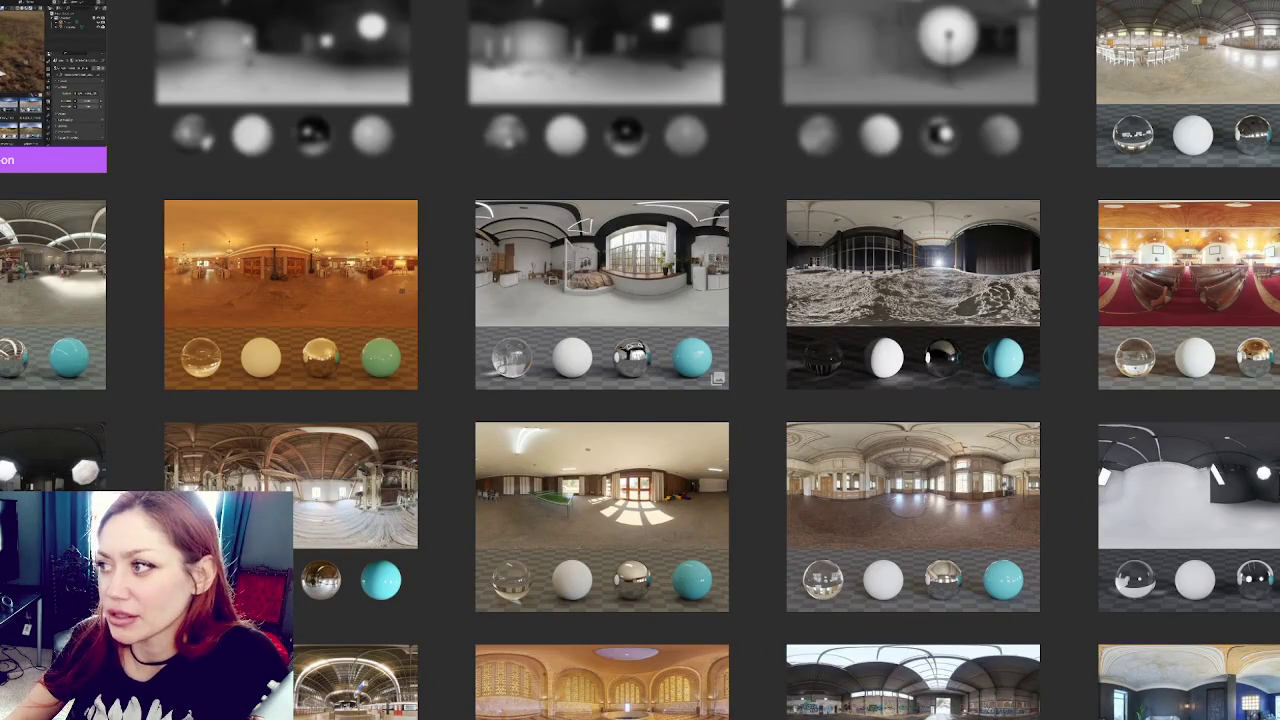
pyautogui.scroll(-5, 90, 236)
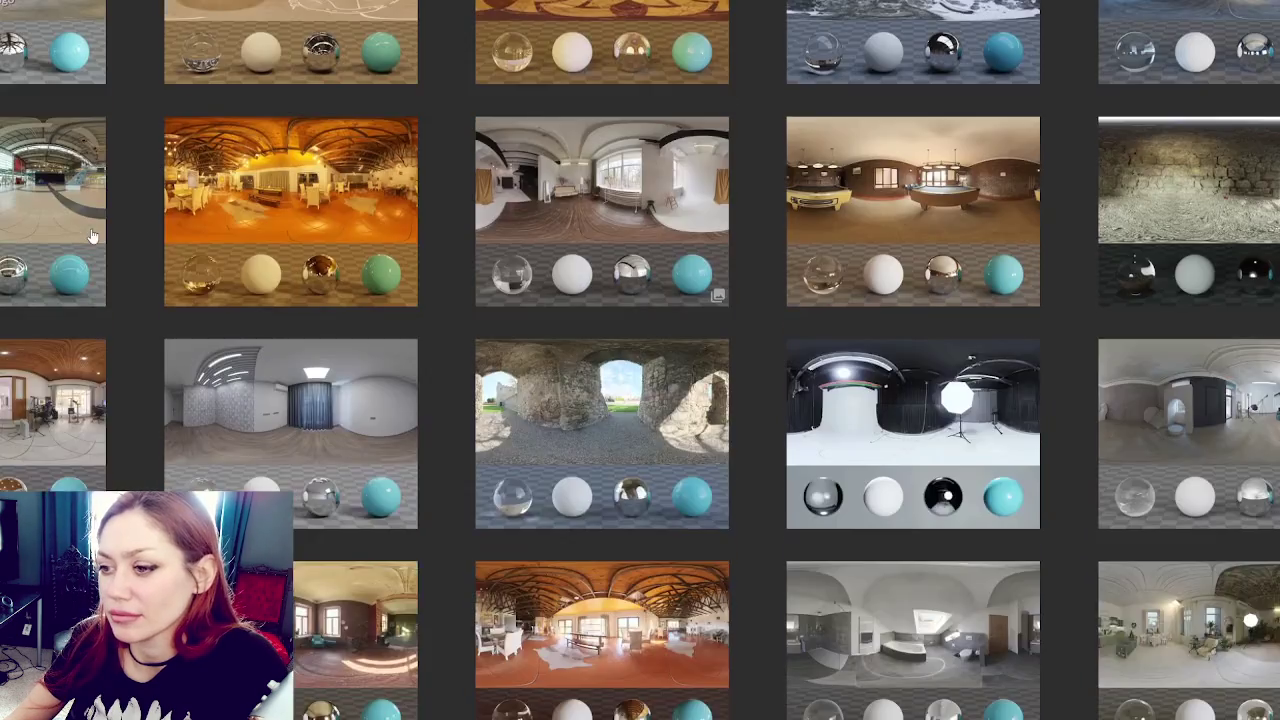
pyautogui.scroll(-3, 90, 236)
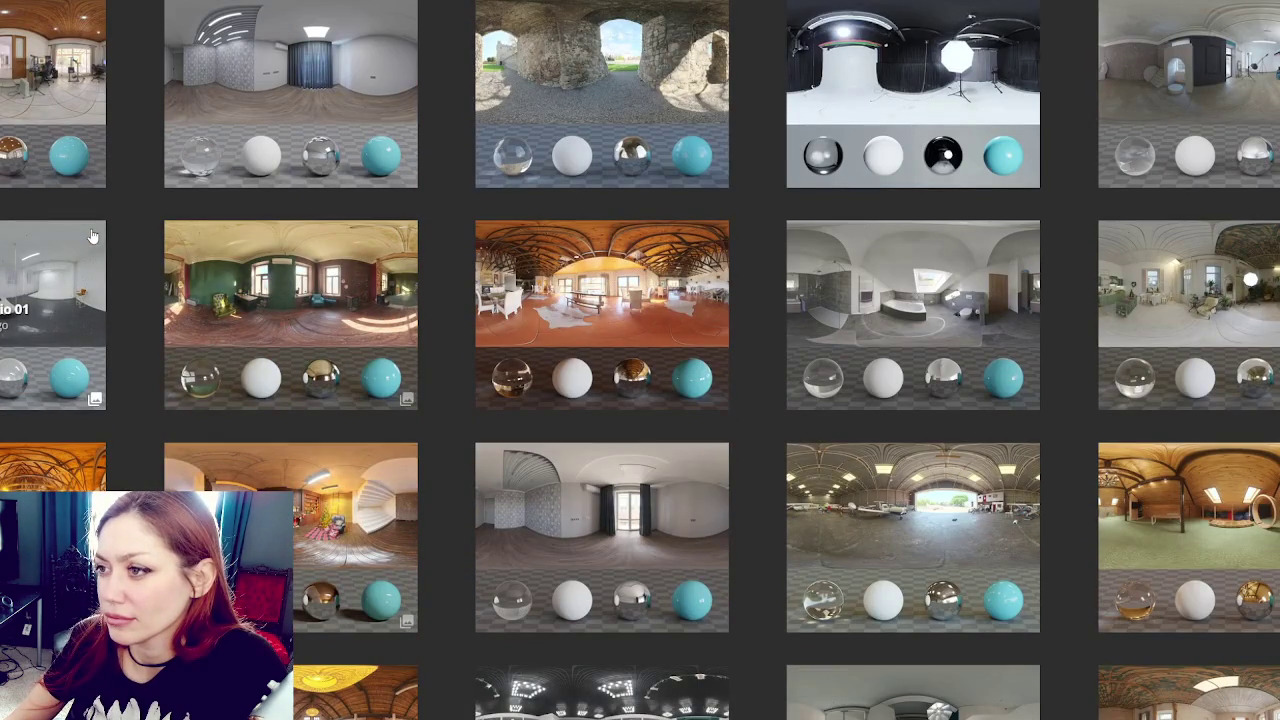
pyautogui.scroll(-3, 90, 236)
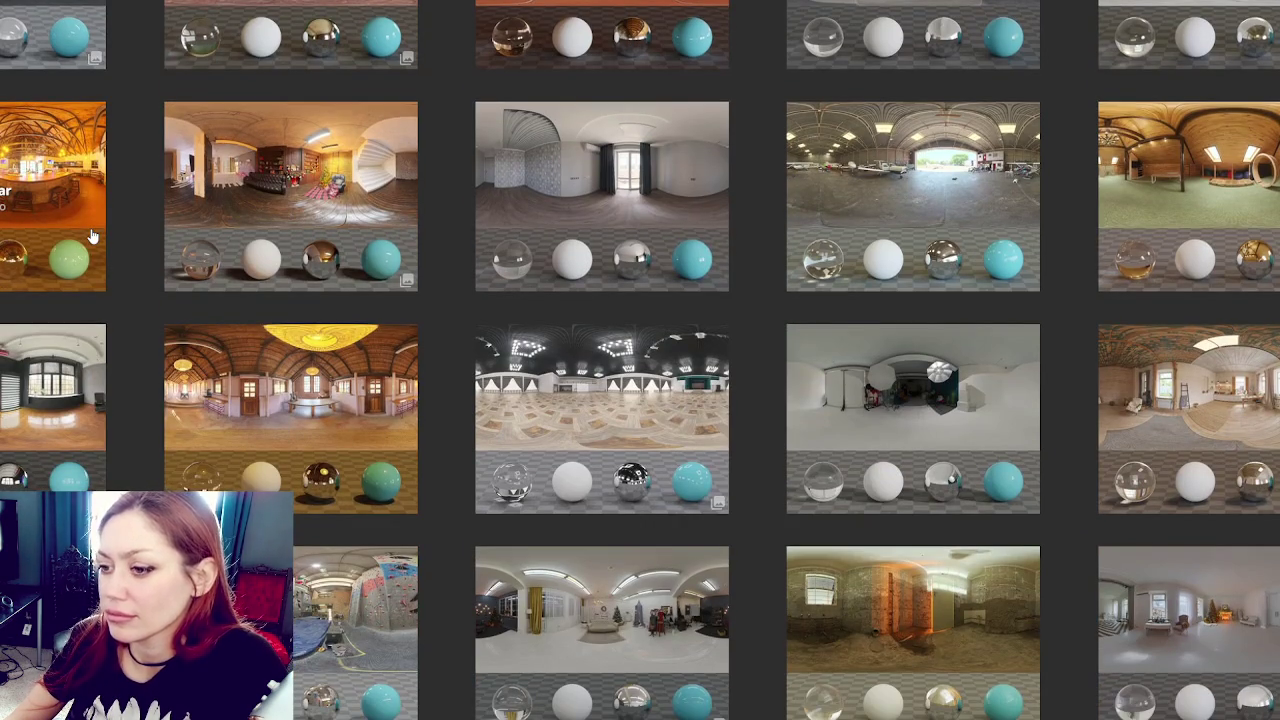
pyautogui.scroll(-3, 90, 236)
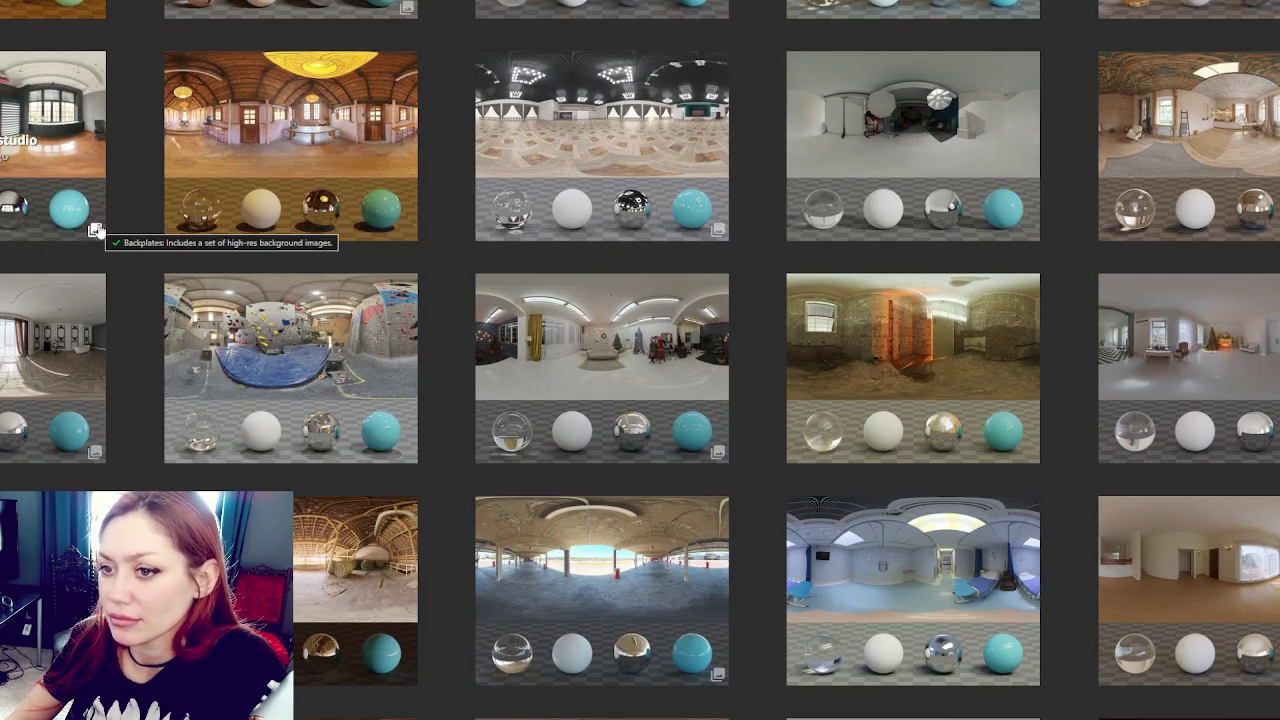
pyautogui.scroll(-2, 97, 229)
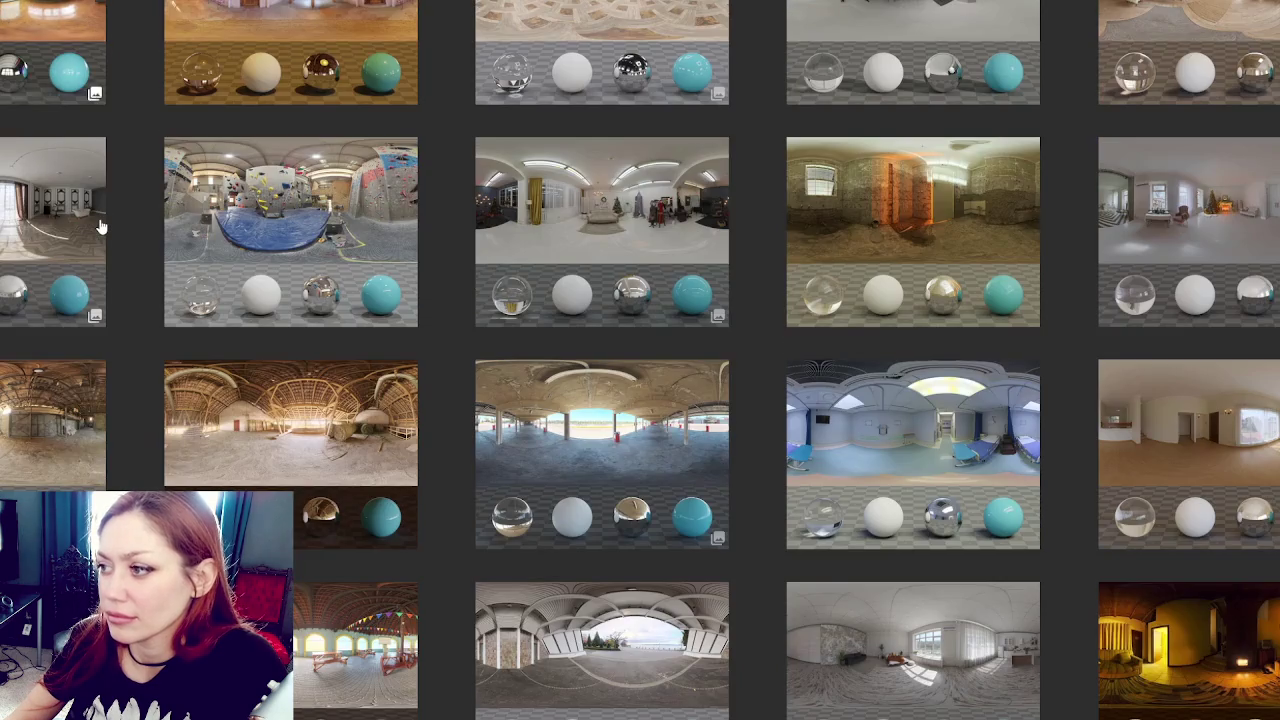
pyautogui.scroll(-3, 100, 228)
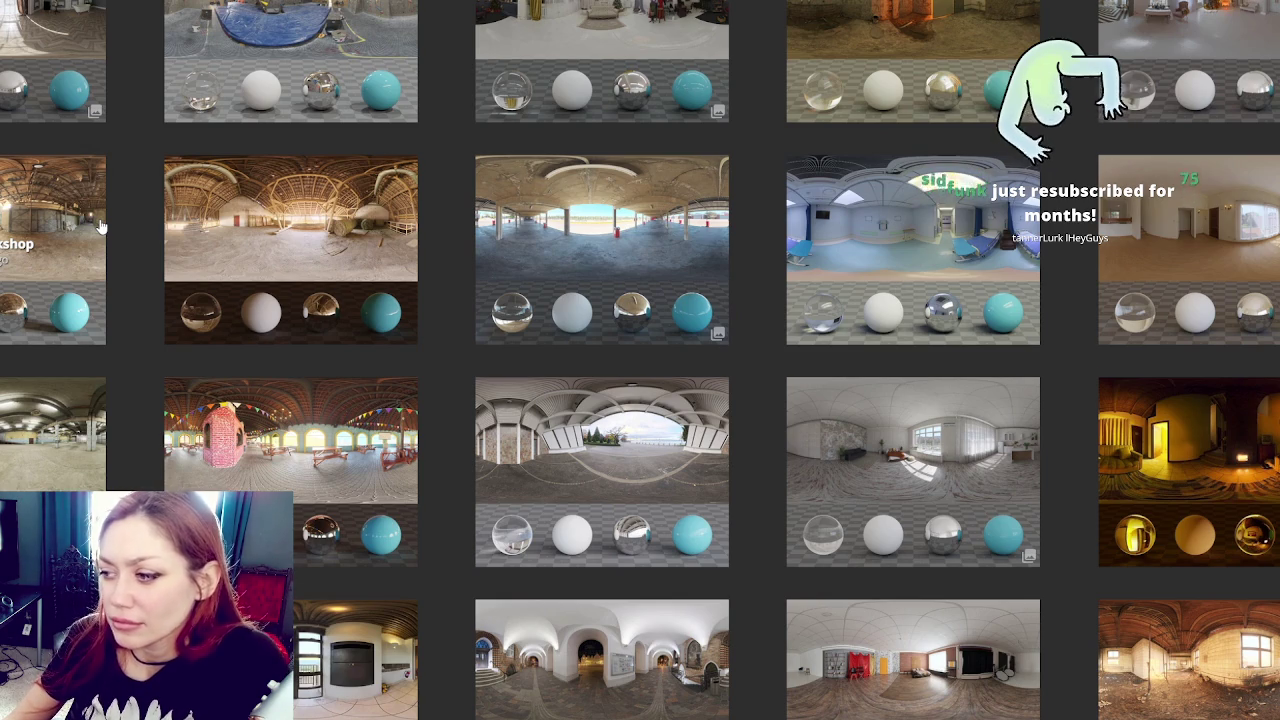
pyautogui.scroll(-12, 100, 228)
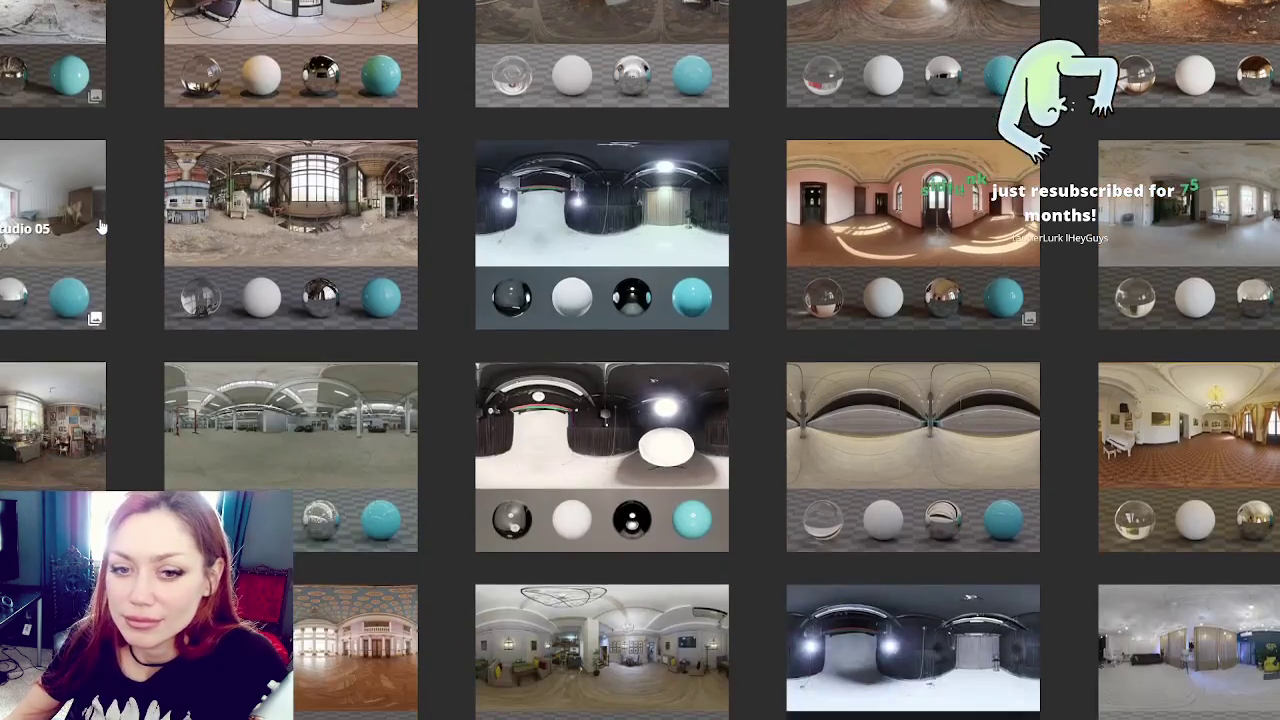
pyautogui.scroll(-4, 100, 228)
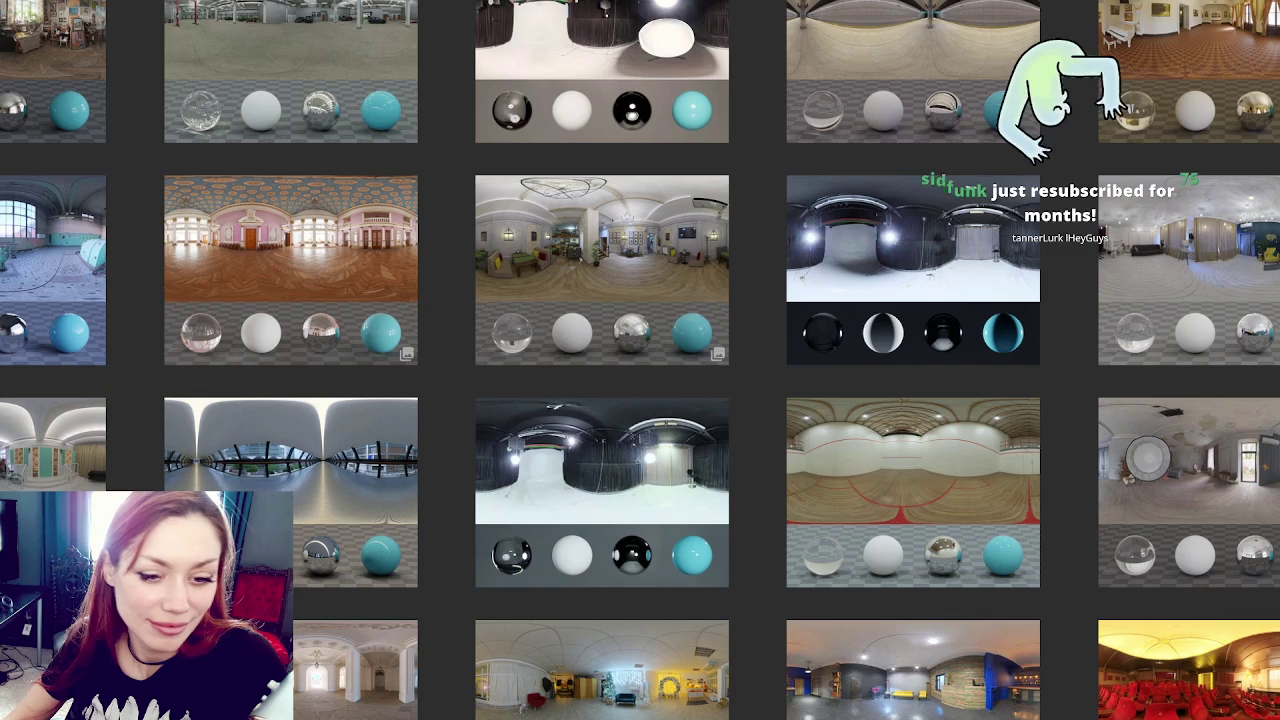
pyautogui.scroll(-3, 22, 248)
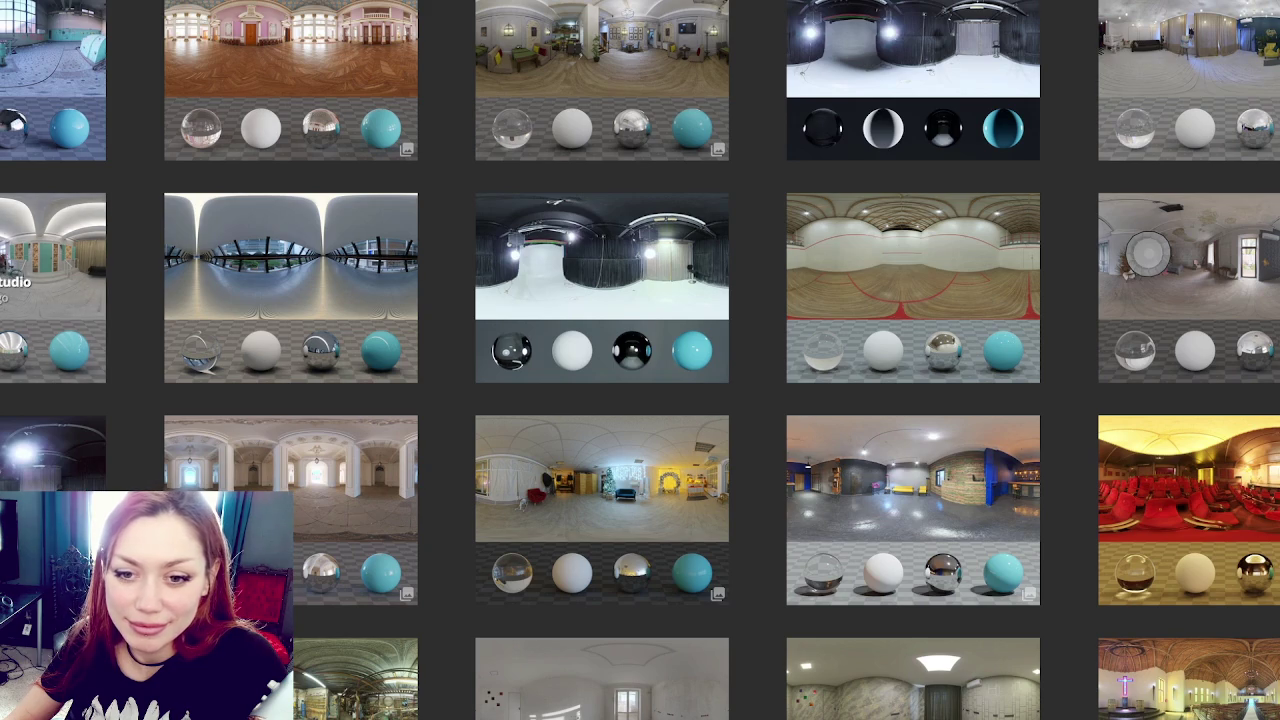
pyautogui.scroll(-5, 114, 191)
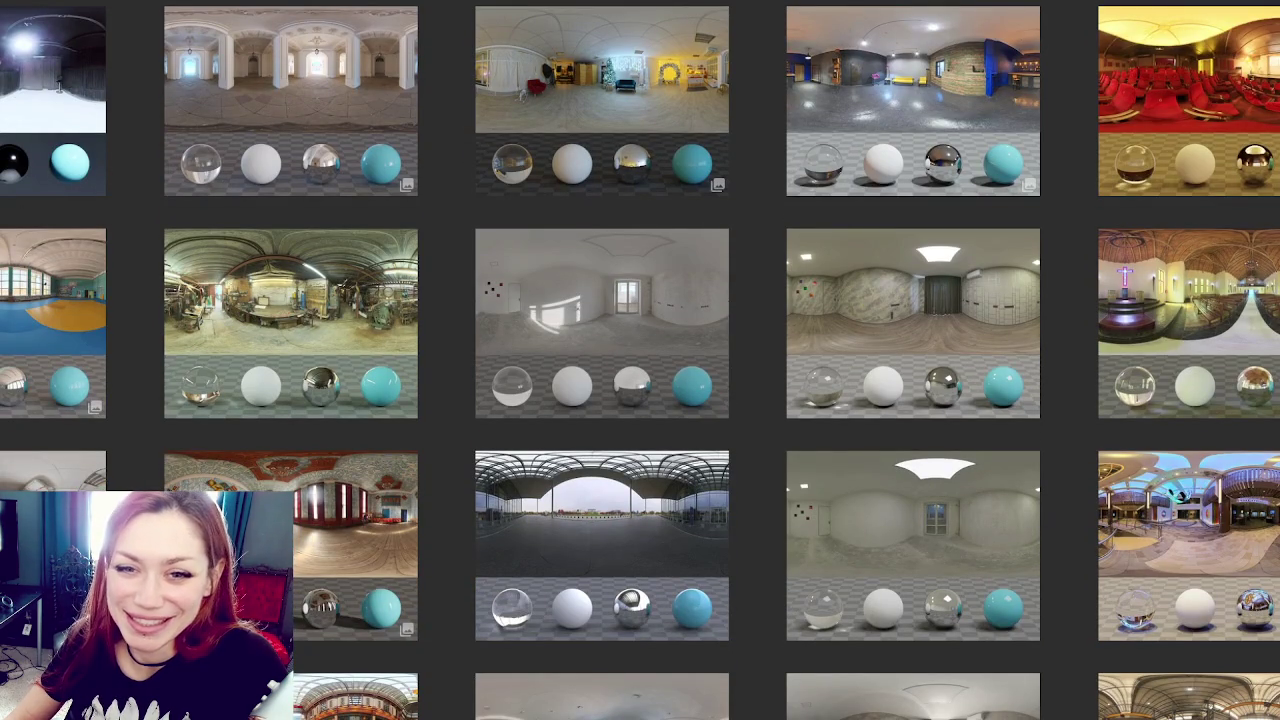
pyautogui.scroll(-4, 140, 132)
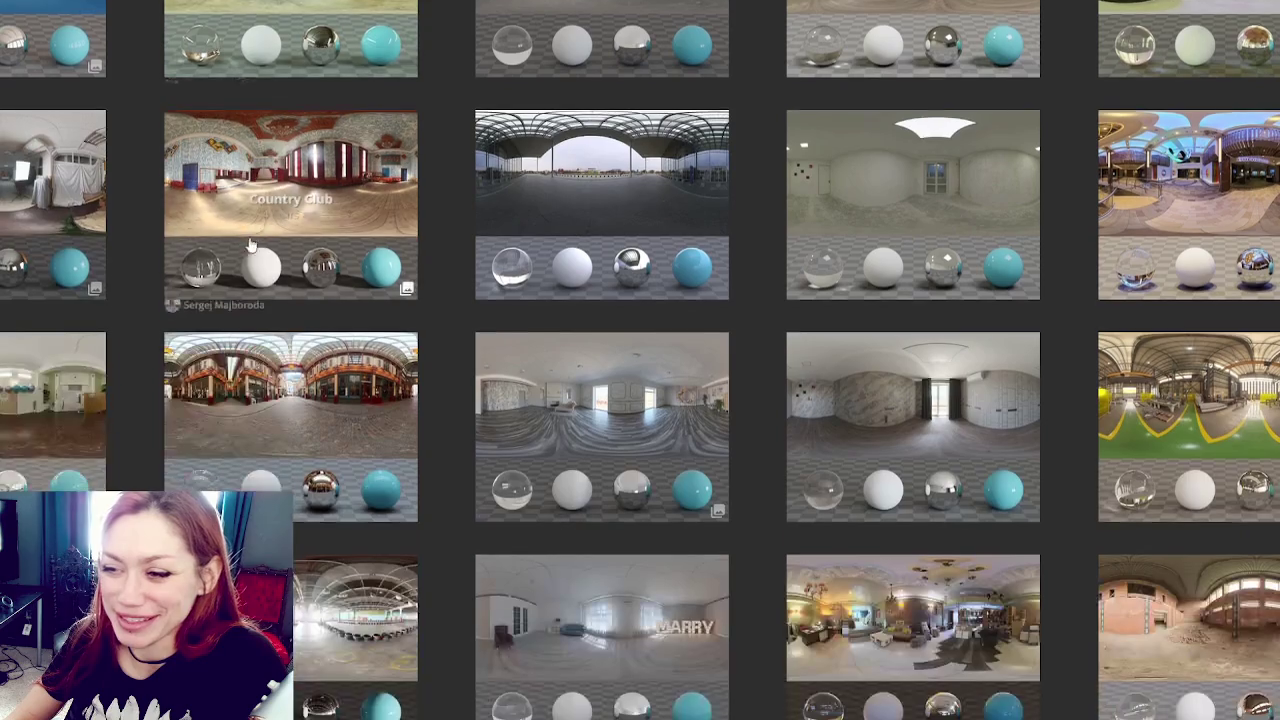
pyautogui.scroll(-2, 126, 129)
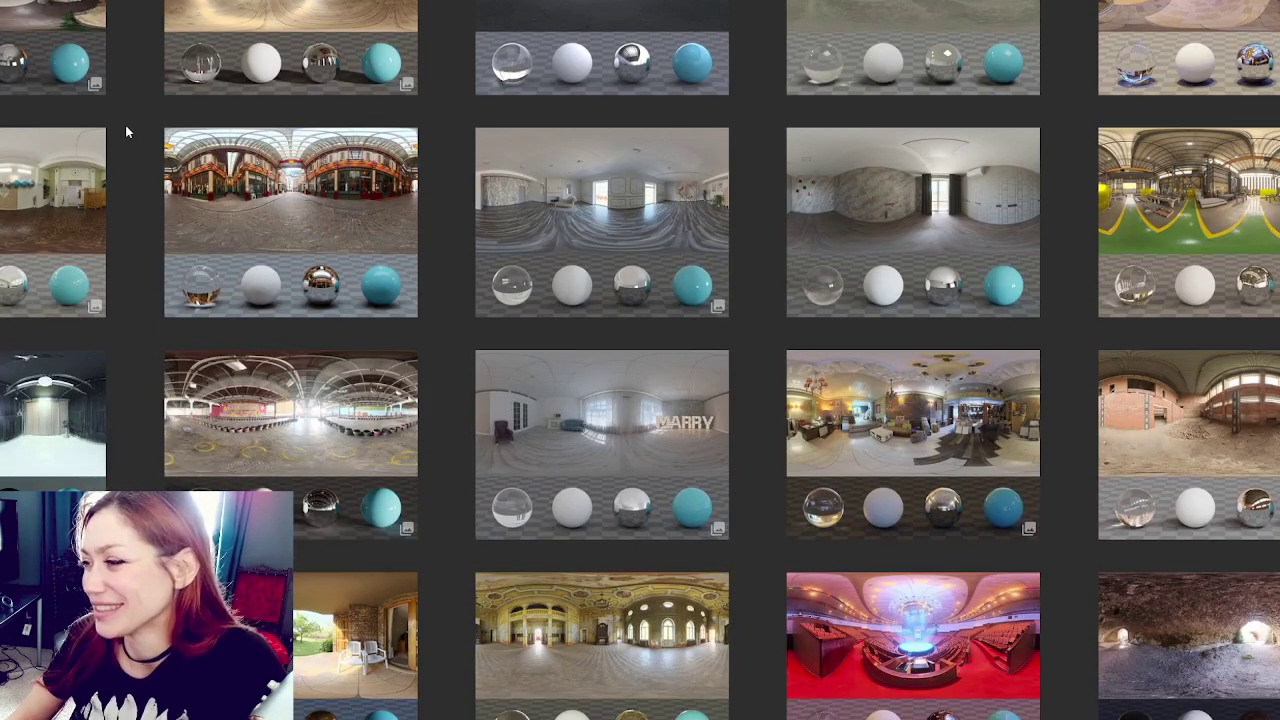
pyautogui.scroll(-5, 126, 132)
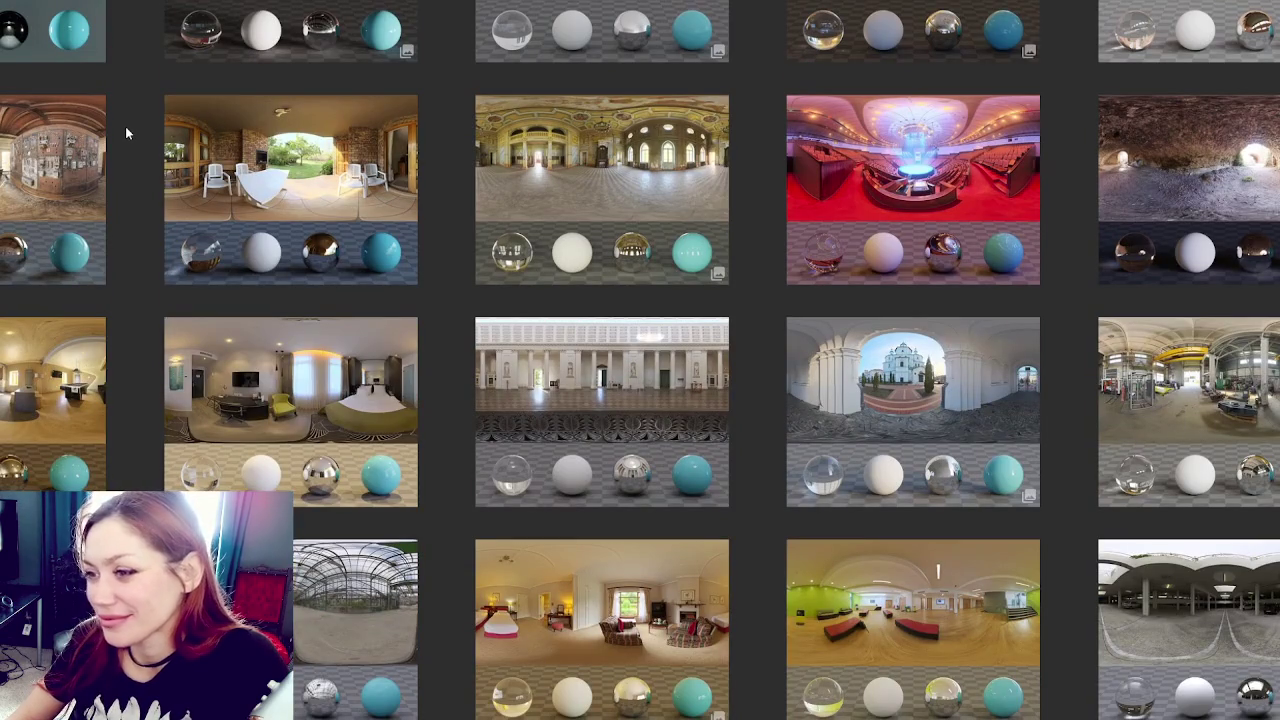
pyautogui.scroll(-4, 125, 130)
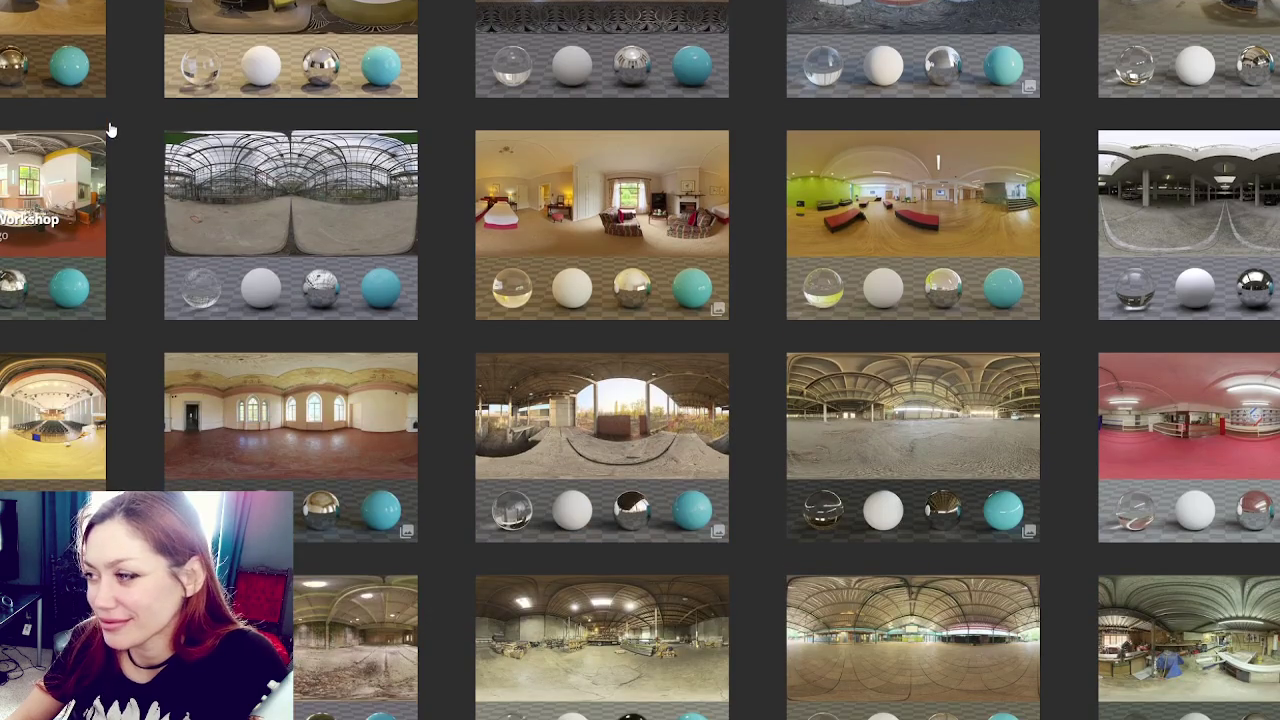
pyautogui.scroll(-5, 111, 130)
pyautogui.scroll(-4, 115, 128)
pyautogui.scroll(-1, 139, 106)
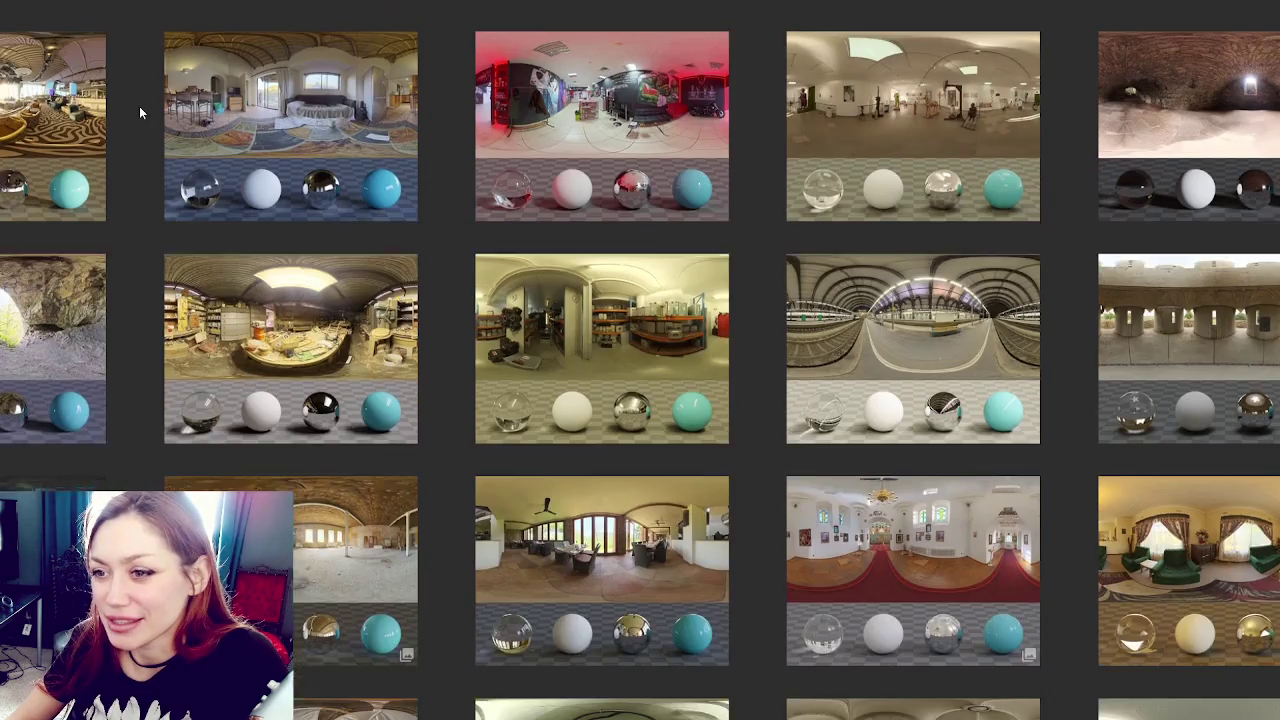
pyautogui.scroll(-1, 139, 106)
pyautogui.scroll(-2, 139, 106)
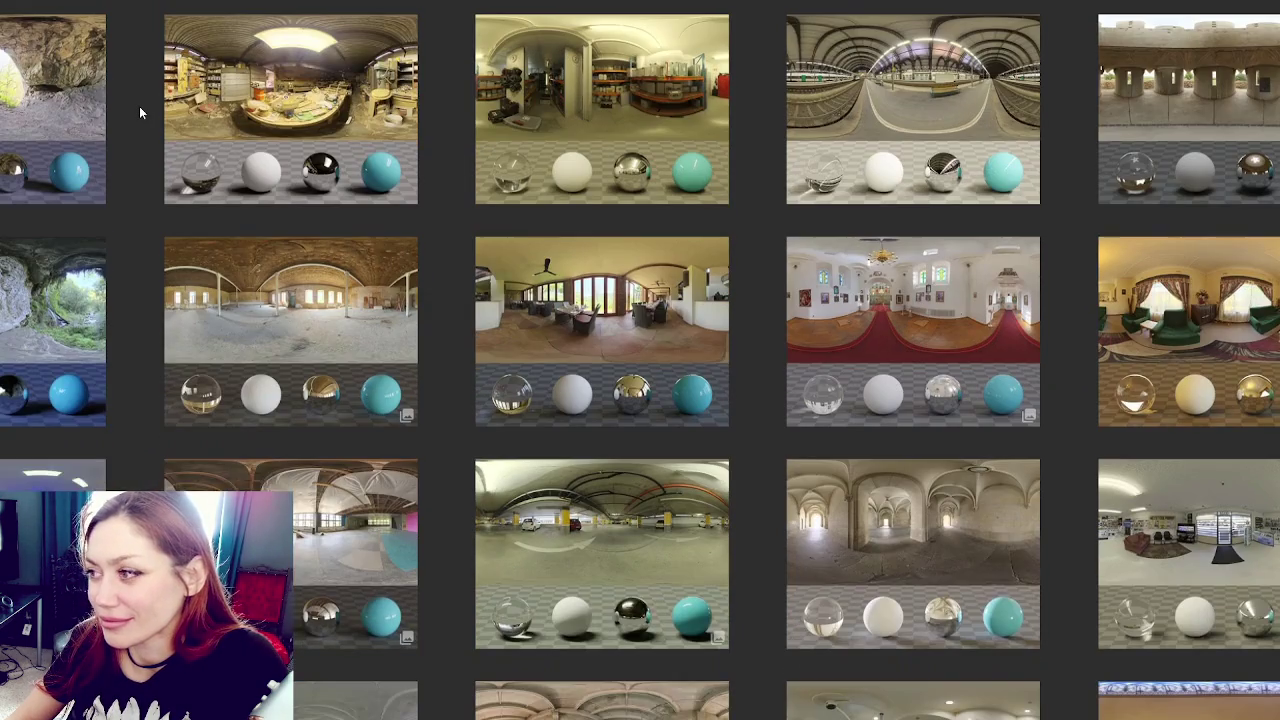
pyautogui.scroll(-2, 139, 106)
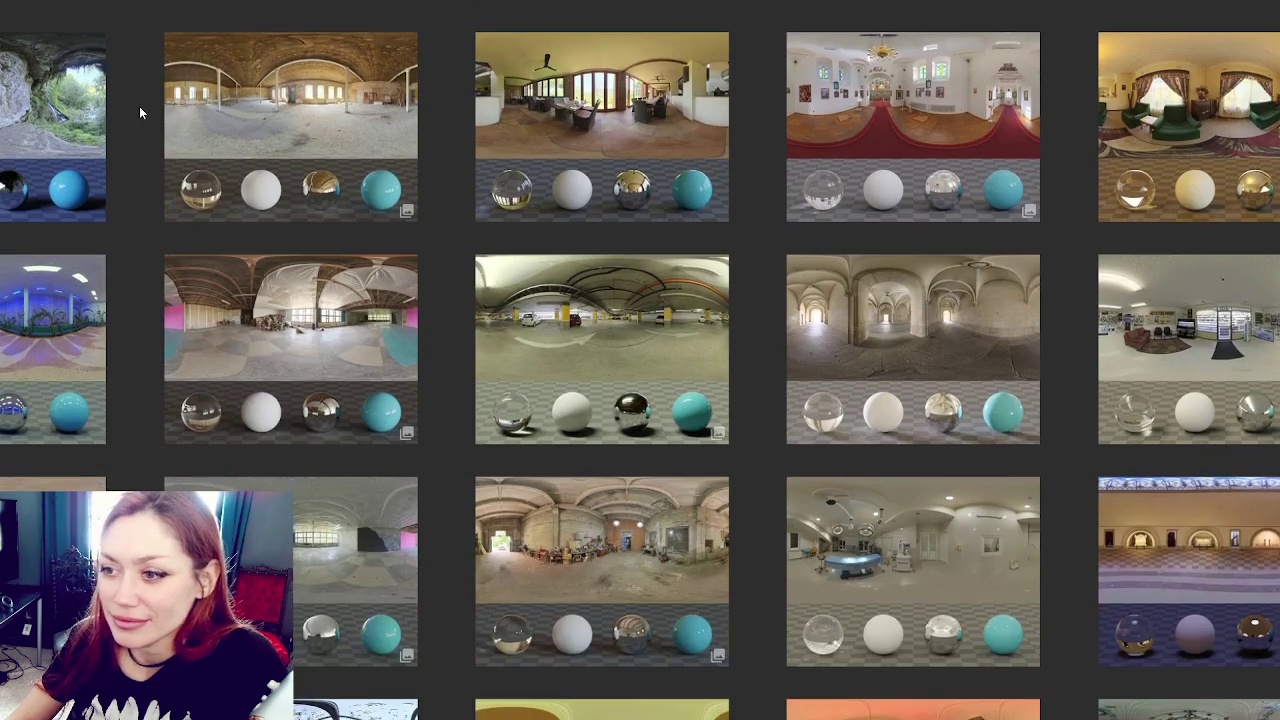
pyautogui.scroll(-4, 139, 106)
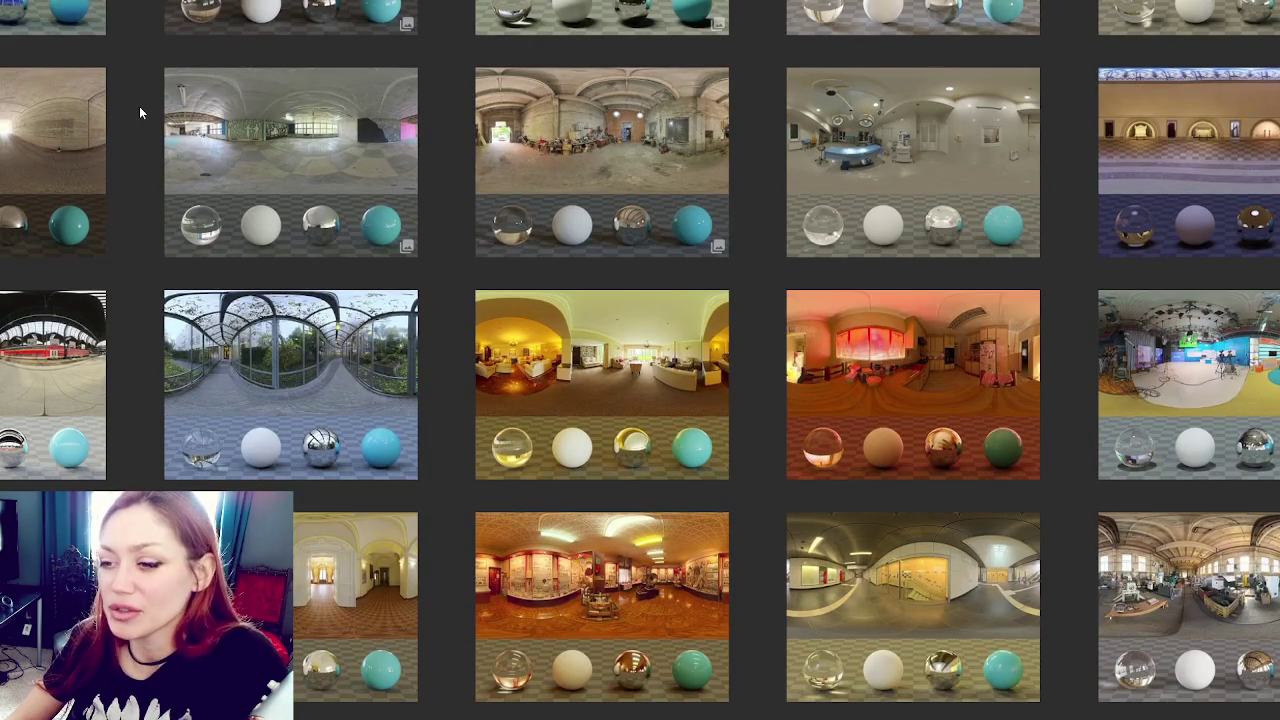
pyautogui.scroll(-2, 139, 106)
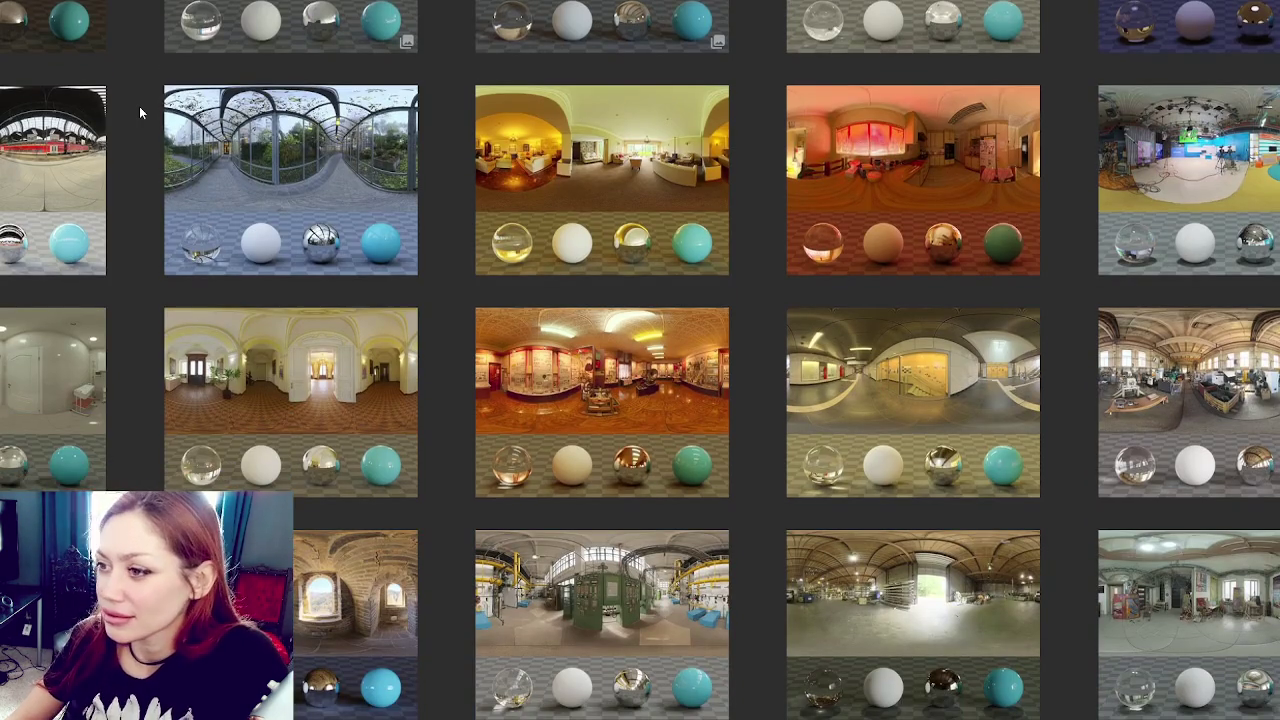
pyautogui.scroll(-3, 139, 106)
pyautogui.scroll(-4, 139, 106)
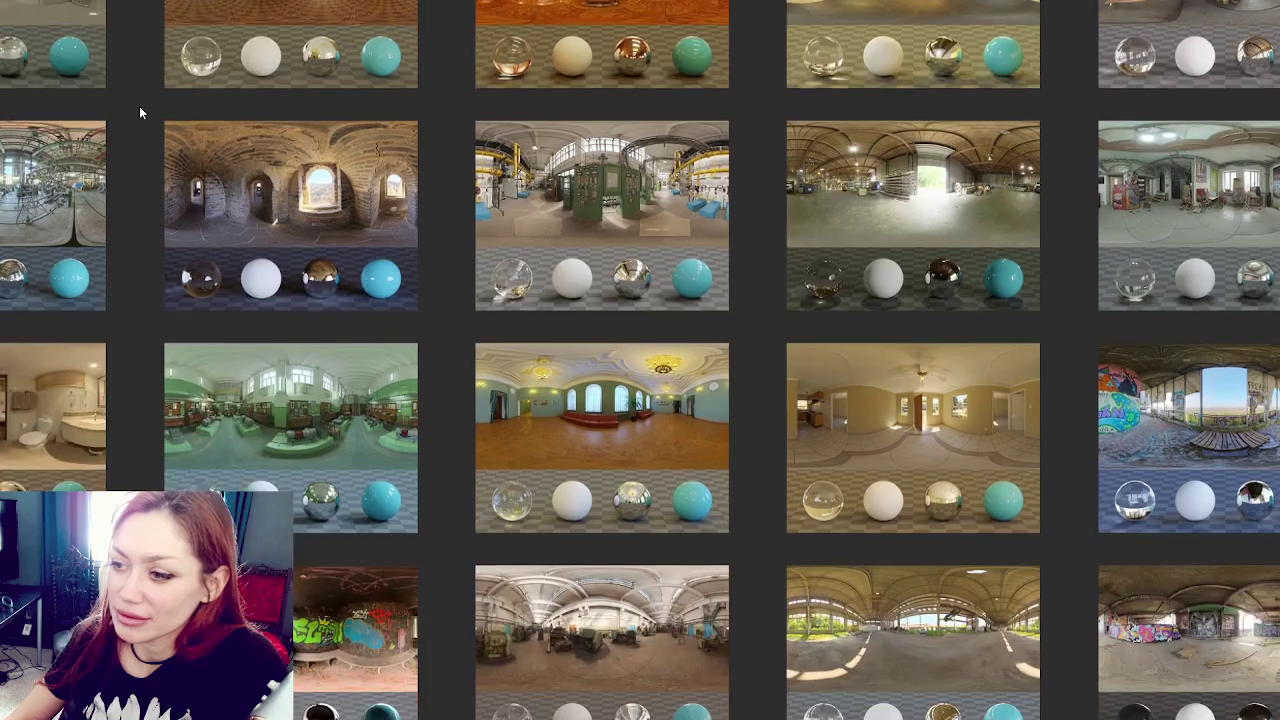
pyautogui.scroll(-4, 139, 106)
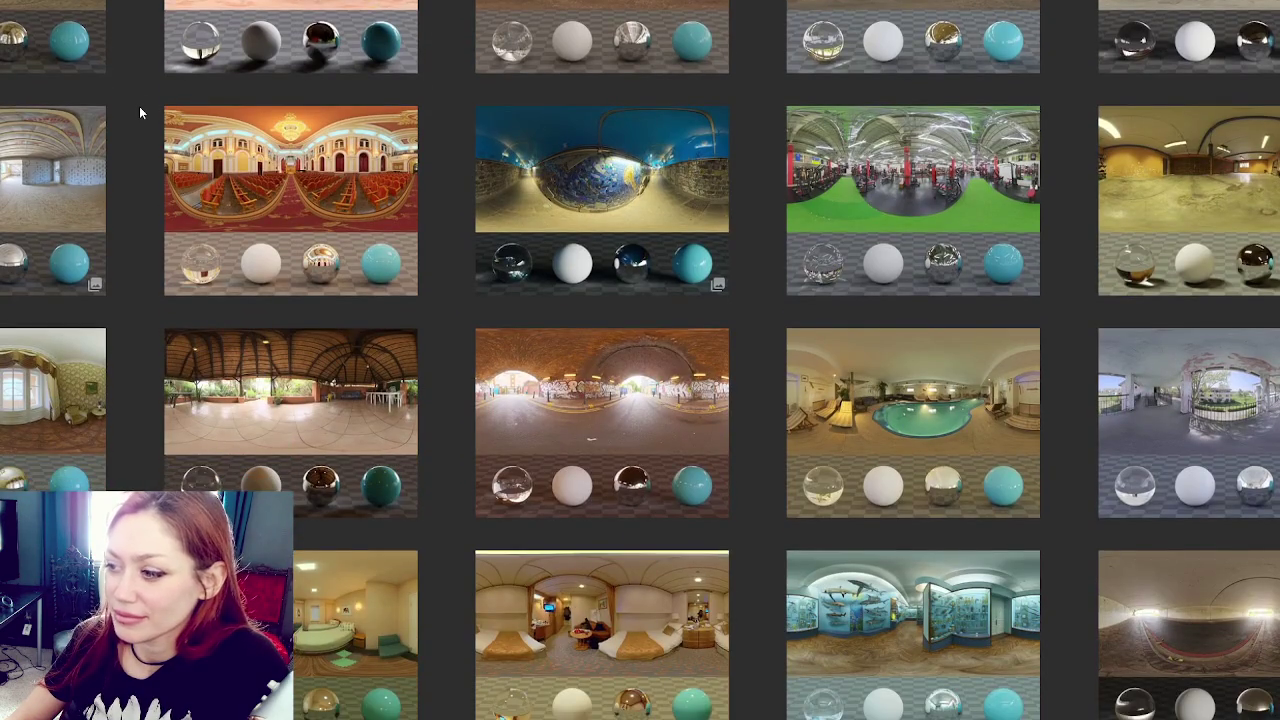
pyautogui.scroll(-3, 139, 106)
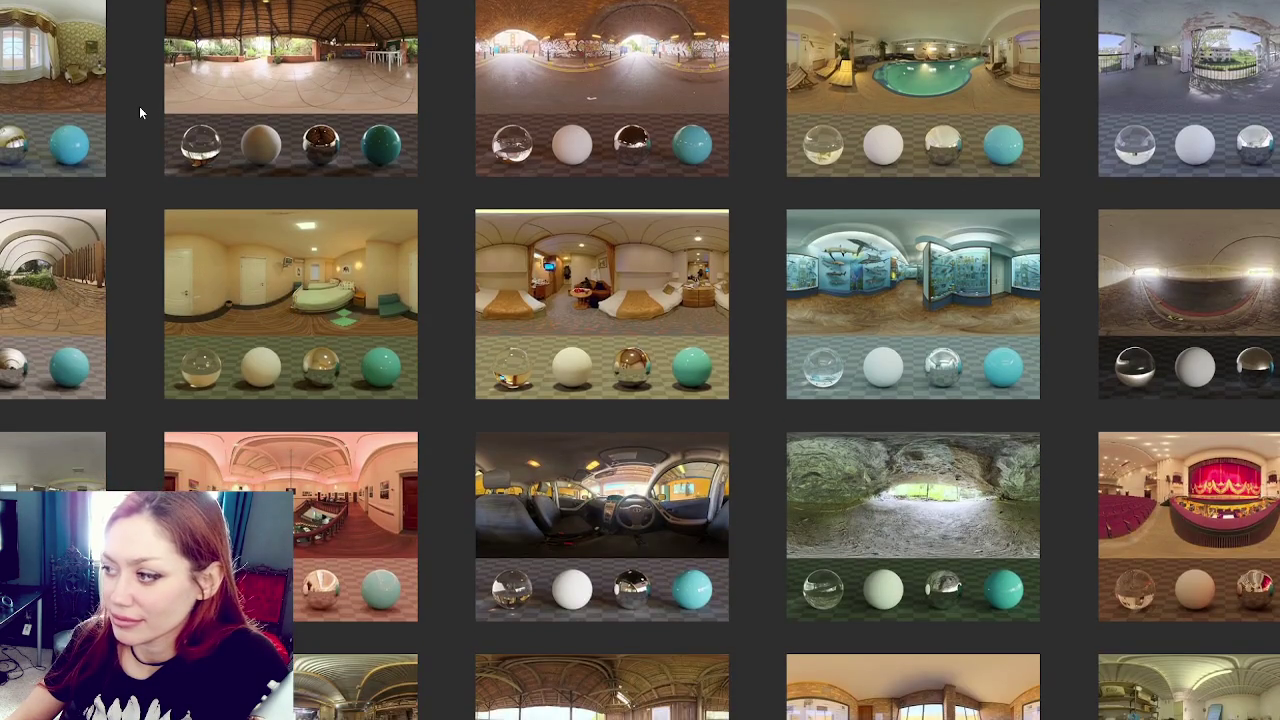
pyautogui.scroll(-5, 139, 106)
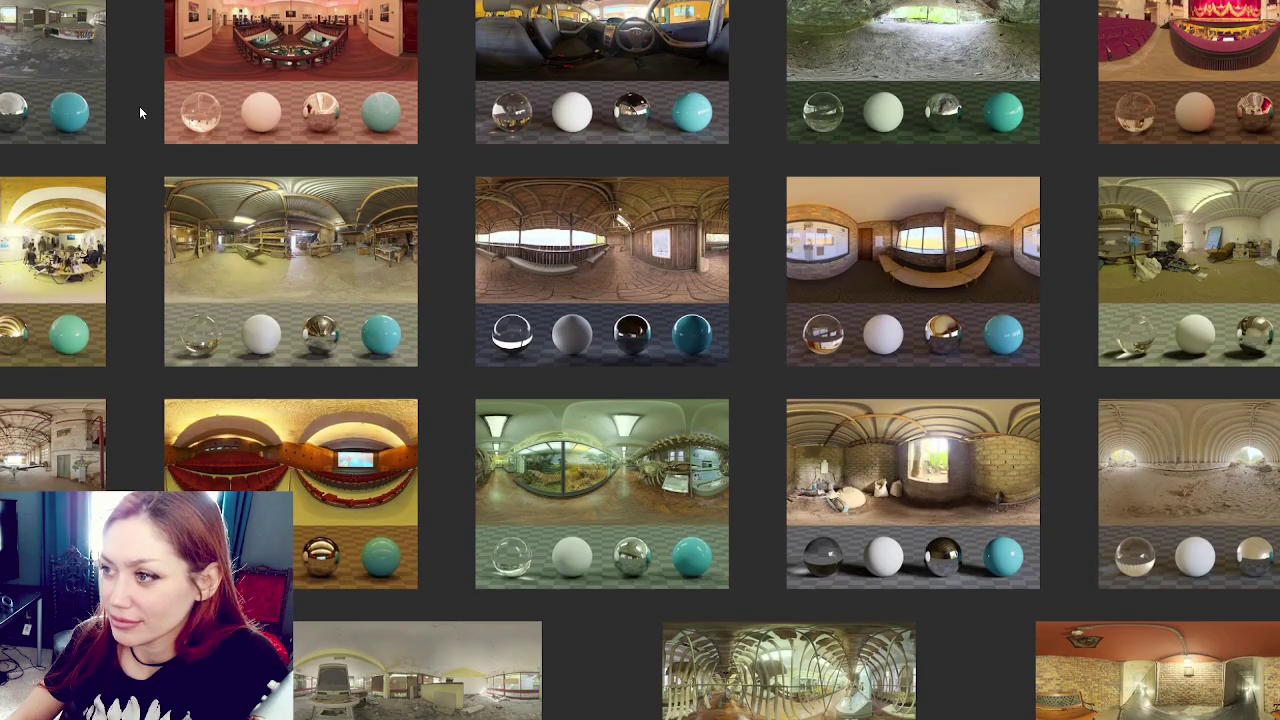
pyautogui.scroll(-1, 139, 106)
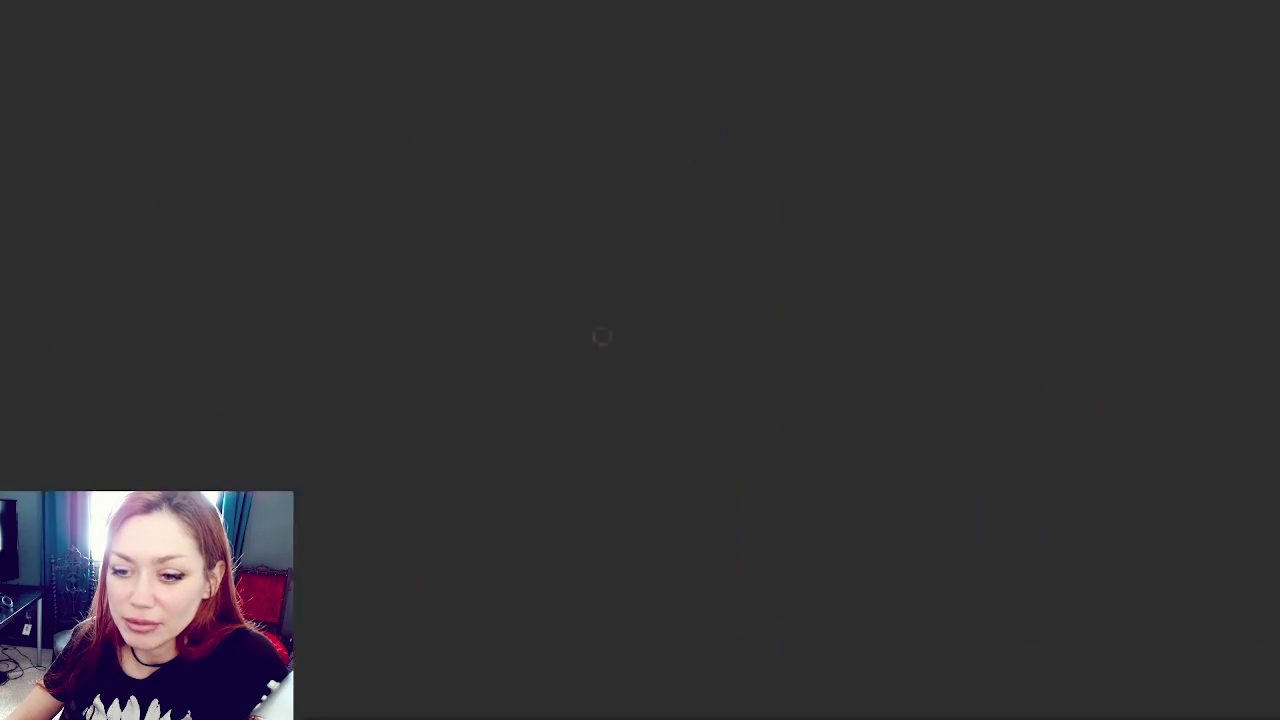
# Step: Scroll down the Poly Haven HDRI grid and inspect the Spooky Bamboo Morning sky without choosing an option
pyautogui.scroll(-1, 135, 170)
pyautogui.scroll(-15, 137, 177)
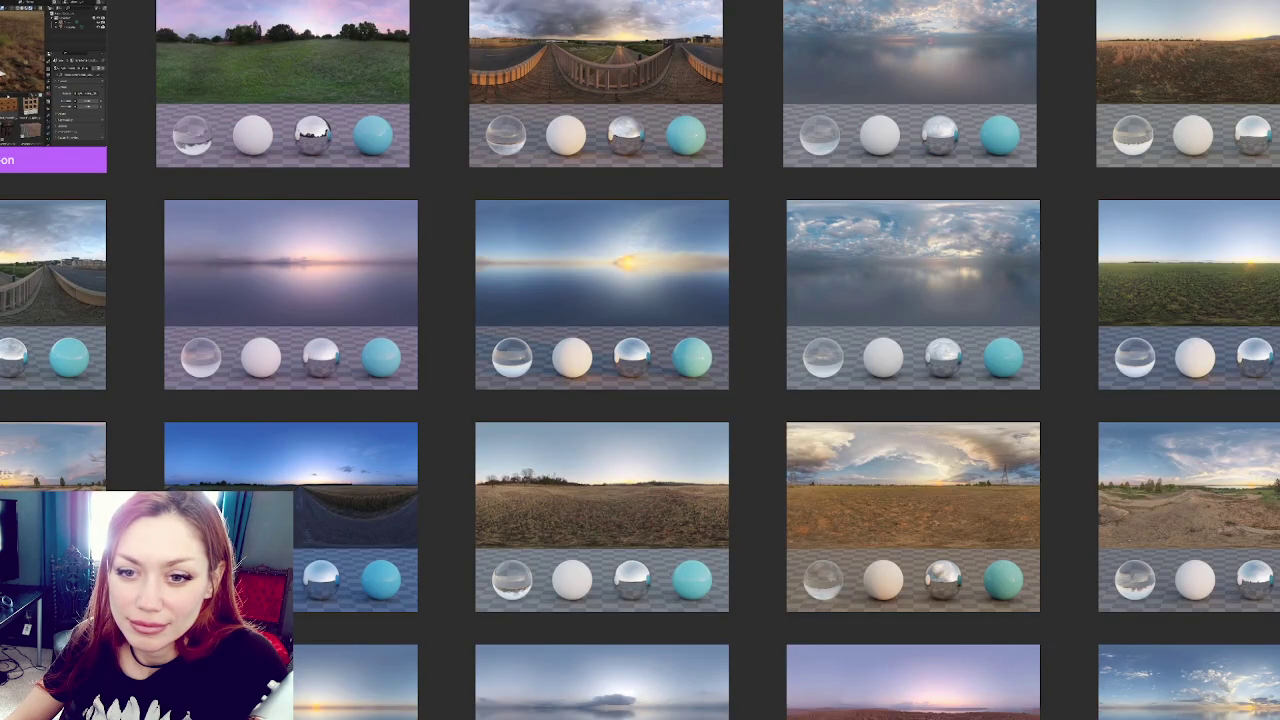
pyautogui.scroll(-2, 131, 158)
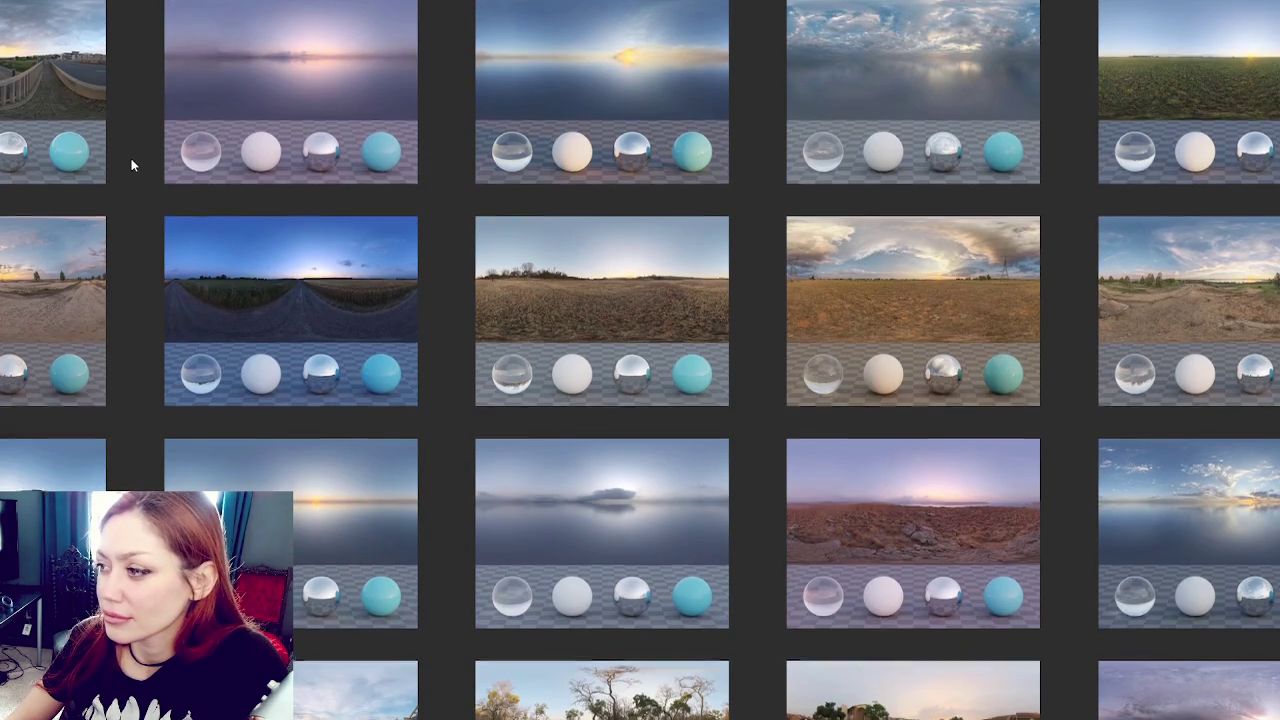
pyautogui.scroll(-1, 131, 158)
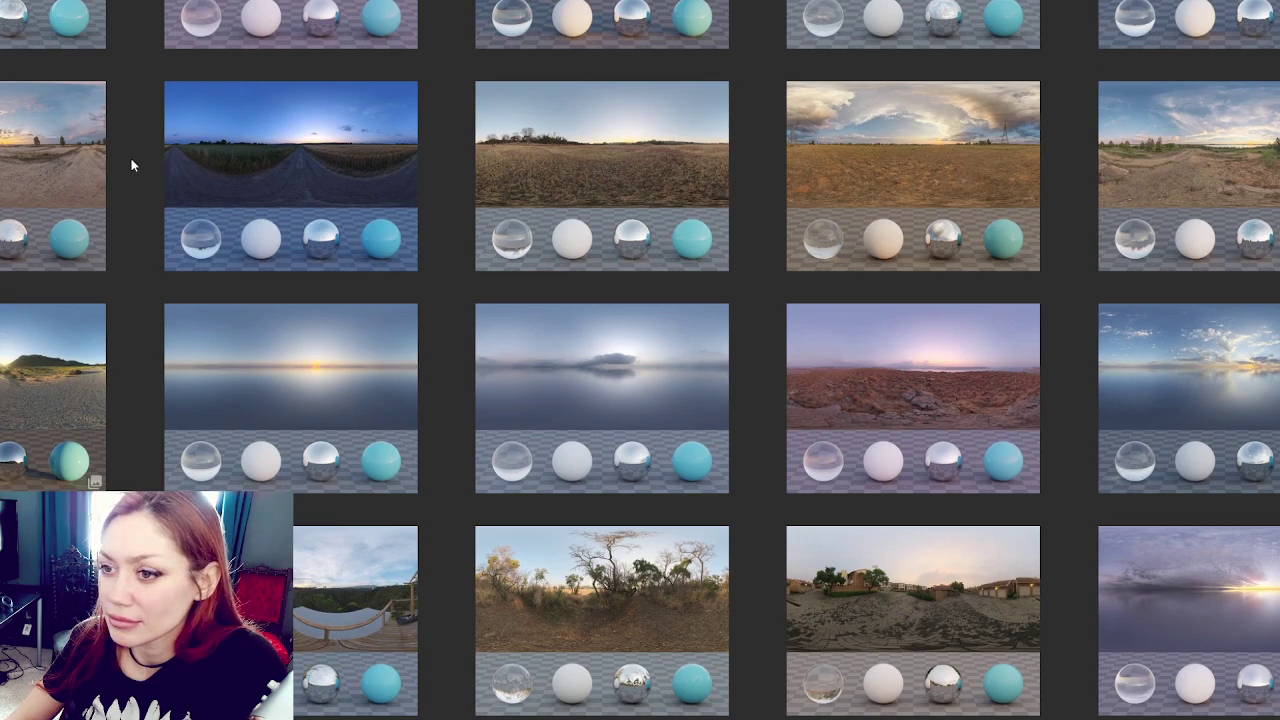
pyautogui.scroll(-2, 131, 160)
pyautogui.scroll(-2, 131, 165)
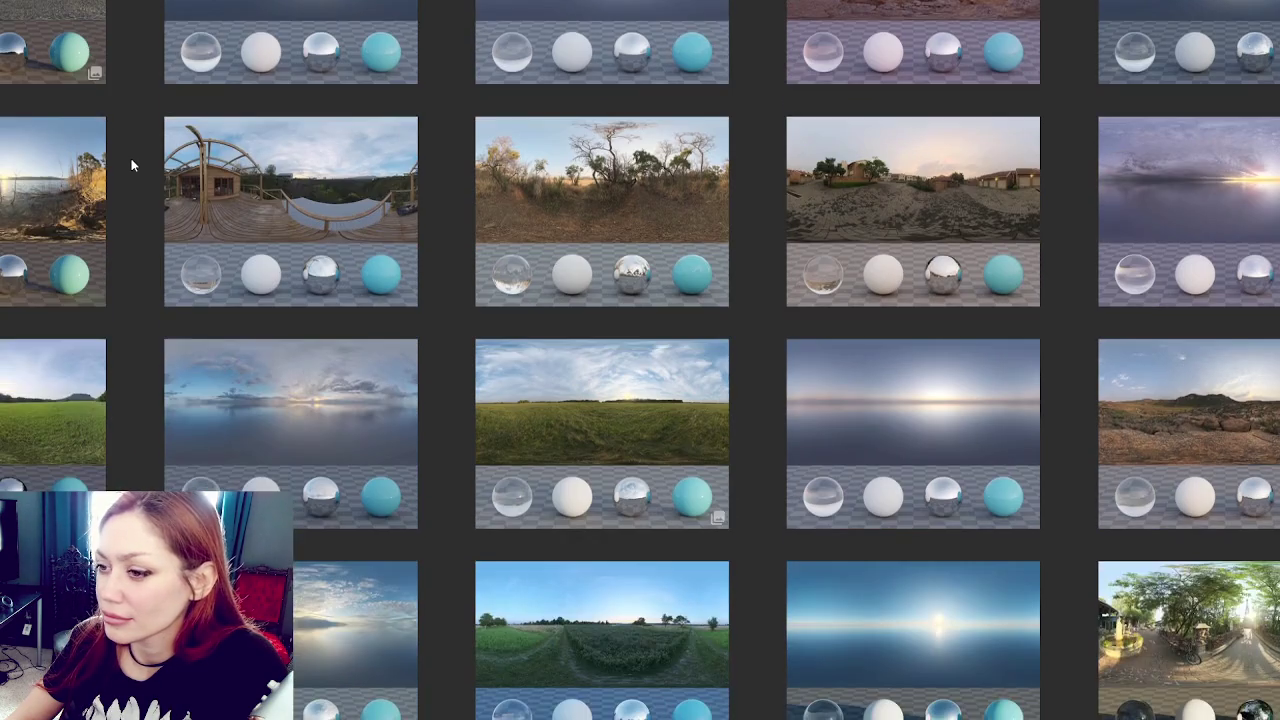
pyautogui.scroll(-1, 131, 165)
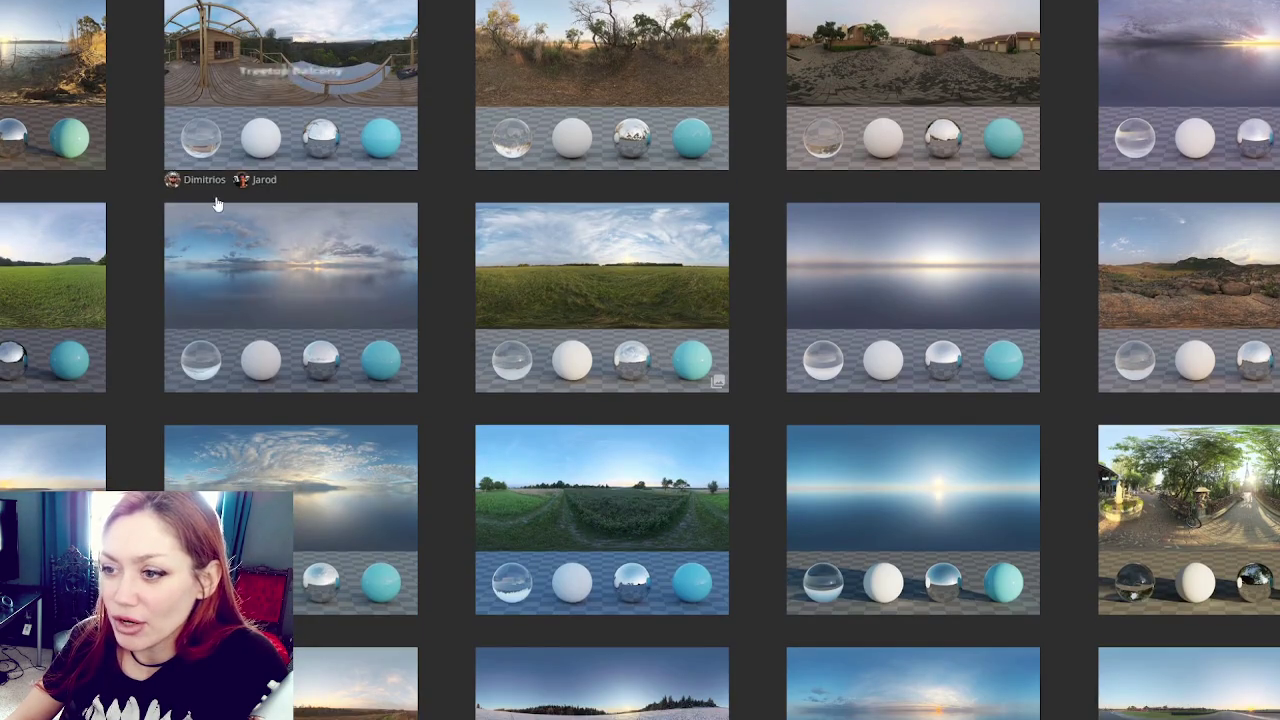
pyautogui.scroll(-2, 190, 221)
pyautogui.scroll(-2, 190, 221)
pyautogui.scroll(-4, 147, 245)
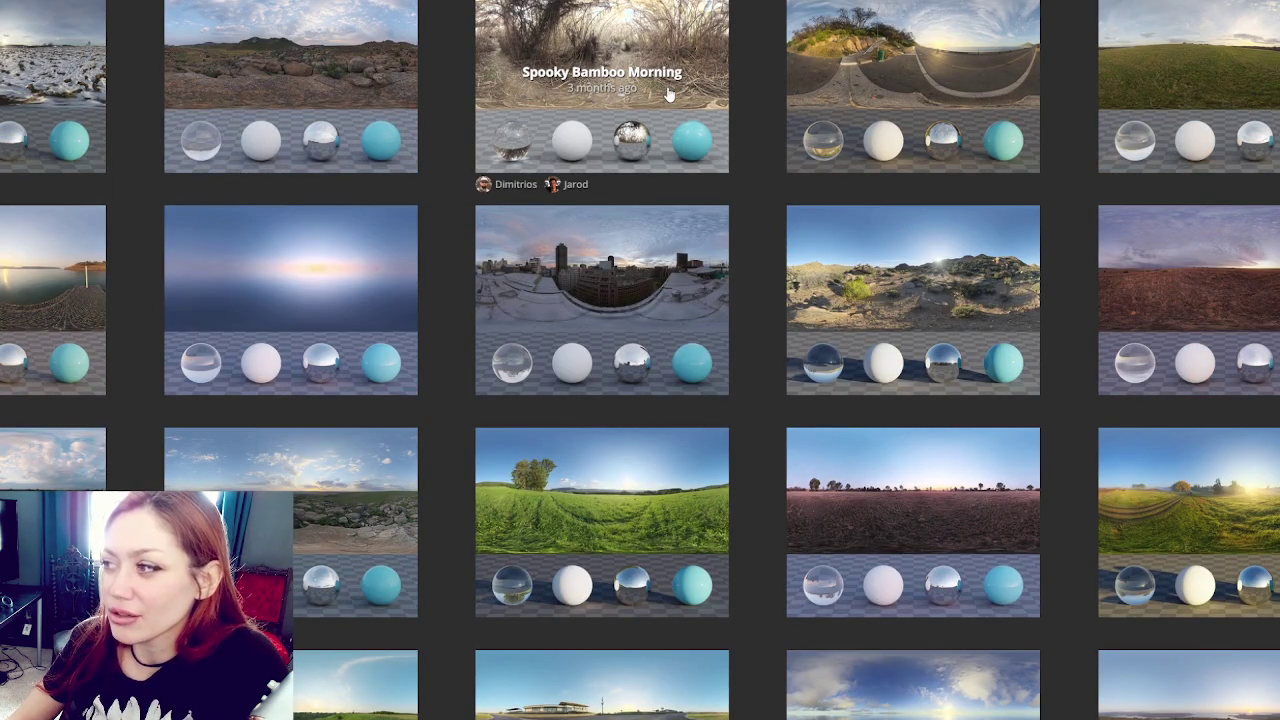
pyautogui.rightClick(585, 57)
pyautogui.click(603, 60)
# Step: Browse the outdoor skies of fields, roads, autumn parks, canals and sea horizons, including Autumn Forest 04
pyautogui.scroll(-2, 603, 60)
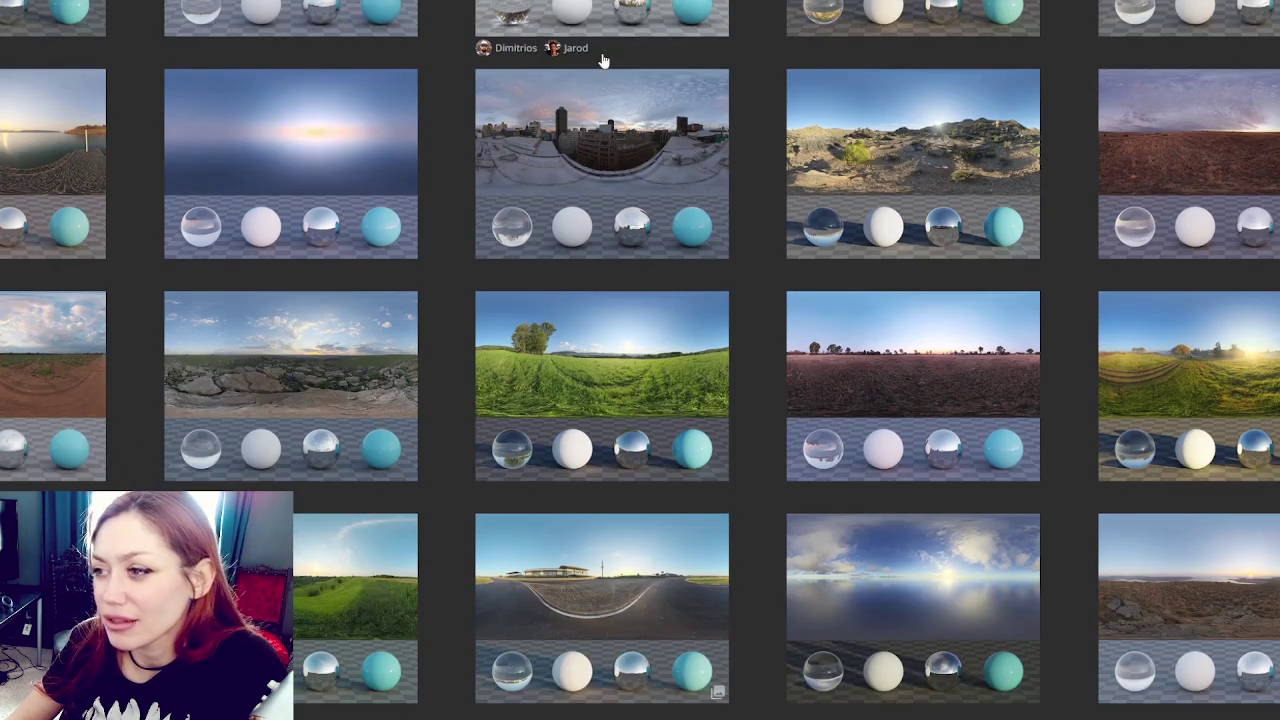
pyautogui.scroll(-2, 603, 60)
pyautogui.scroll(-2, 603, 62)
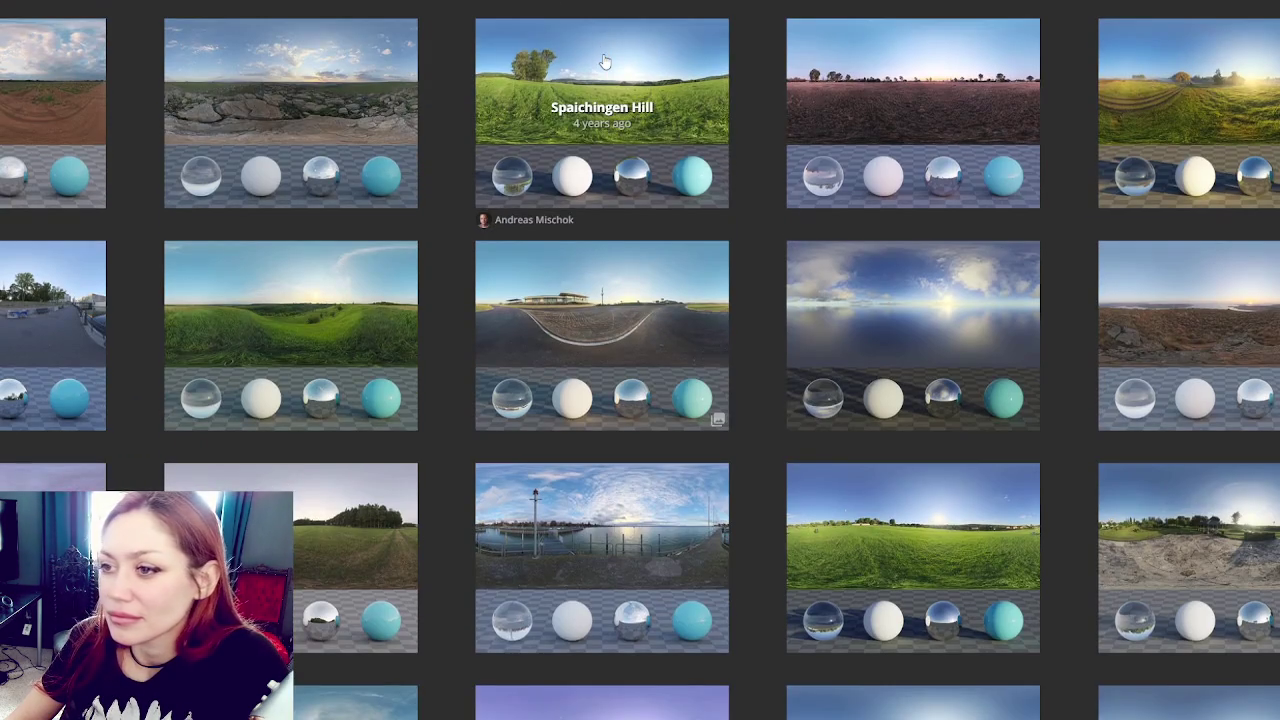
pyautogui.scroll(-3, 604, 62)
pyautogui.scroll(-2, 604, 60)
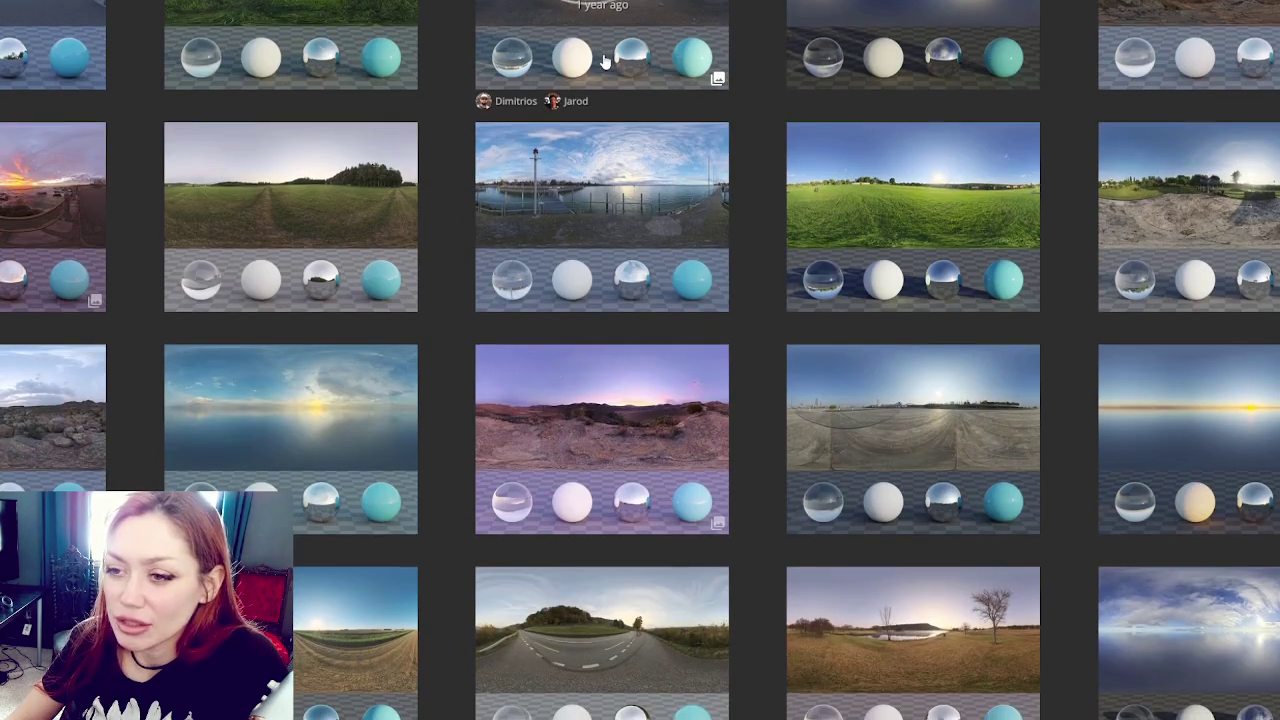
pyautogui.scroll(-1, 604, 58)
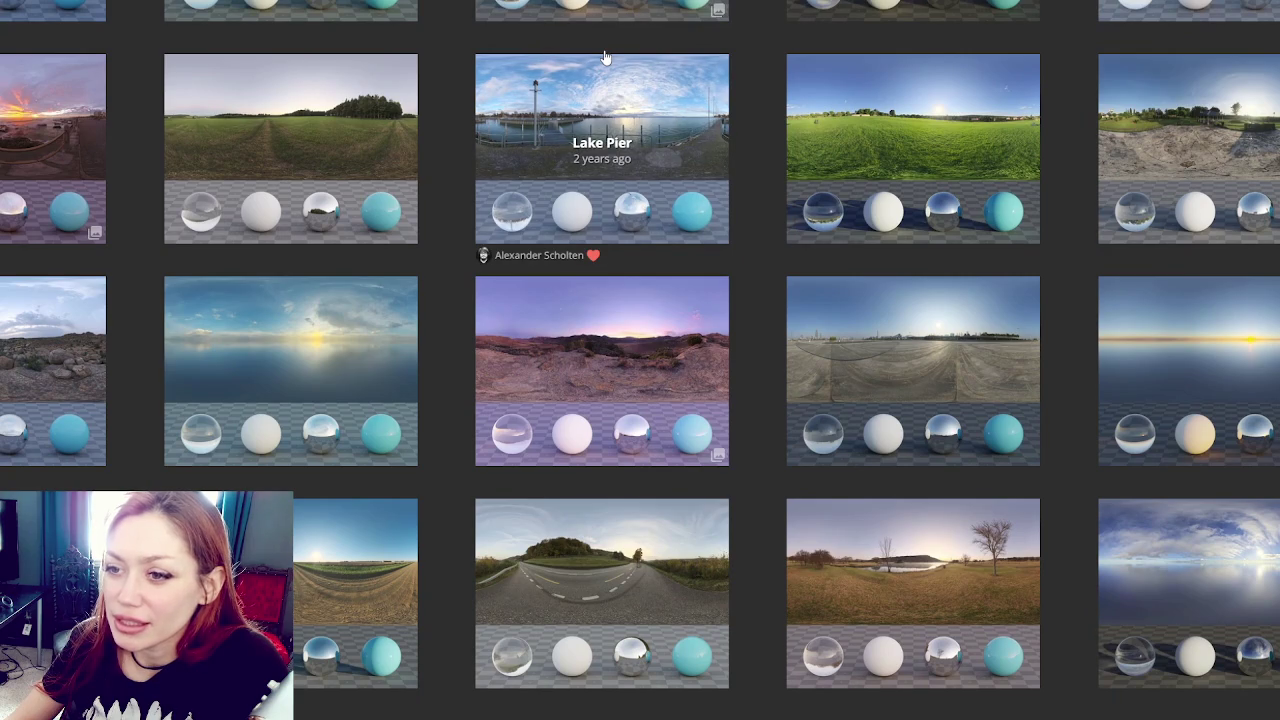
pyautogui.scroll(-1, 604, 58)
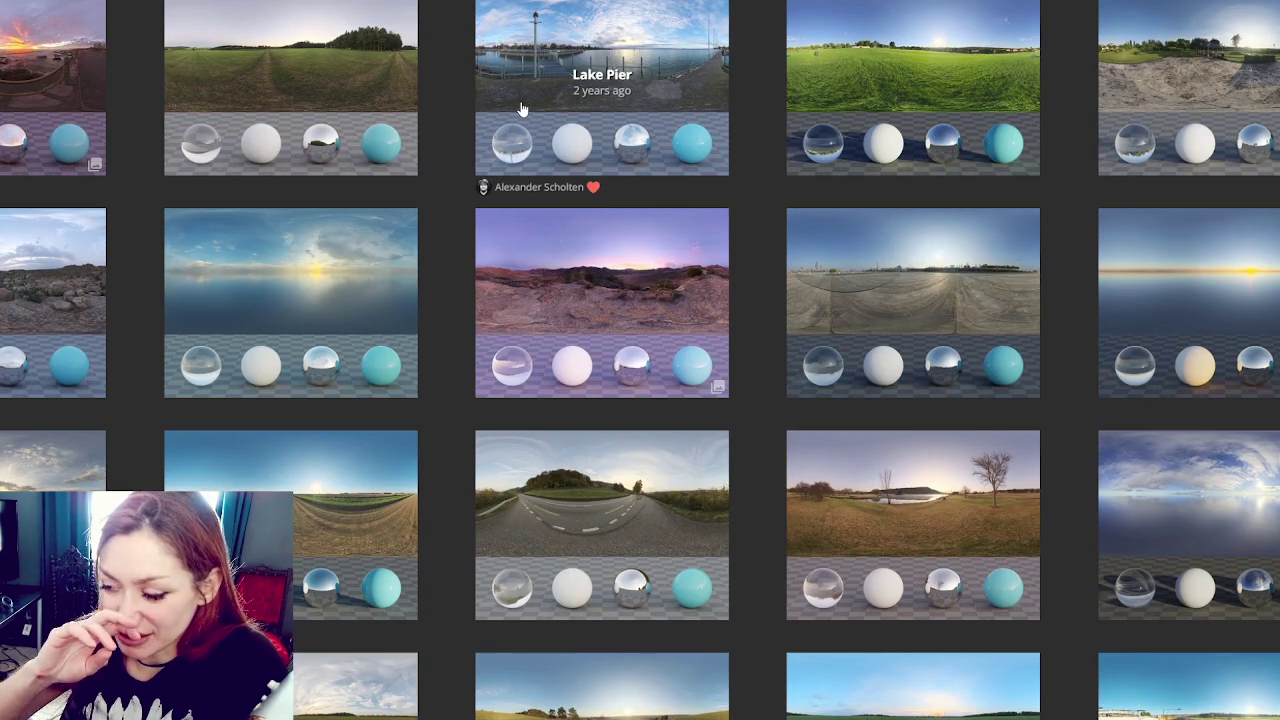
pyautogui.scroll(-10, 520, 108)
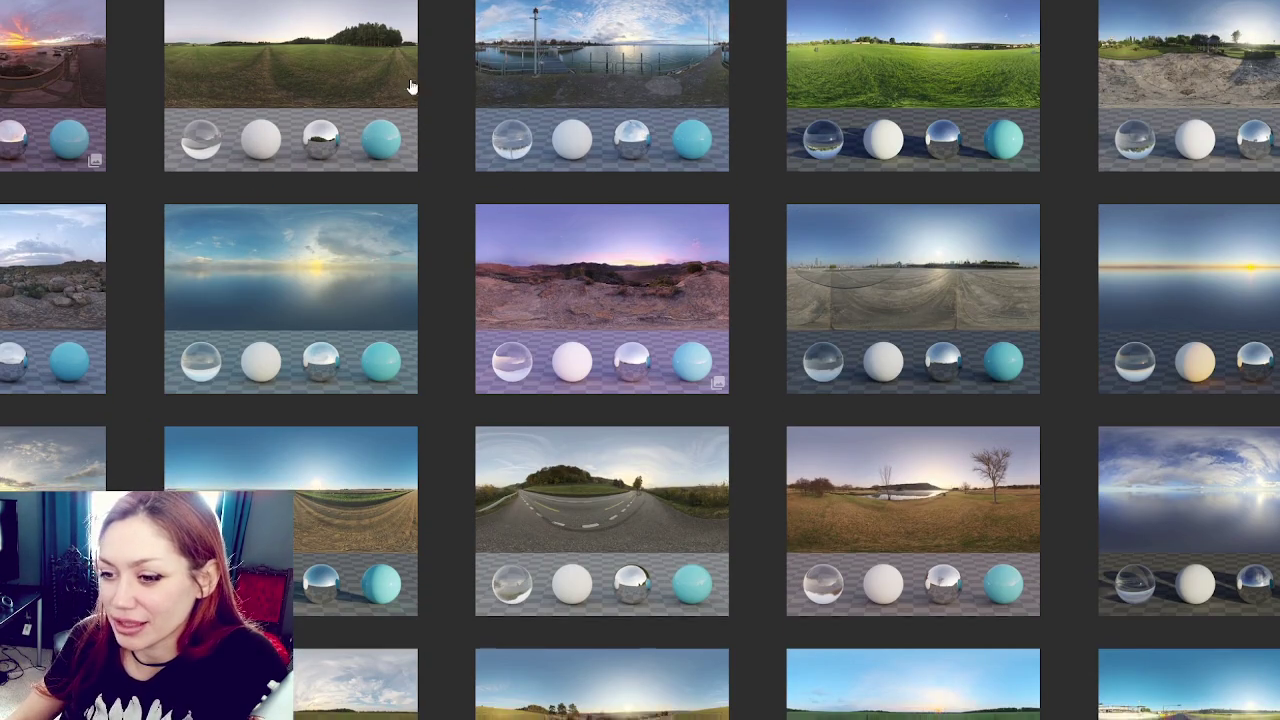
pyautogui.scroll(-5, 418, 121)
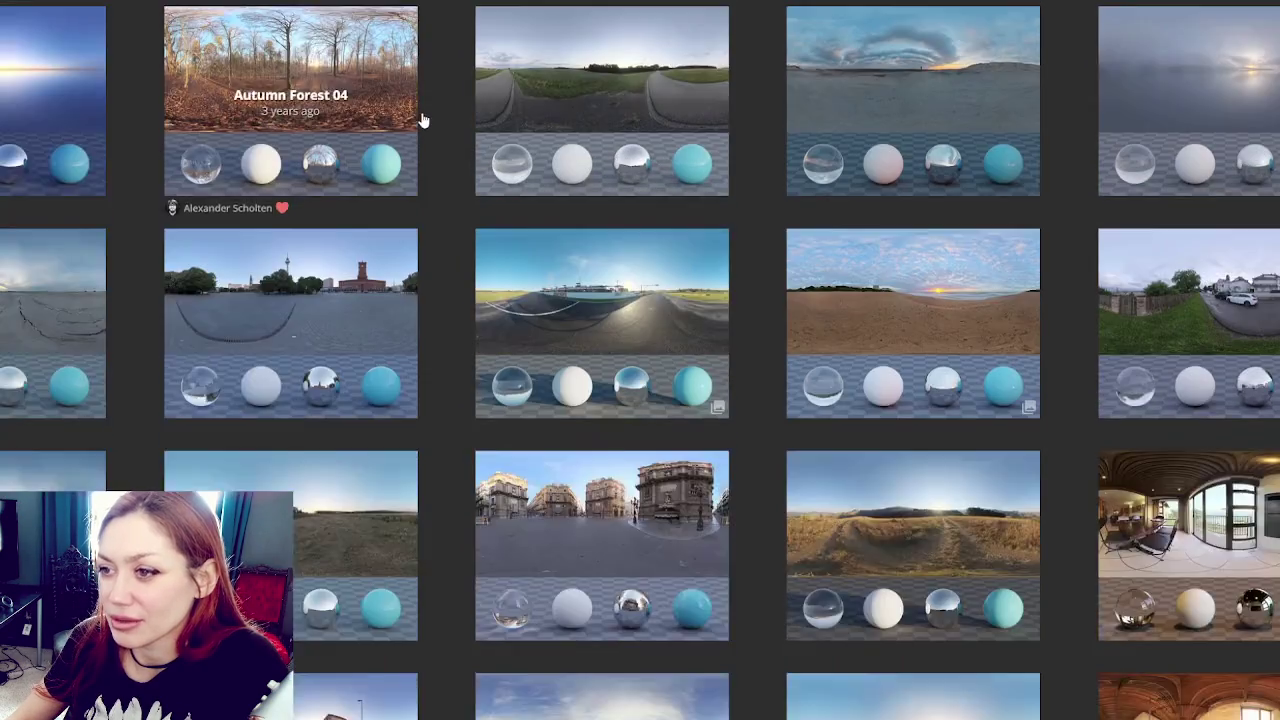
pyautogui.scroll(3, 425, 119)
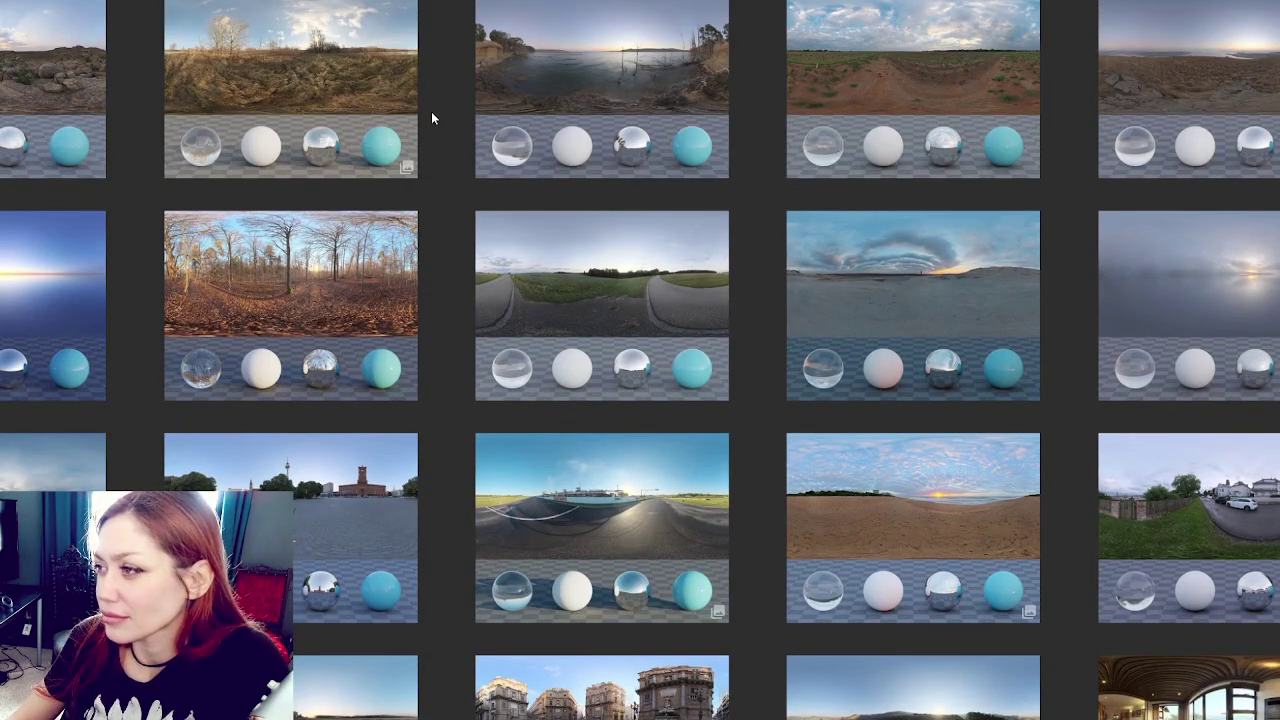
pyautogui.scroll(-4, 432, 114)
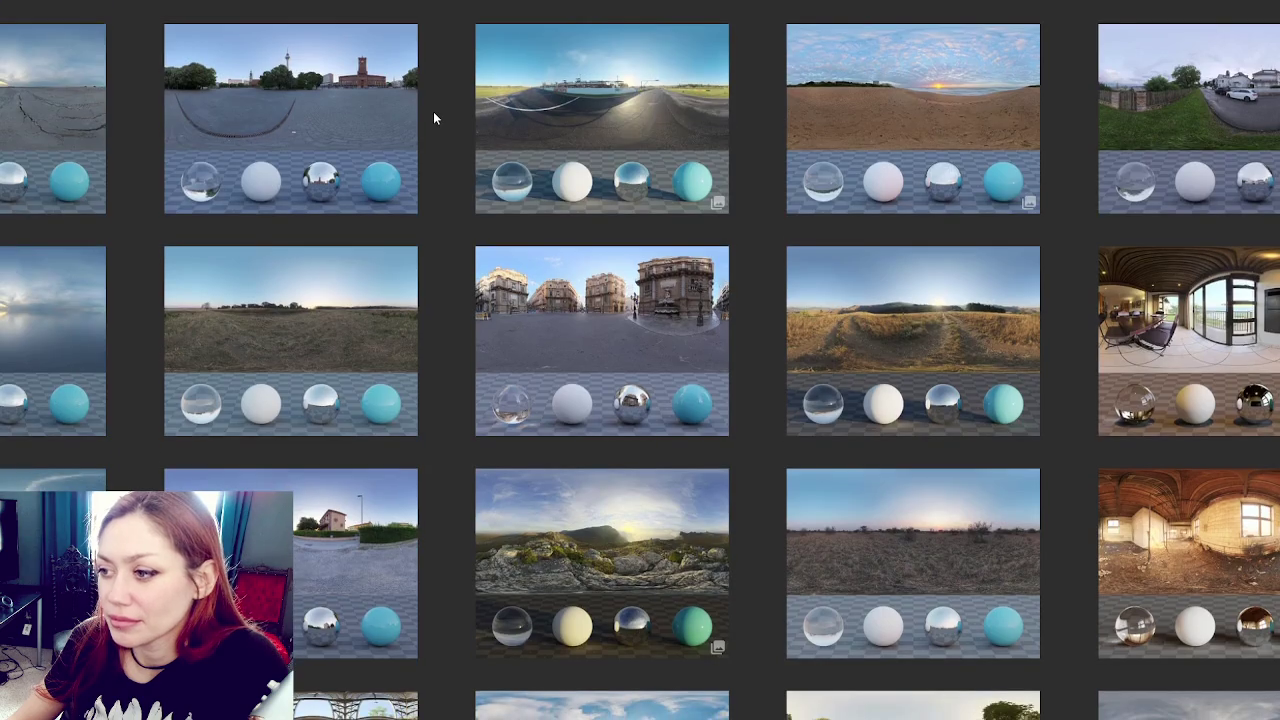
pyautogui.scroll(-3, 434, 118)
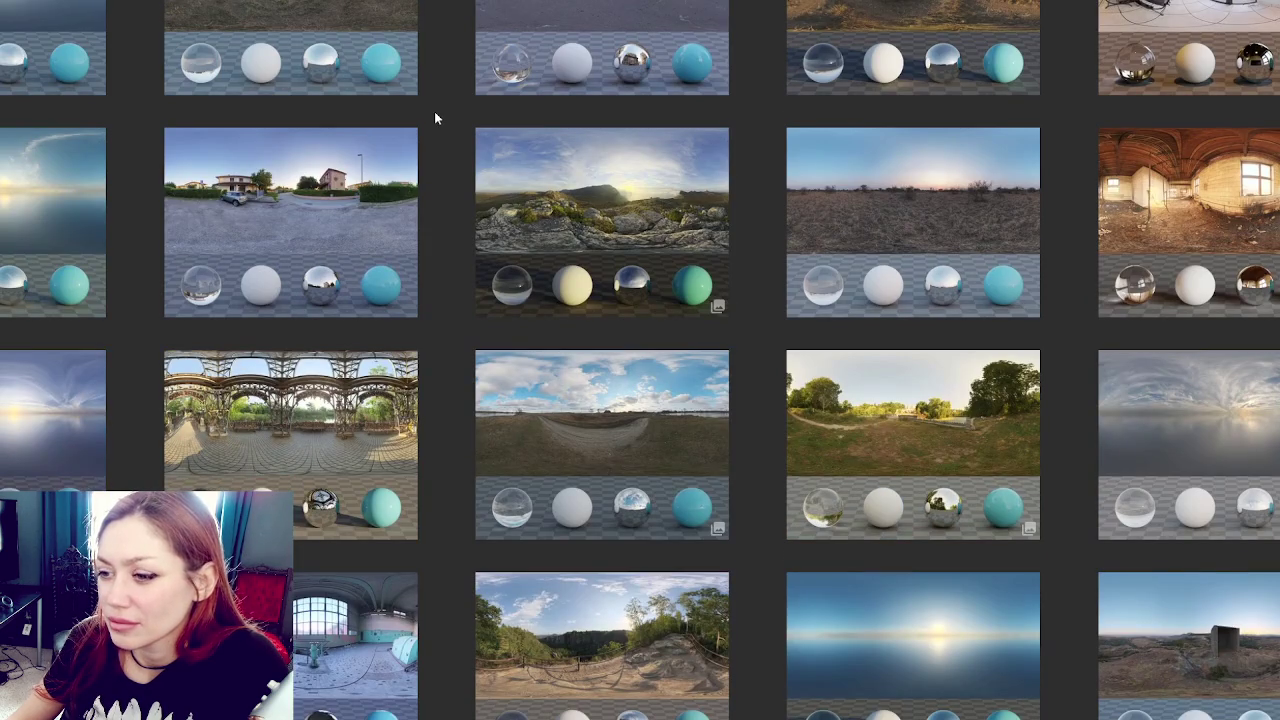
pyautogui.scroll(1, 434, 118)
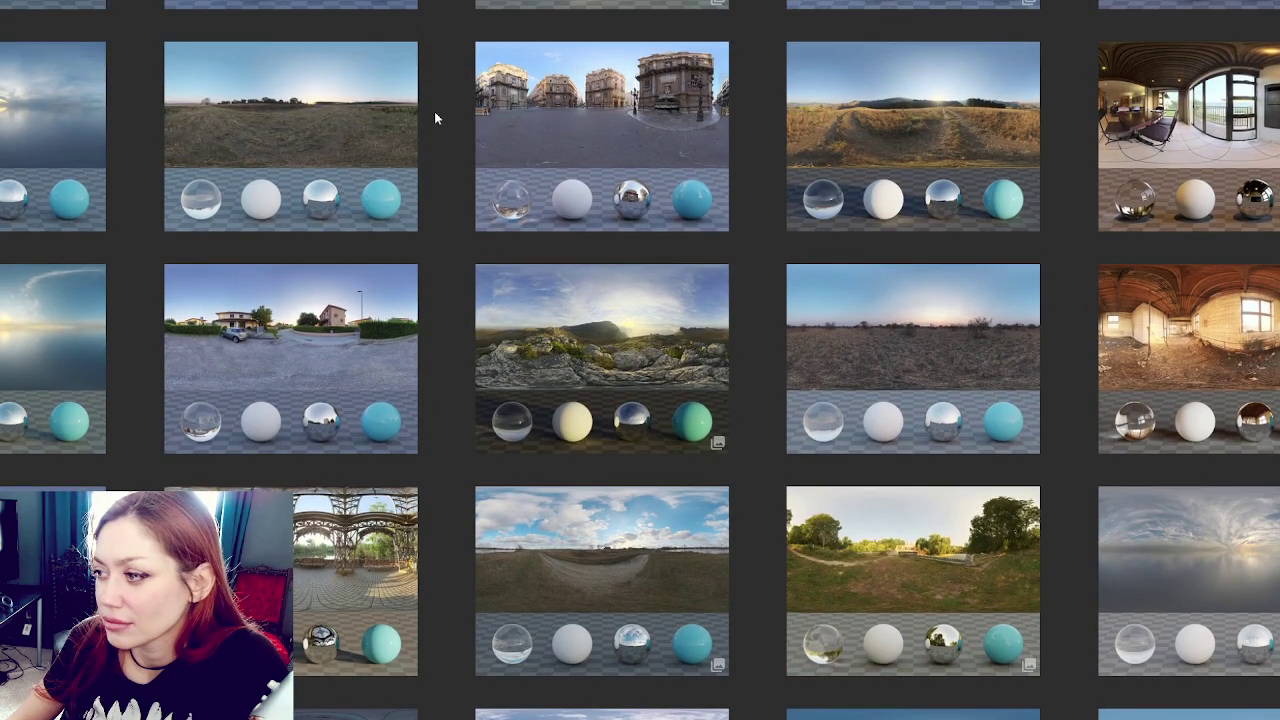
pyautogui.scroll(-7, 434, 118)
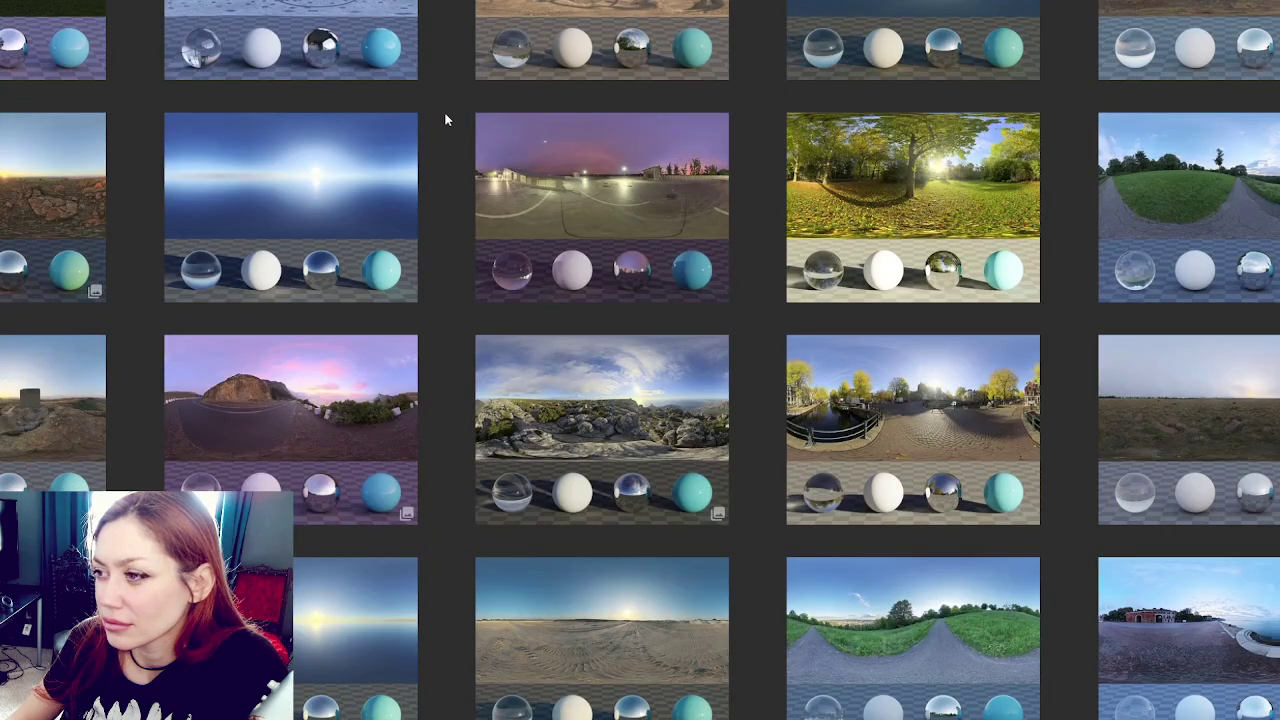
pyautogui.scroll(-3, 446, 119)
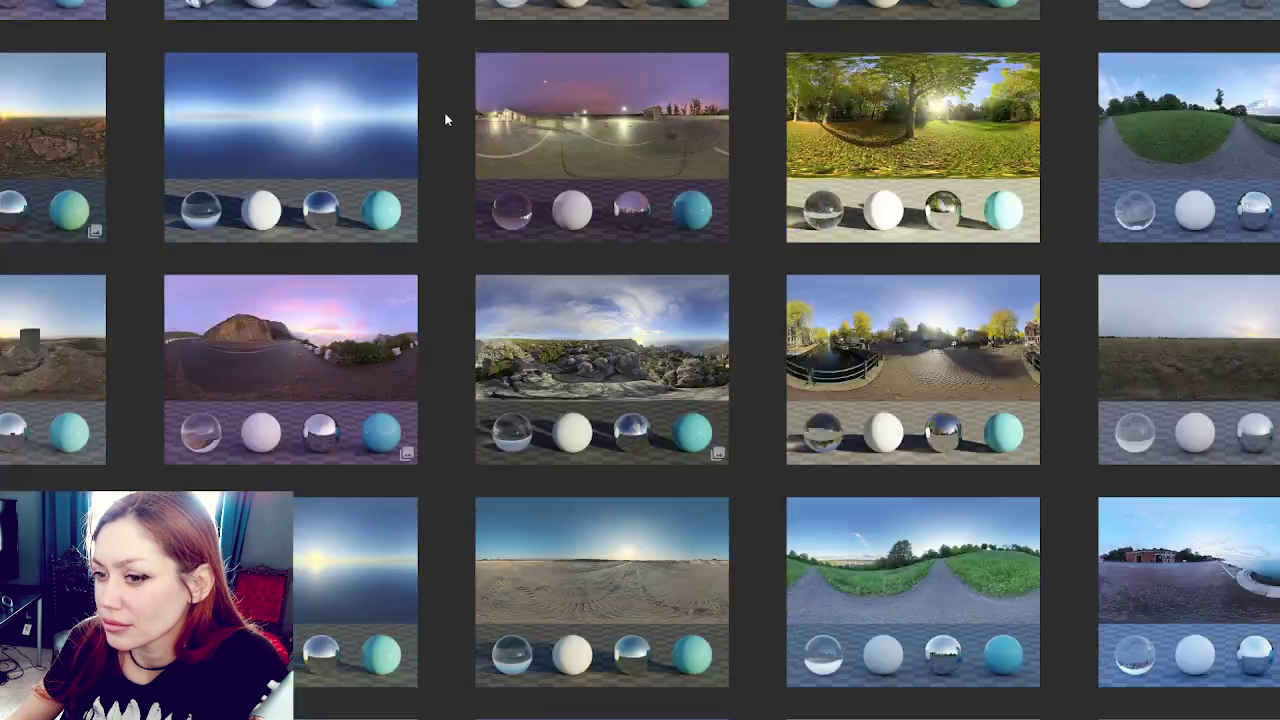